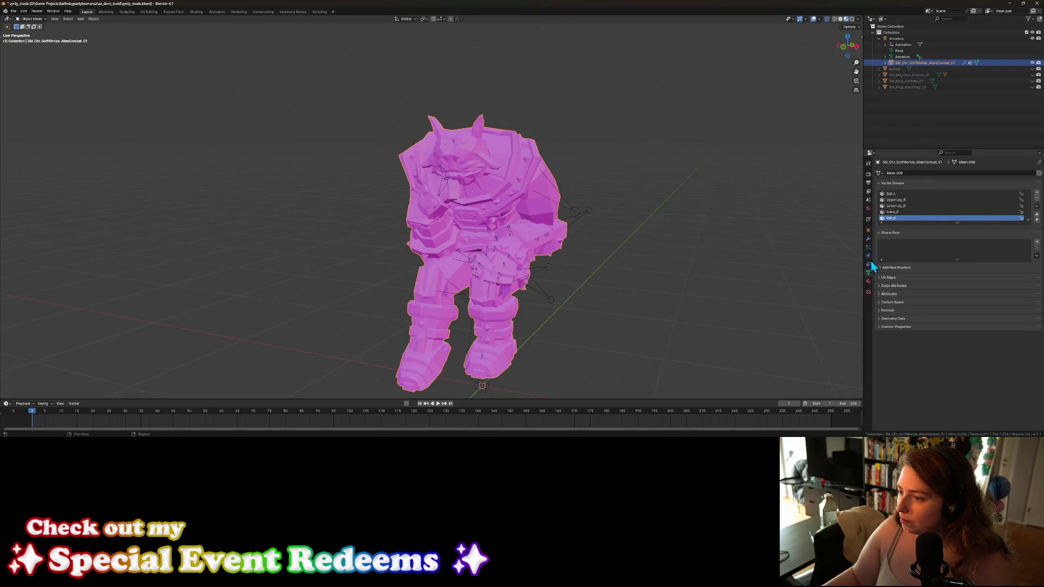
Step: Apply the character's Armature modifier to bake the pose, then save the file
{"action": "left_click", "coordinate": [868, 239]}
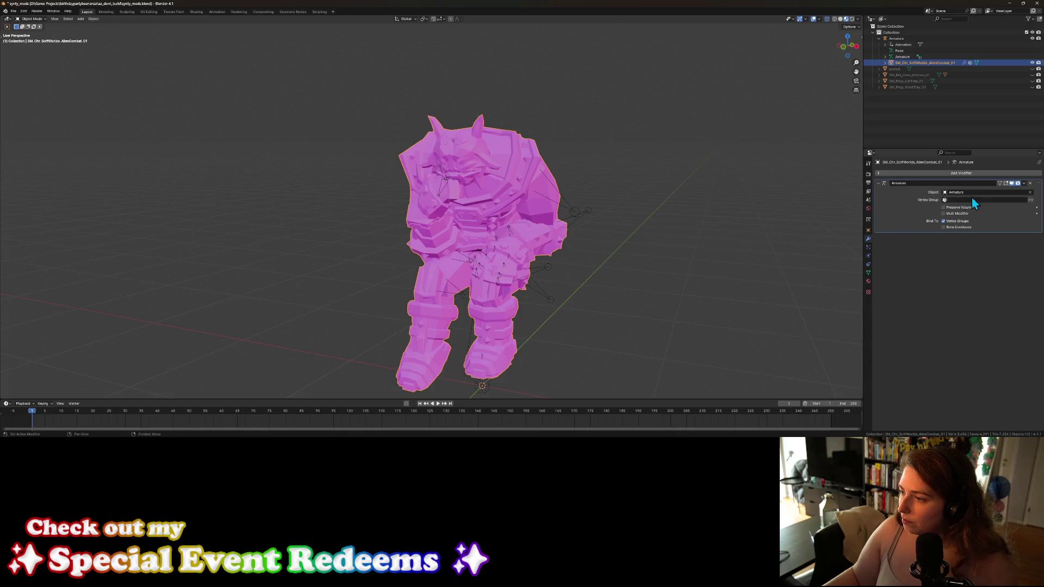
{"action": "left_click", "coordinate": [1025, 184]}
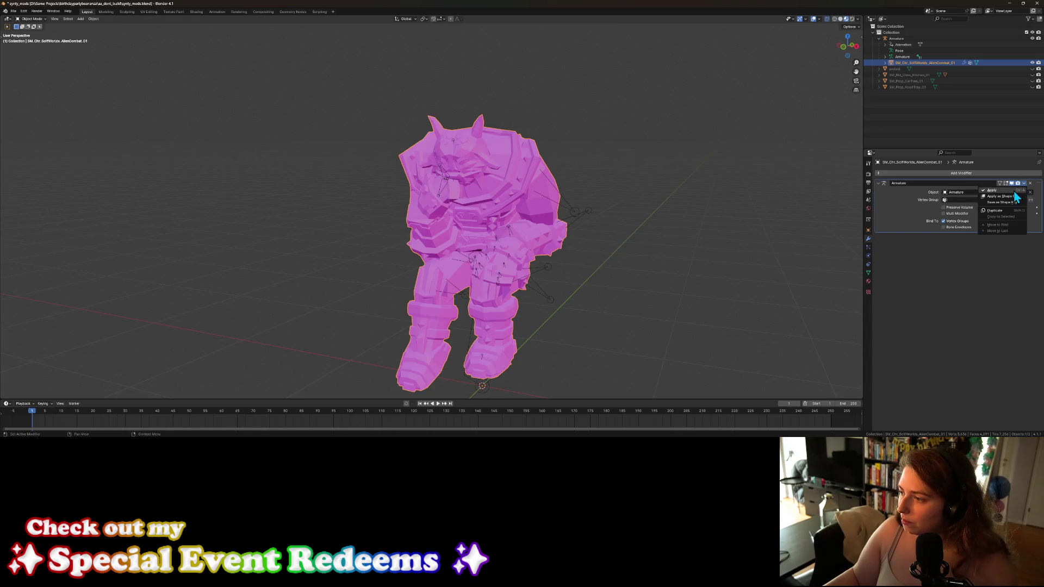
{"action": "left_click", "coordinate": [1021, 192]}
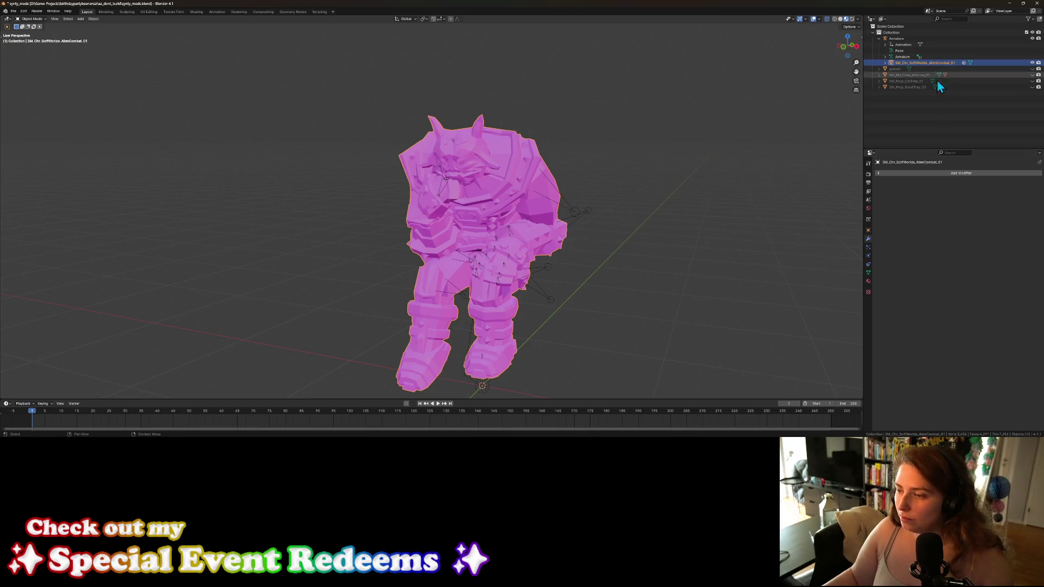
{"action": "key", "text": "ctrl+s"}
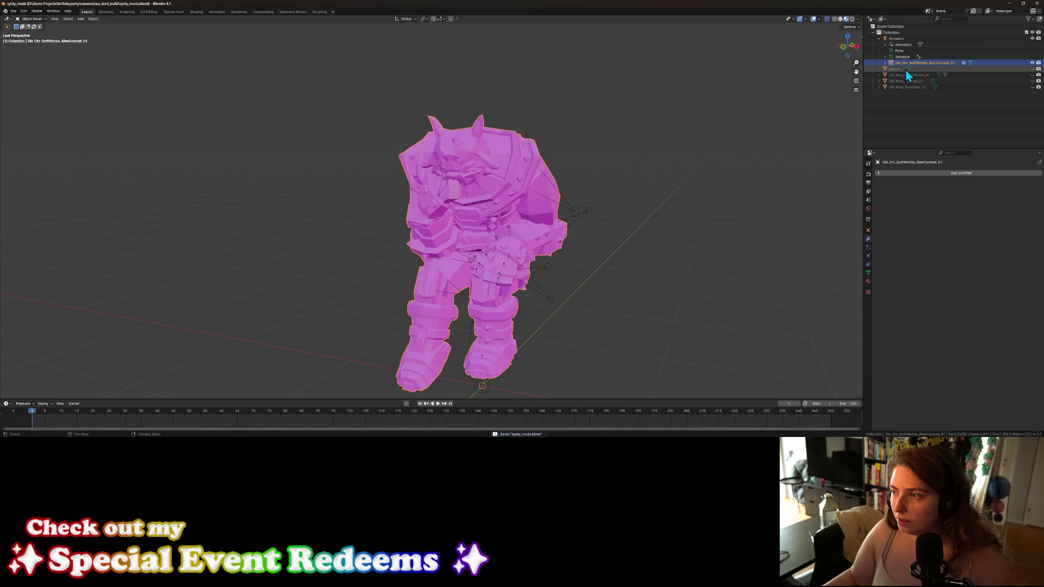
Step: Clear the mesh's parent keeping its transformation, then delete the armature
{"action": "right_click", "coordinate": [909, 63]}
{"action": "left_click", "coordinate": [909, 63]}
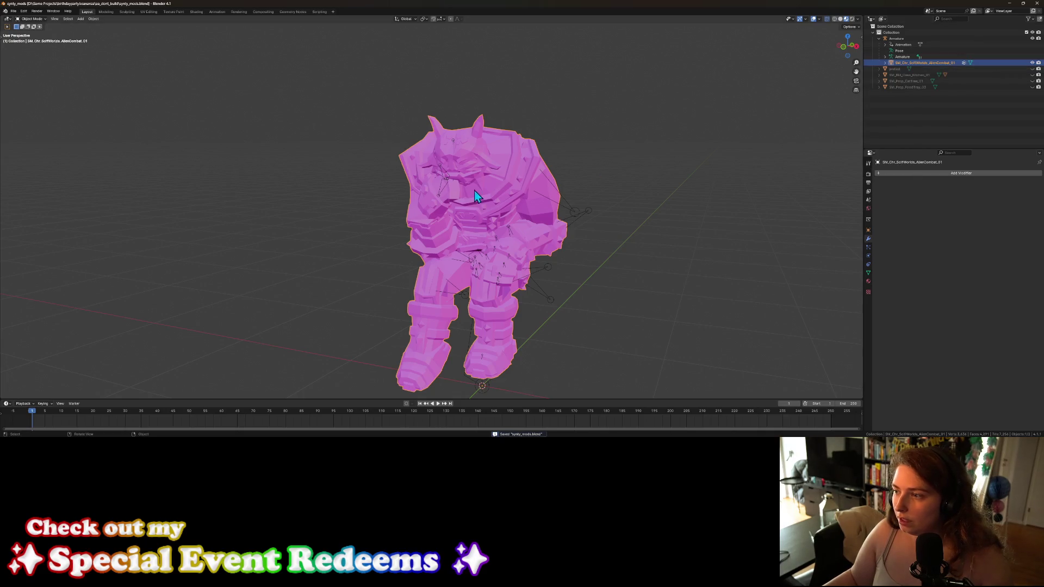
{"action": "right_click", "coordinate": [530, 181]}
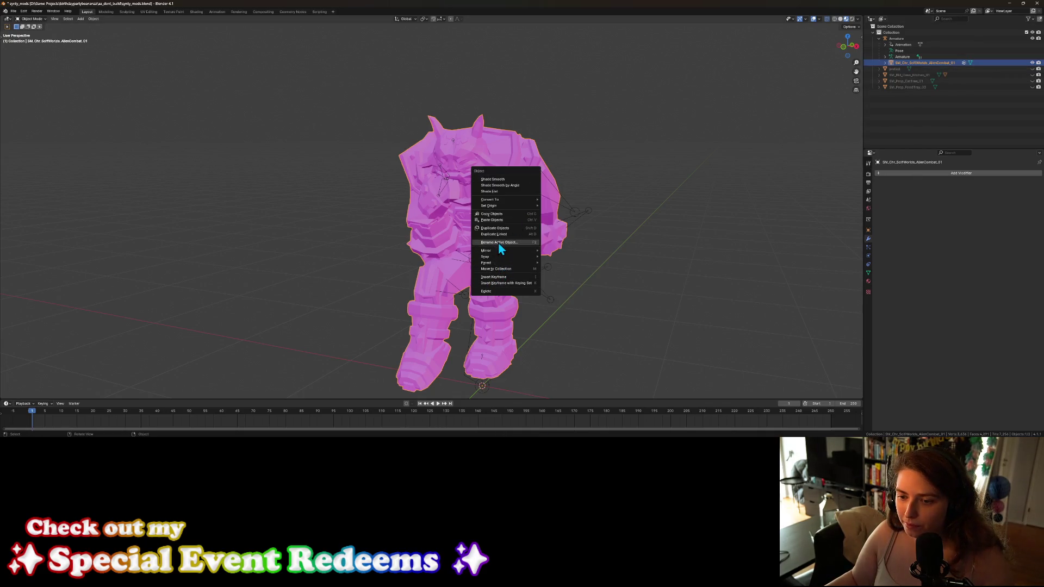
{"action": "mouse_move", "coordinate": [494, 265]}
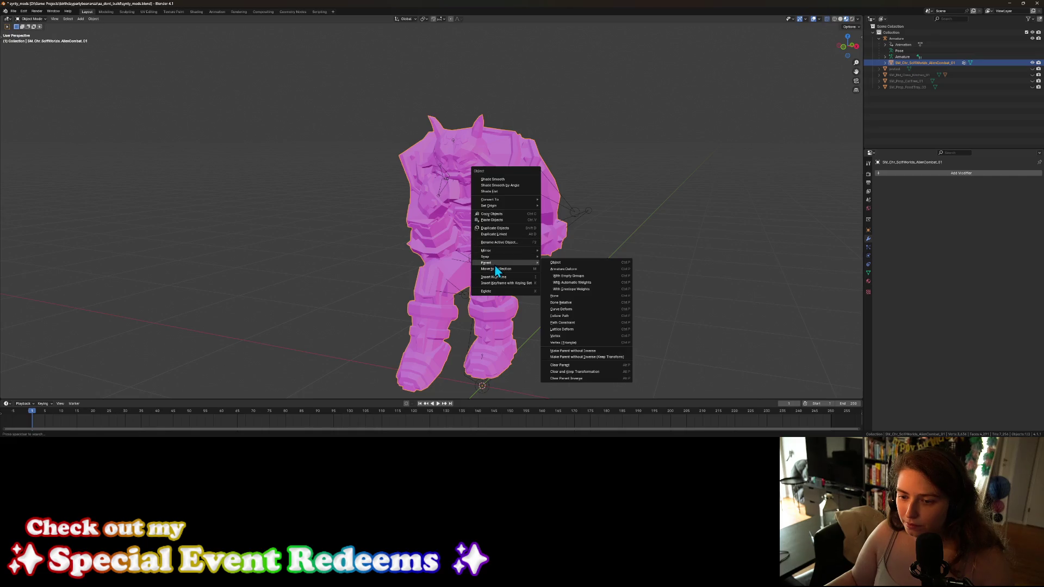
{"action": "left_click", "coordinate": [598, 372]}
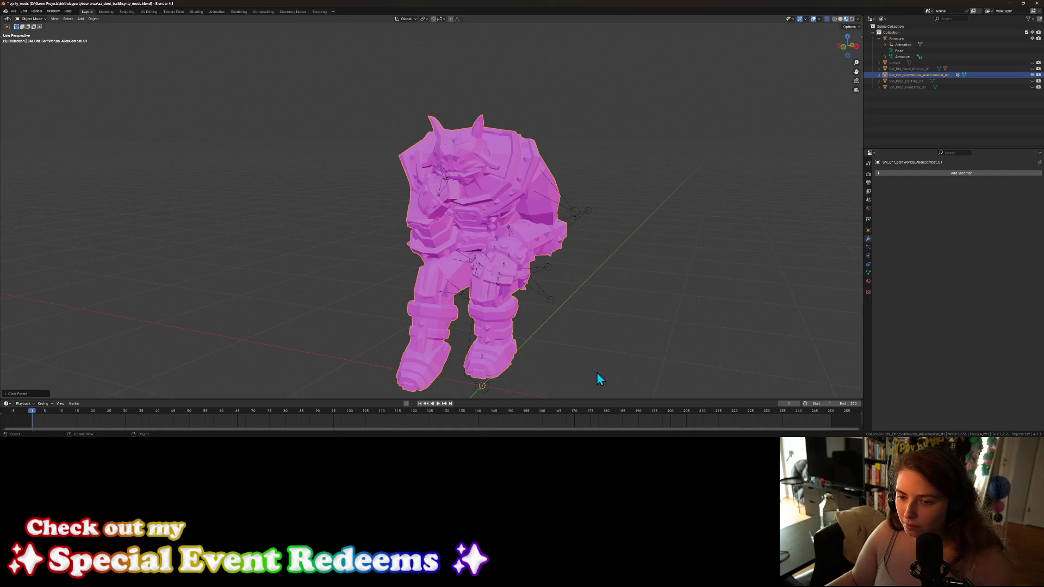
{"action": "left_click", "coordinate": [897, 39]}
{"action": "key", "text": "x"}
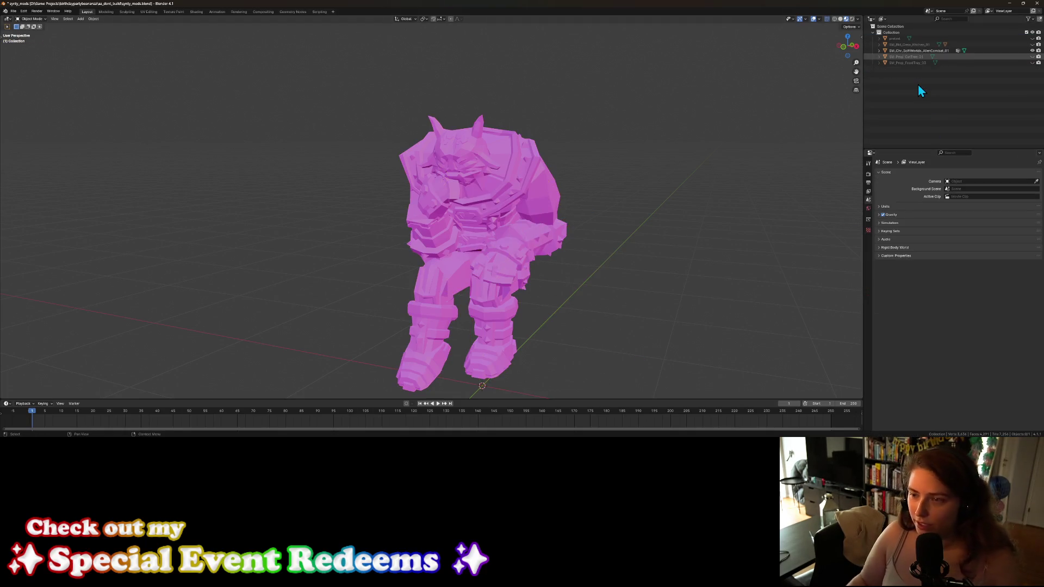
{"action": "left_click", "coordinate": [918, 51]}
{"action": "key", "text": "KP_Decimal"}
{"action": "mouse_move", "coordinate": [605, 325]}
{"action": "middle_mouse_down"}
{"action": "mouse_move", "coordinate": [543, 318]}
{"action": "mouse_move", "coordinate": [598, 335]}
{"action": "mouse_move", "coordinate": [634, 325]}
{"action": "middle_mouse_up"}
{"action": "scroll", "coordinate": [572, 325], "scroll_direction": "up", "scroll_amount": 3}
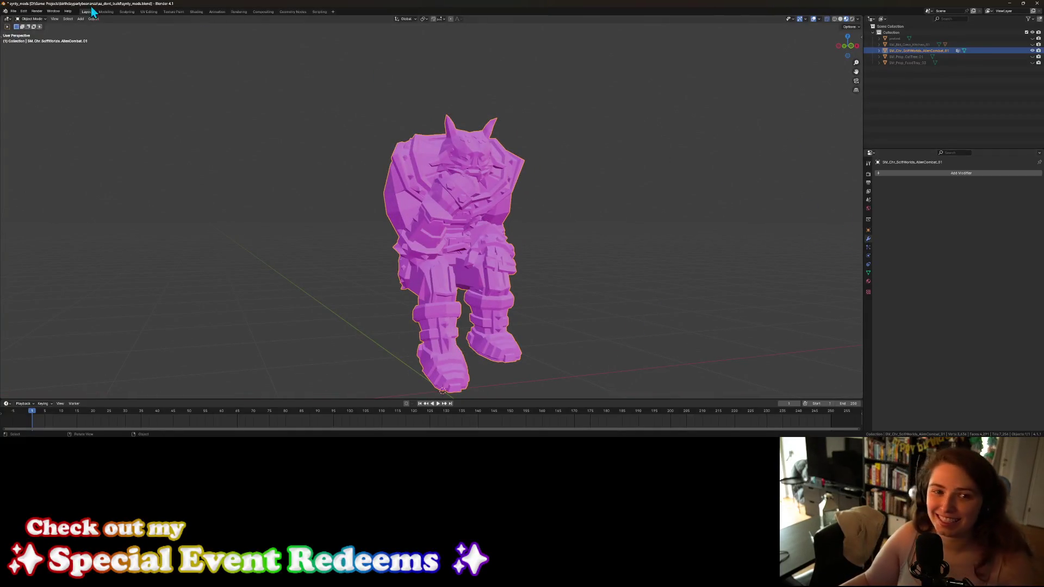
{"action": "left_click", "coordinate": [13, 10]}
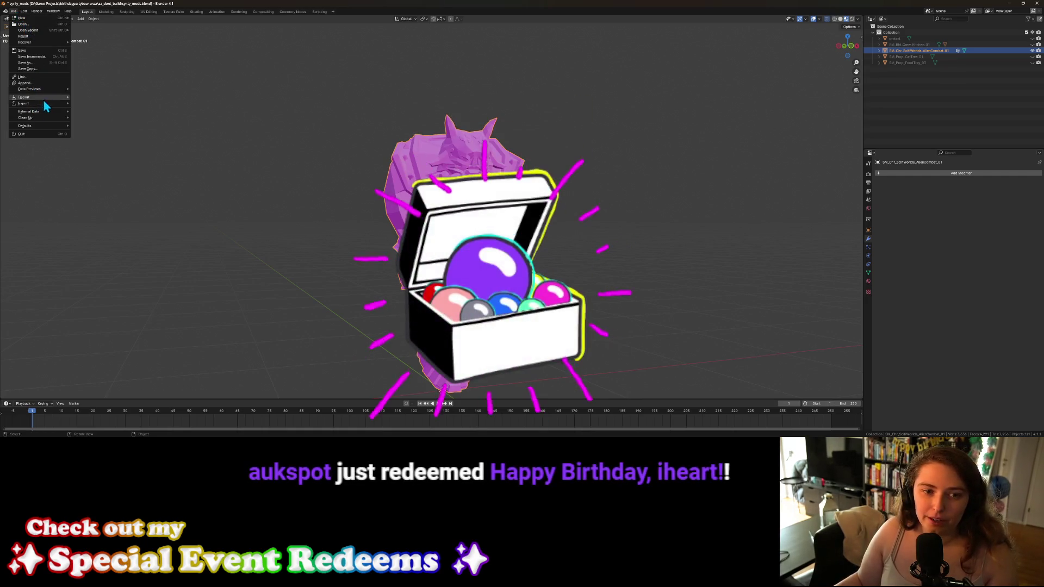
{"action": "mouse_move", "coordinate": [43, 97]}
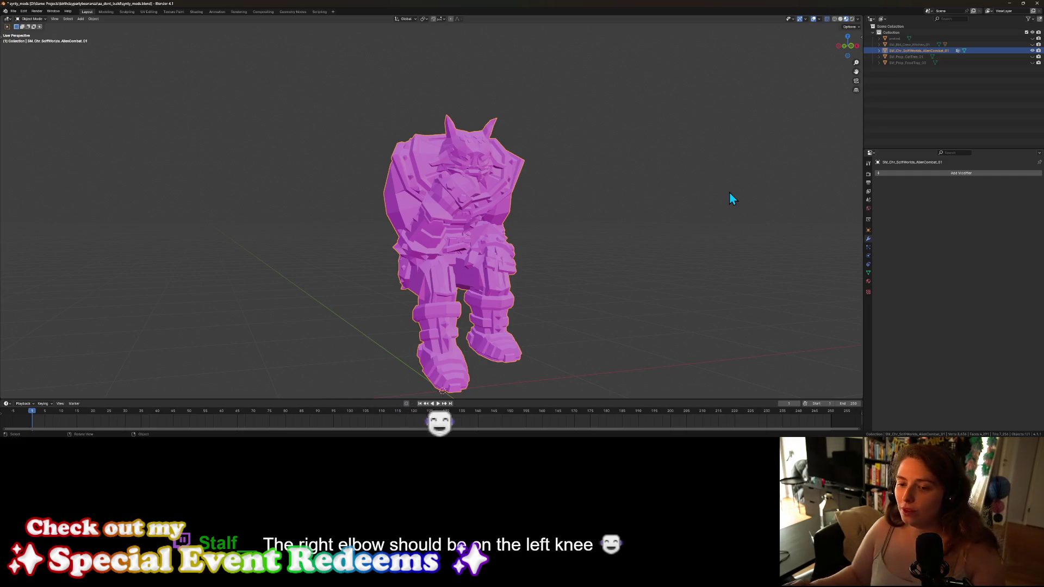
{"action": "mouse_move", "coordinate": [530, 352]}
{"action": "middle_mouse_down"}
{"action": "mouse_move", "coordinate": [552, 354]}
{"action": "mouse_move", "coordinate": [505, 357]}
{"action": "mouse_move", "coordinate": [612, 356]}
{"action": "mouse_move", "coordinate": [502, 364]}
{"action": "middle_mouse_up"}
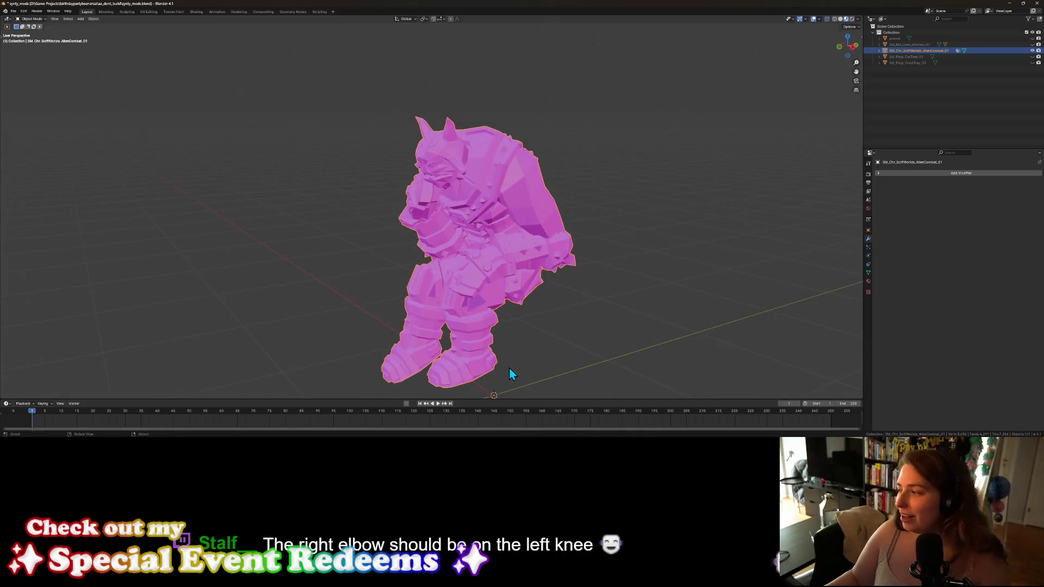
{"action": "mouse_move", "coordinate": [590, 351]}
{"action": "middle_mouse_down"}
{"action": "mouse_move", "coordinate": [482, 354]}
{"action": "mouse_move", "coordinate": [557, 327]}
{"action": "mouse_move", "coordinate": [565, 348]}
{"action": "mouse_move", "coordinate": [494, 343]}
{"action": "mouse_move", "coordinate": [531, 337]}
{"action": "mouse_move", "coordinate": [527, 325]}
{"action": "mouse_move", "coordinate": [504, 345]}
{"action": "mouse_move", "coordinate": [555, 342]}
{"action": "mouse_move", "coordinate": [514, 337]}
{"action": "middle_mouse_up"}
{"action": "left_click", "coordinate": [14, 11]}
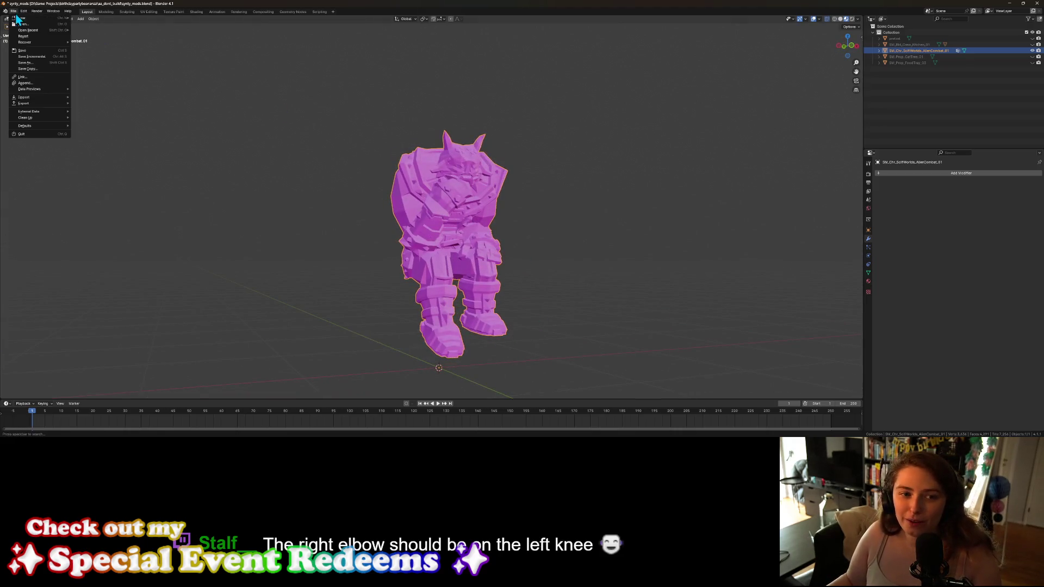
Step: Import SM_Bld_Scav_Scrap_01.fbx via File > Import > FBX
{"action": "mouse_move", "coordinate": [57, 98]}
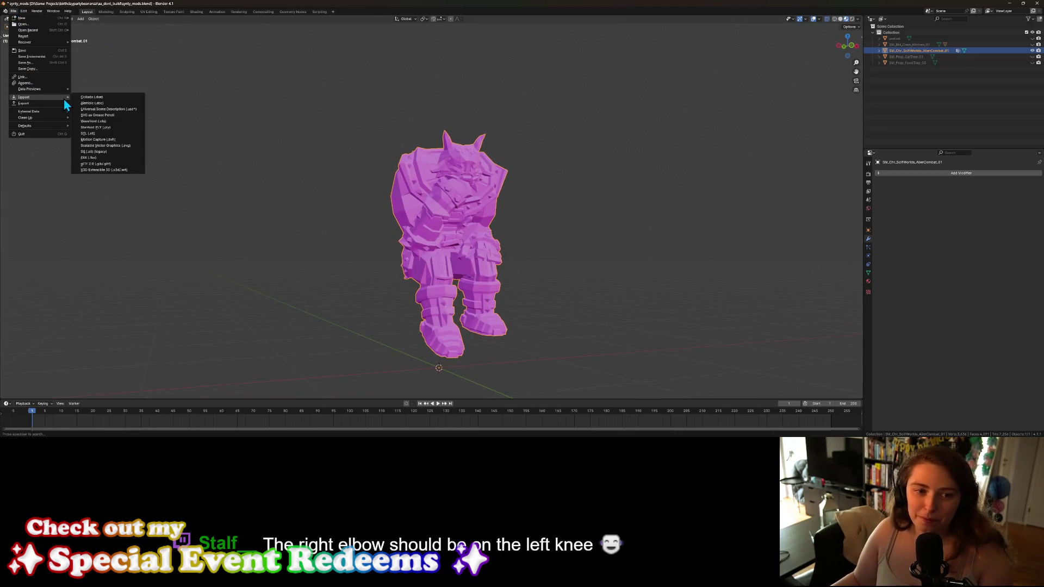
{"action": "left_click", "coordinate": [90, 158]}
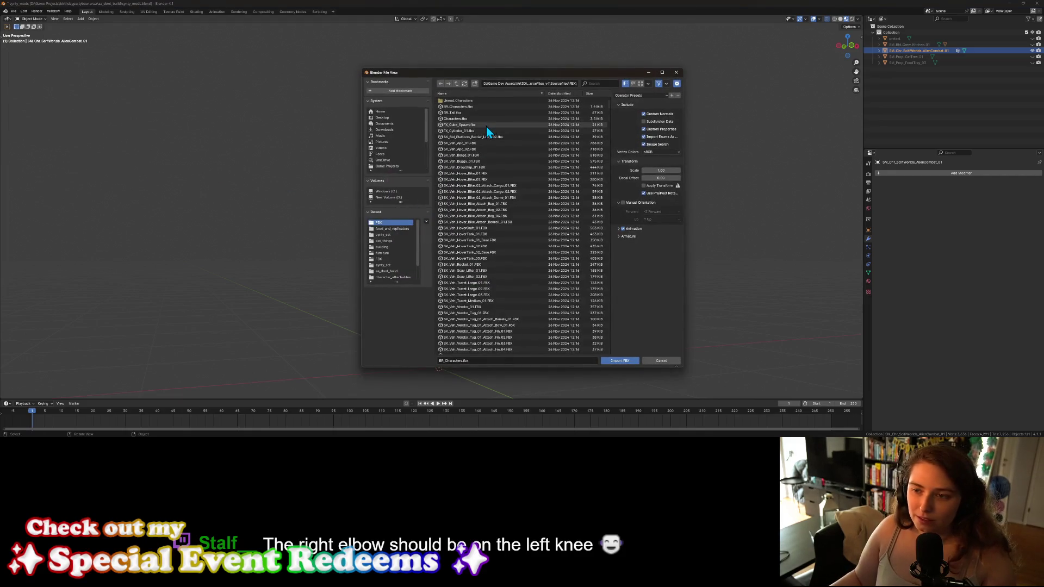
{"action": "scroll", "coordinate": [484, 278], "scroll_direction": "down", "scroll_amount": 5}
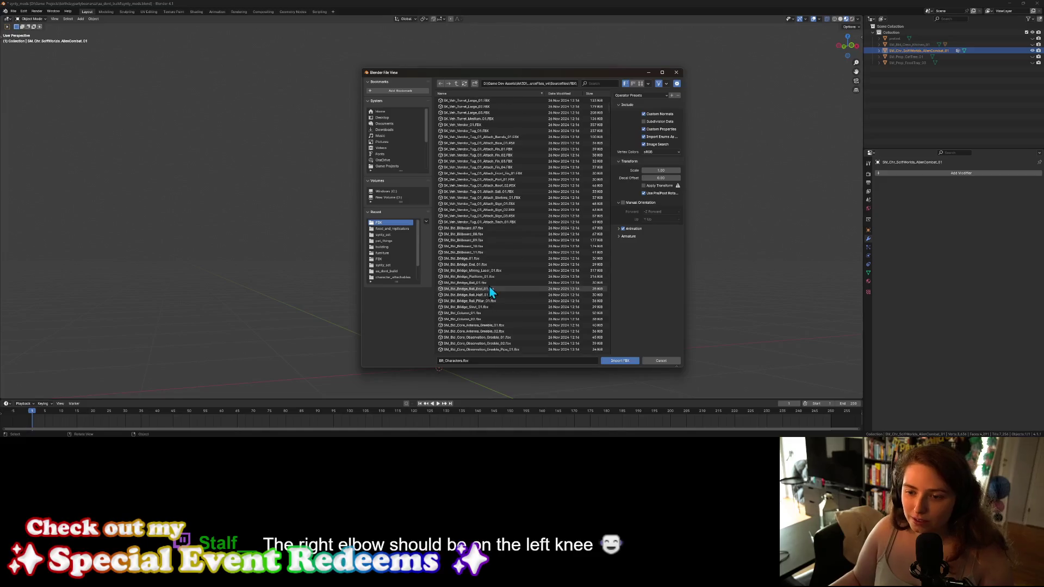
{"action": "scroll", "coordinate": [484, 167], "scroll_direction": "up", "scroll_amount": 4}
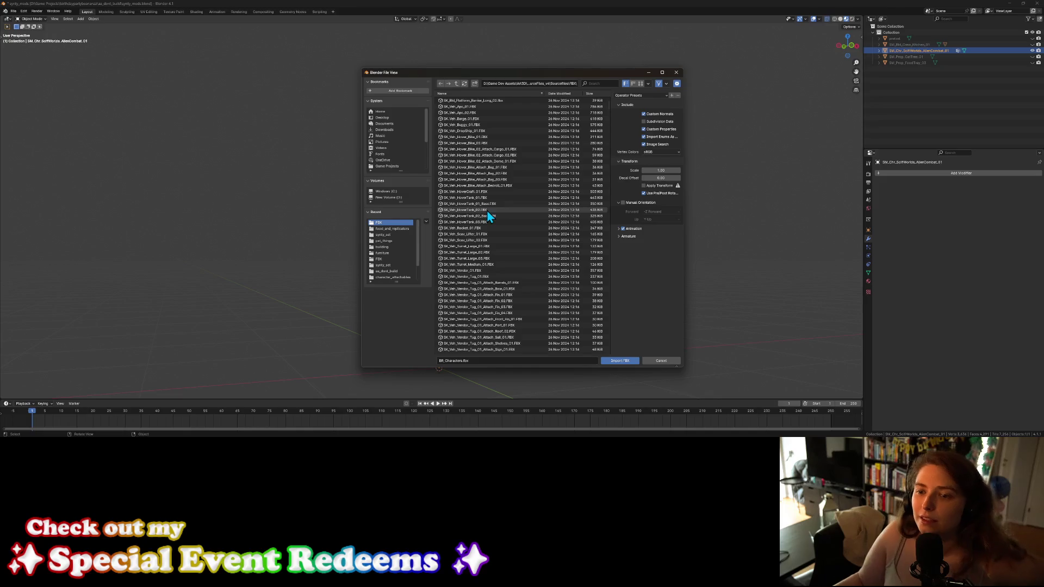
{"action": "scroll", "coordinate": [482, 226], "scroll_direction": "down", "scroll_amount": 3}
{"action": "scroll", "coordinate": [483, 233], "scroll_direction": "down", "scroll_amount": 7}
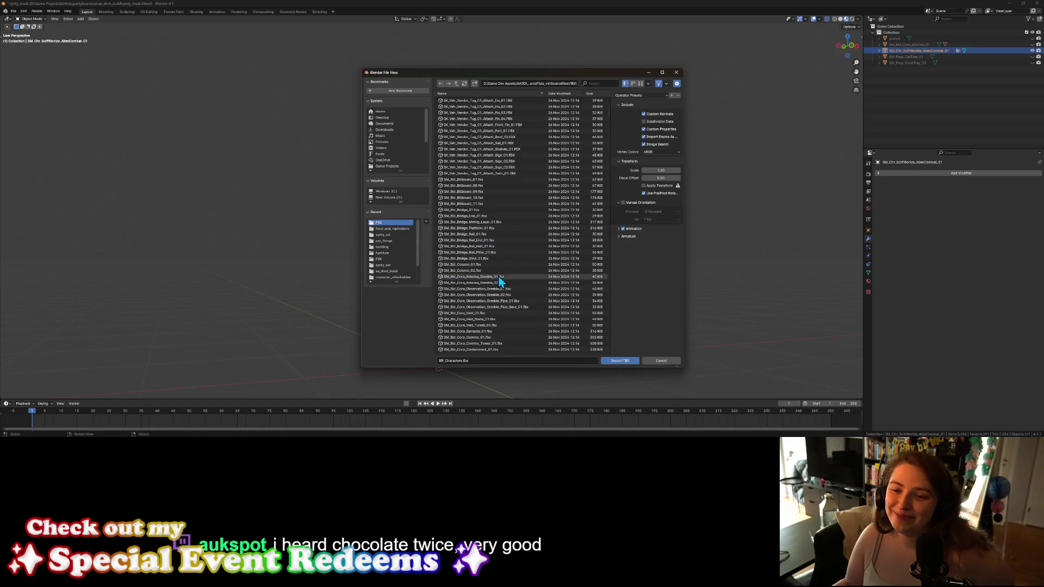
{"action": "scroll", "coordinate": [495, 272], "scroll_direction": "down", "scroll_amount": 1}
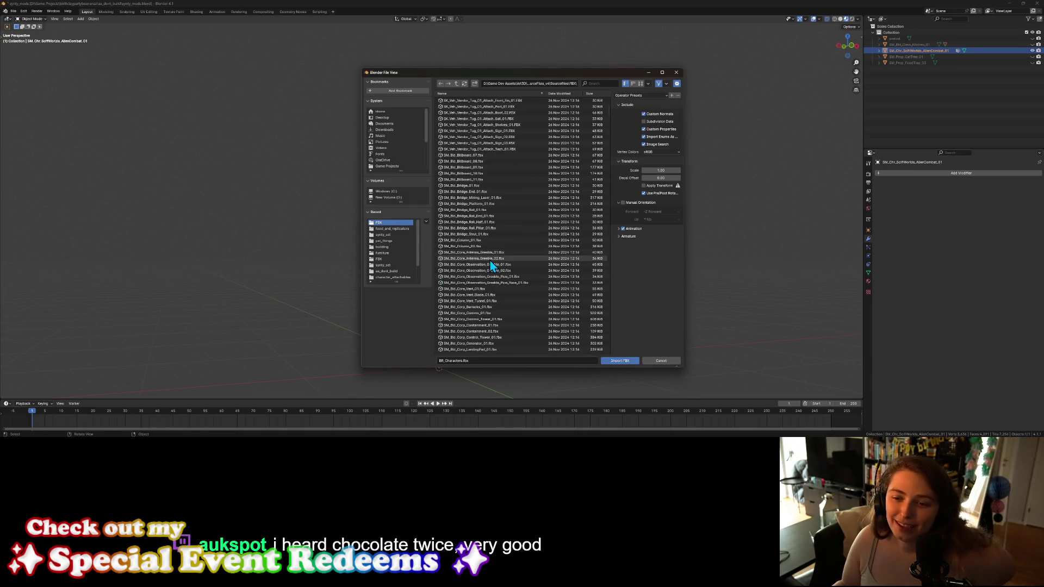
{"action": "scroll", "coordinate": [472, 250], "scroll_direction": "down", "scroll_amount": 2}
{"action": "scroll", "coordinate": [473, 250], "scroll_direction": "down", "scroll_amount": 10}
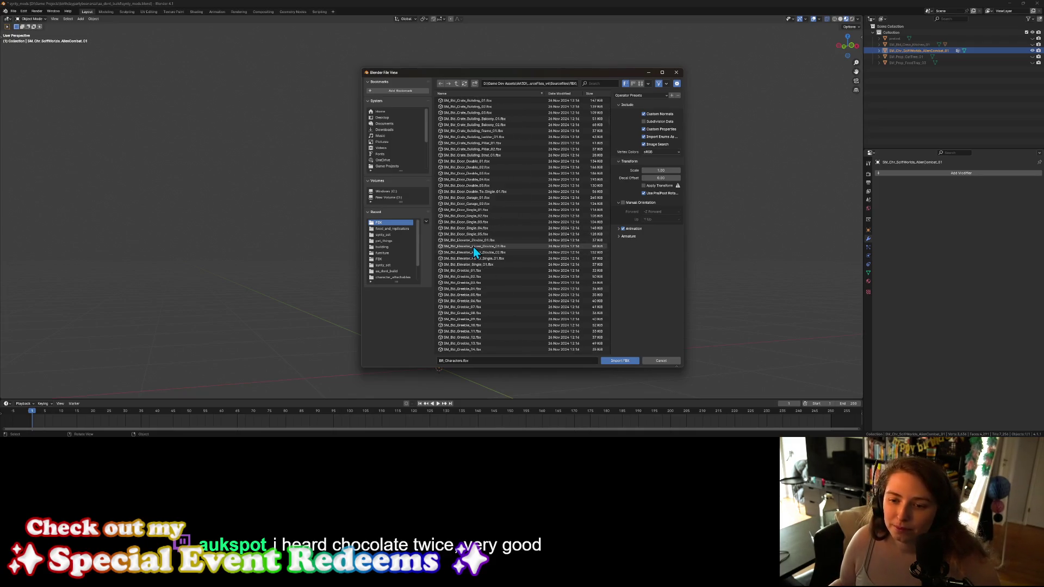
{"action": "scroll", "coordinate": [473, 251], "scroll_direction": "down", "scroll_amount": 9}
{"action": "scroll", "coordinate": [478, 196], "scroll_direction": "down", "scroll_amount": 8}
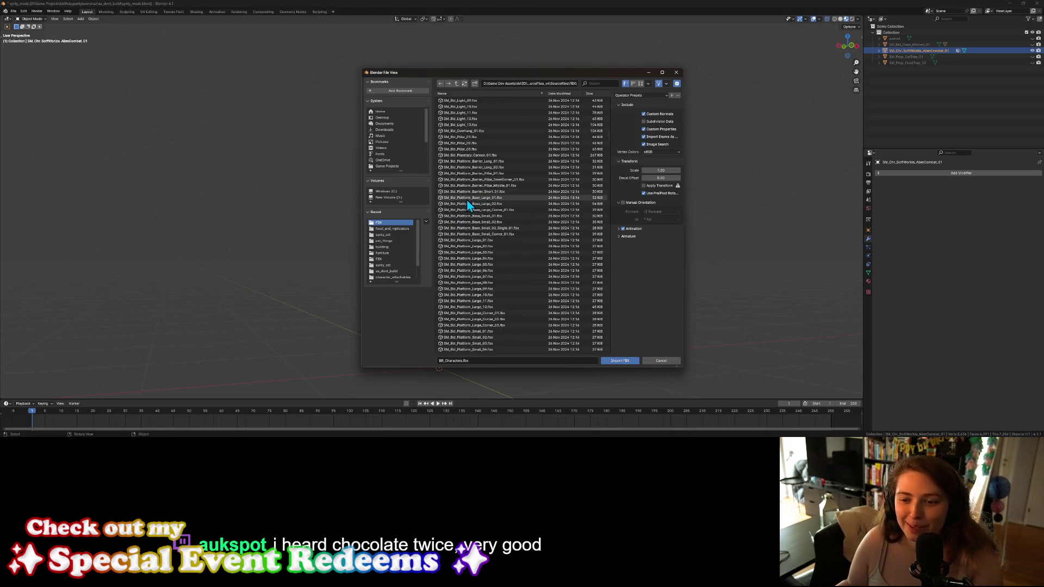
{"action": "scroll", "coordinate": [489, 221], "scroll_direction": "down", "scroll_amount": 10}
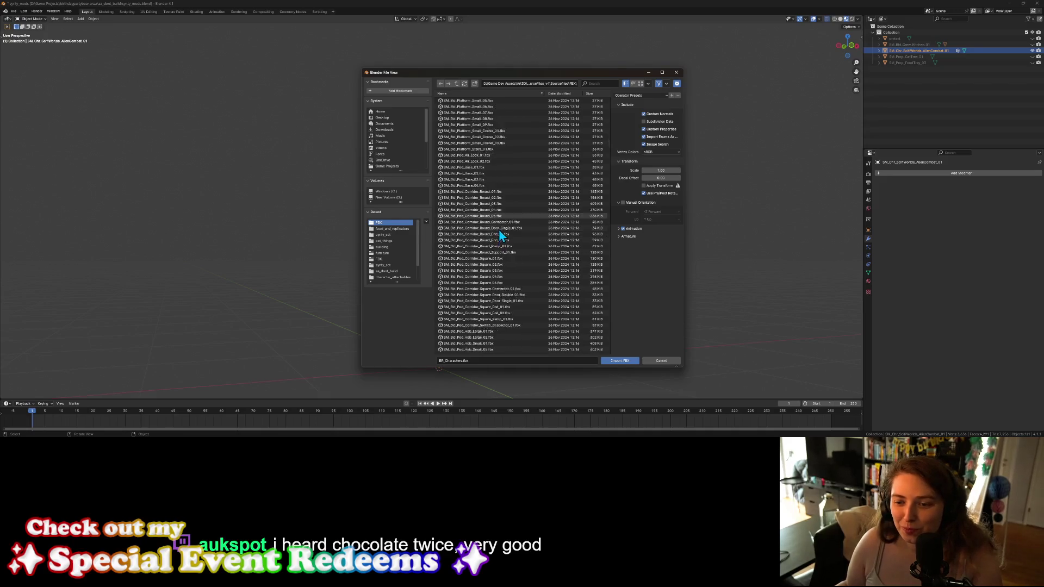
{"action": "scroll", "coordinate": [501, 235], "scroll_direction": "down", "scroll_amount": 10}
{"action": "scroll", "coordinate": [497, 230], "scroll_direction": "down", "scroll_amount": 8}
{"action": "scroll", "coordinate": [491, 232], "scroll_direction": "down", "scroll_amount": 10}
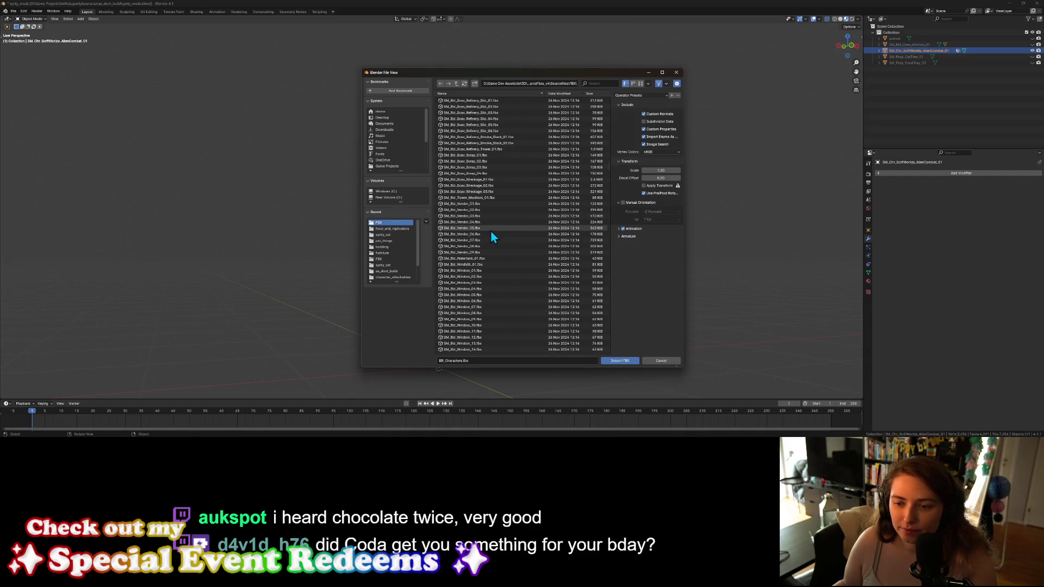
{"action": "scroll", "coordinate": [490, 230], "scroll_direction": "up", "scroll_amount": 1}
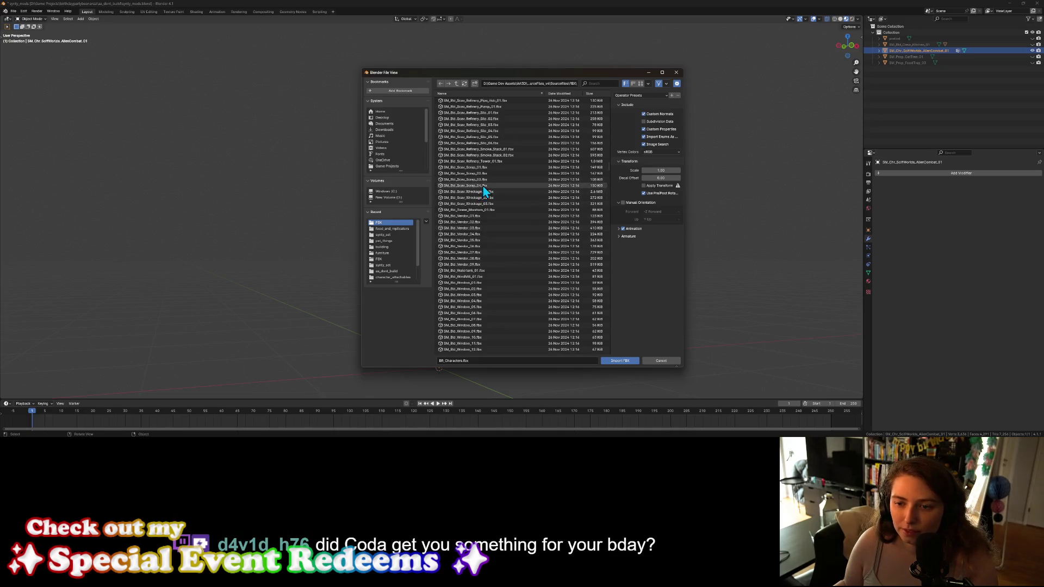
{"action": "left_click", "coordinate": [480, 168]}
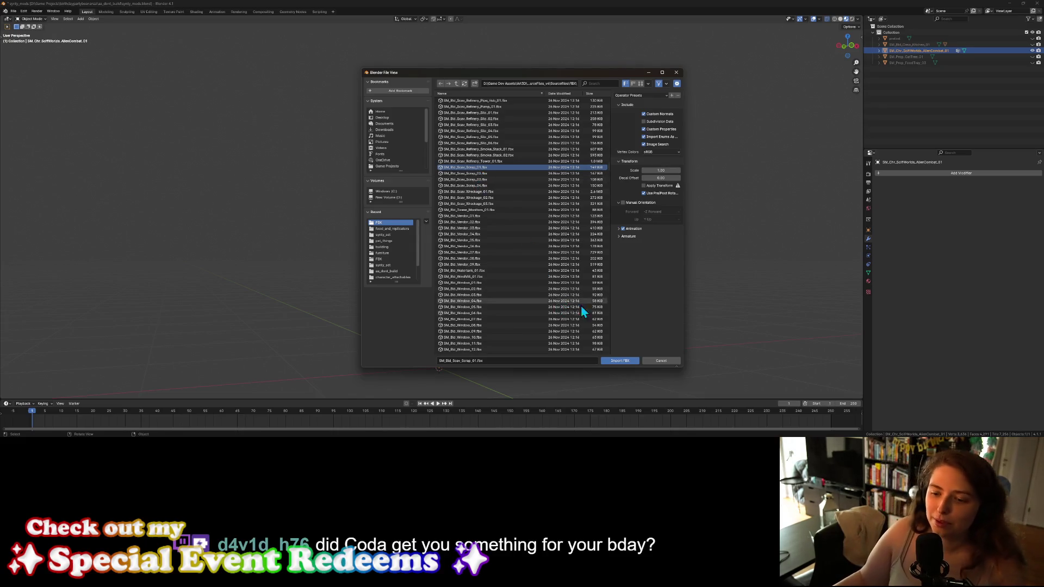
{"action": "left_click", "coordinate": [619, 360]}
{"action": "scroll", "coordinate": [598, 361], "scroll_direction": "down", "scroll_amount": 5}
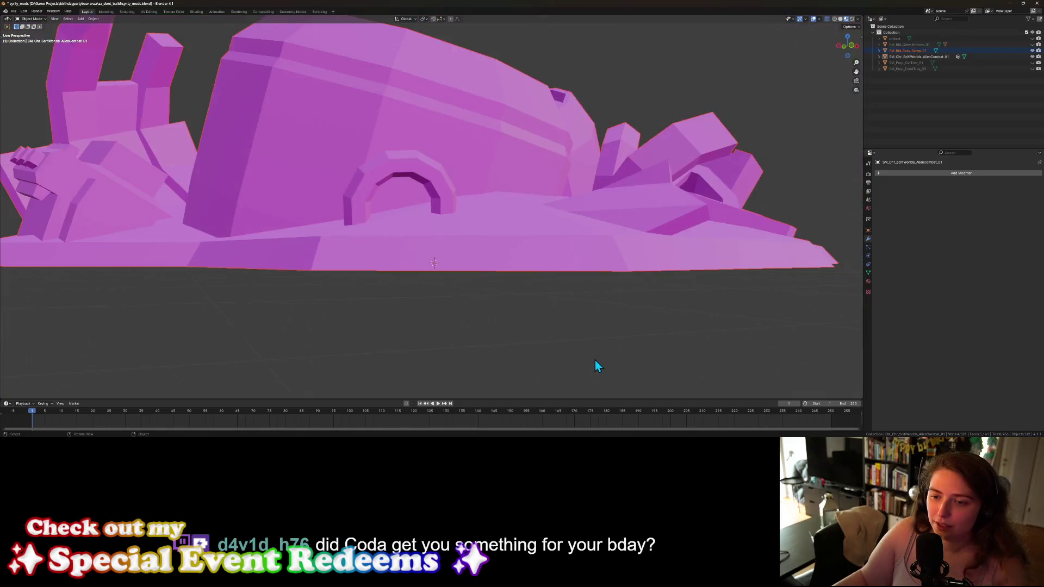
Step: Select the imported scrap object and shrink it to 0.1 scale
{"action": "middle_click_drag", "start_coordinate": [595, 360], "coordinate": [515, 275]}
{"action": "left_click", "coordinate": [514, 206]}
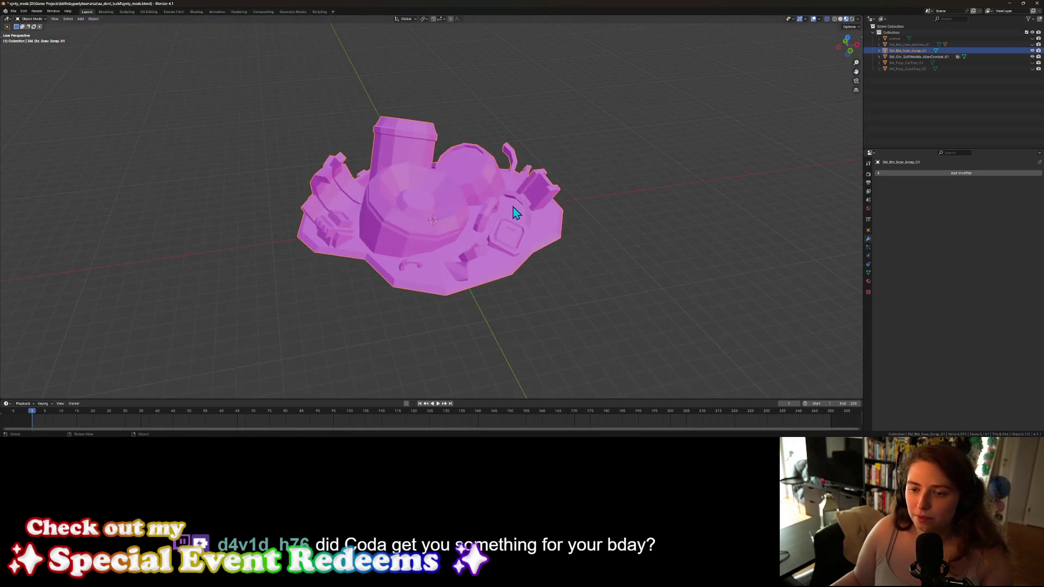
{"action": "type", "text": "s0.1"}
{"action": "key", "text": "Return"}
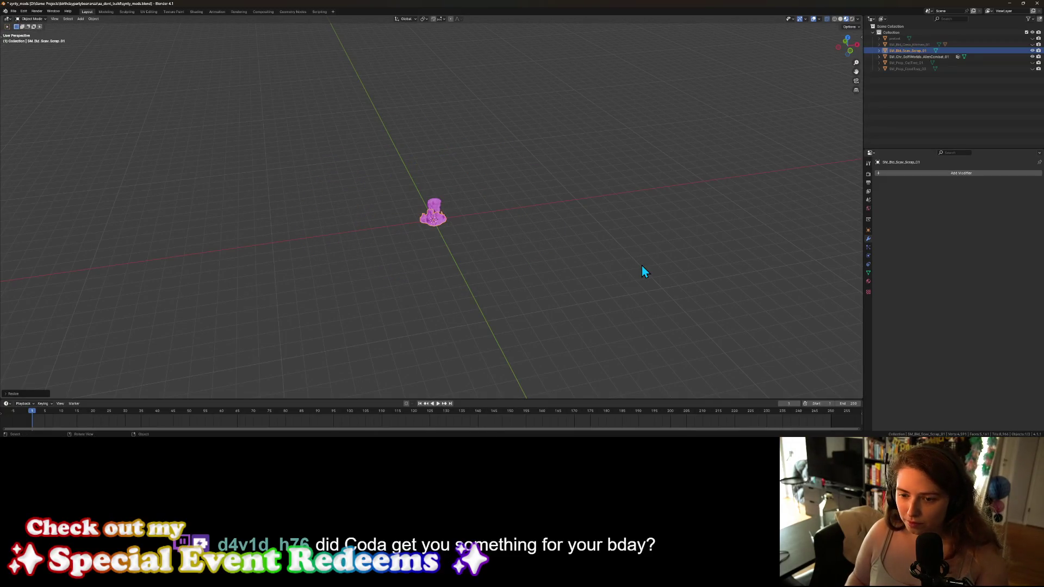
{"action": "scroll", "coordinate": [540, 258], "scroll_direction": "up", "scroll_amount": 8}
{"action": "middle_click_drag", "start_coordinate": [540, 259], "coordinate": [429, 252]}
{"action": "scroll", "coordinate": [428, 252], "scroll_direction": "up", "scroll_amount": 3}
{"action": "mouse_move", "coordinate": [466, 287]}
{"action": "middle_mouse_down"}
{"action": "mouse_move", "coordinate": [520, 264]}
{"action": "mouse_move", "coordinate": [538, 271]}
{"action": "mouse_move", "coordinate": [530, 282]}
{"action": "mouse_move", "coordinate": [452, 283]}
{"action": "mouse_move", "coordinate": [494, 281]}
{"action": "middle_mouse_up"}
Step: Scale the scrap base to 1.4 along the Z axis and check it from around
{"action": "key", "text": "s"}
{"action": "type", "text": "z"}
{"action": "type", "text": "2"}
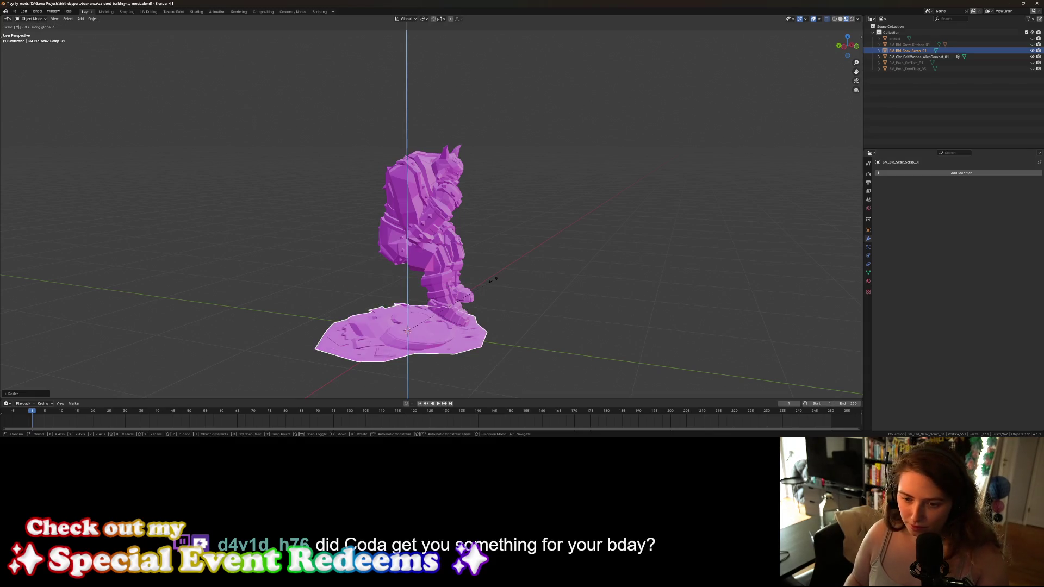
{"action": "key", "text": "BackSpace"}
{"action": "type", "text": "1"}
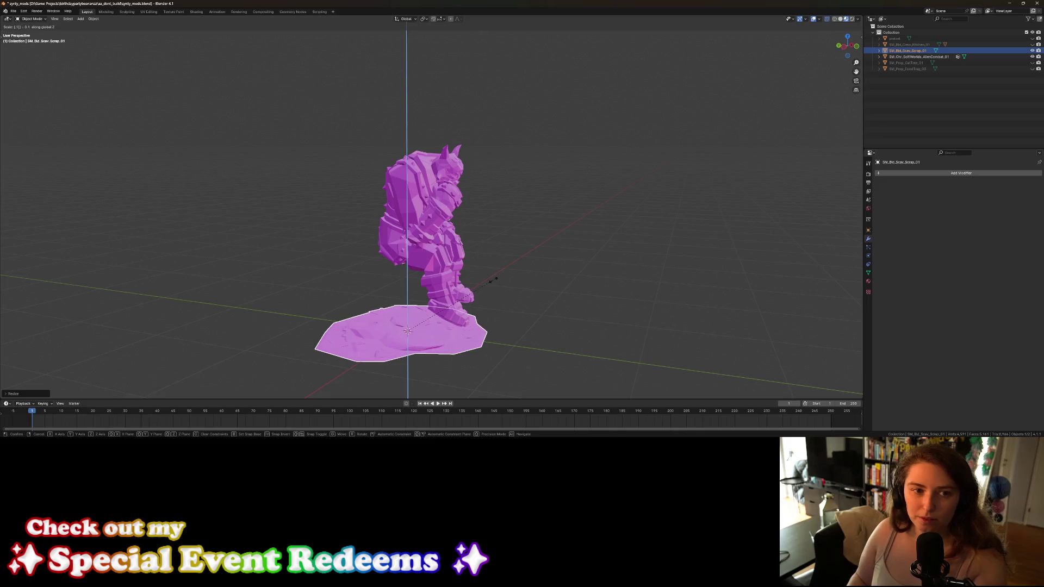
{"action": "key", "text": "BackSpace"}
{"action": "key", "text": "BackSpace"}
{"action": "key", "text": "BackSpace"}
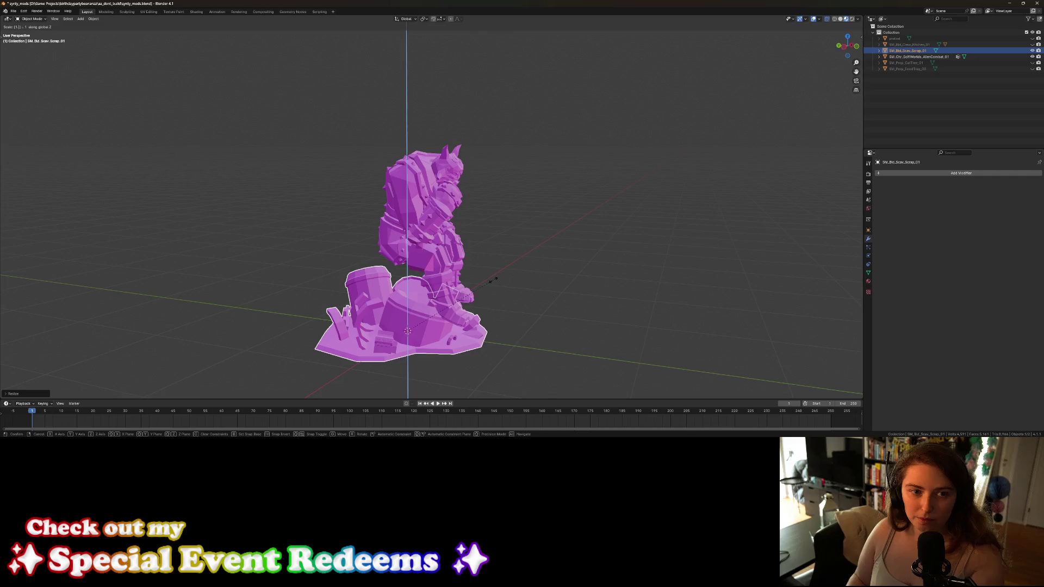
{"action": "type", "text": "2"}
{"action": "key", "text": "BackSpace"}
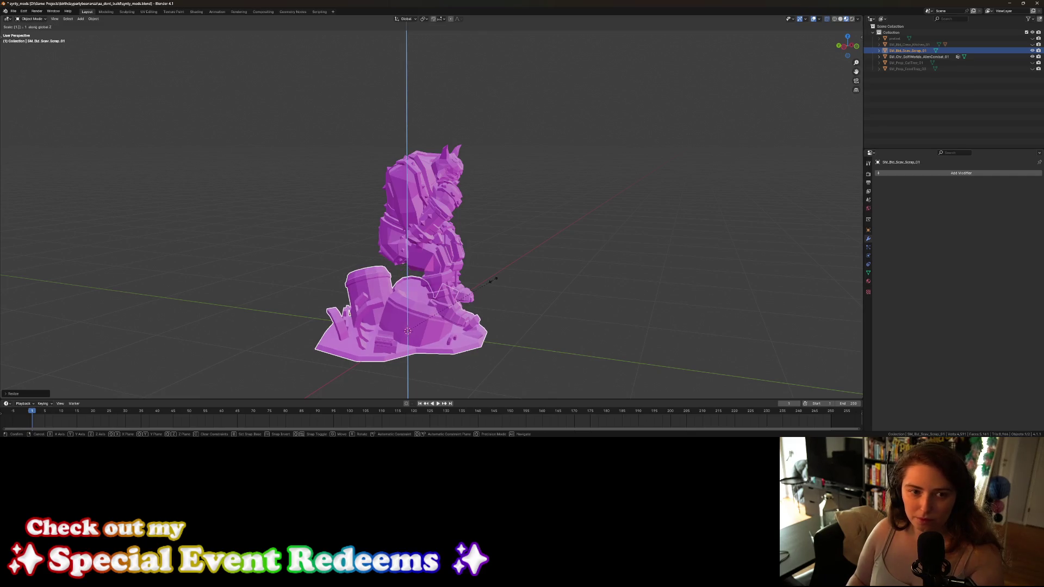
{"action": "type", "text": "4"}
{"action": "key", "text": "Return"}
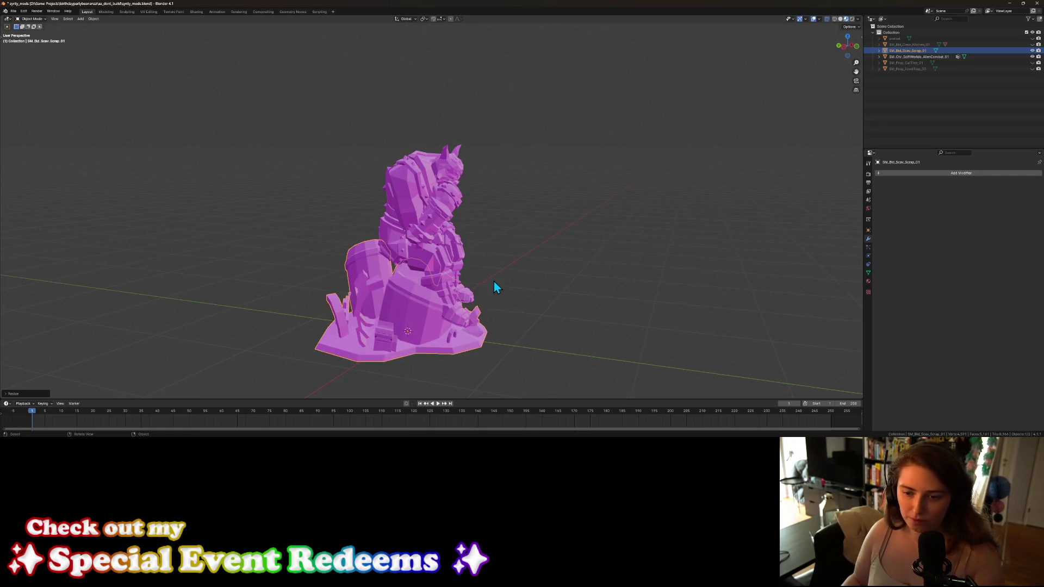
{"action": "mouse_move", "coordinate": [487, 328]}
{"action": "middle_mouse_down"}
{"action": "mouse_move", "coordinate": [427, 311]}
{"action": "mouse_move", "coordinate": [345, 342]}
{"action": "mouse_move", "coordinate": [356, 321]}
{"action": "mouse_move", "coordinate": [469, 361]}
{"action": "mouse_move", "coordinate": [471, 351]}
{"action": "mouse_move", "coordinate": [358, 360]}
{"action": "mouse_move", "coordinate": [368, 347]}
{"action": "mouse_move", "coordinate": [359, 352]}
{"action": "mouse_move", "coordinate": [582, 350]}
{"action": "mouse_move", "coordinate": [523, 354]}
{"action": "mouse_move", "coordinate": [562, 353]}
{"action": "middle_mouse_up"}
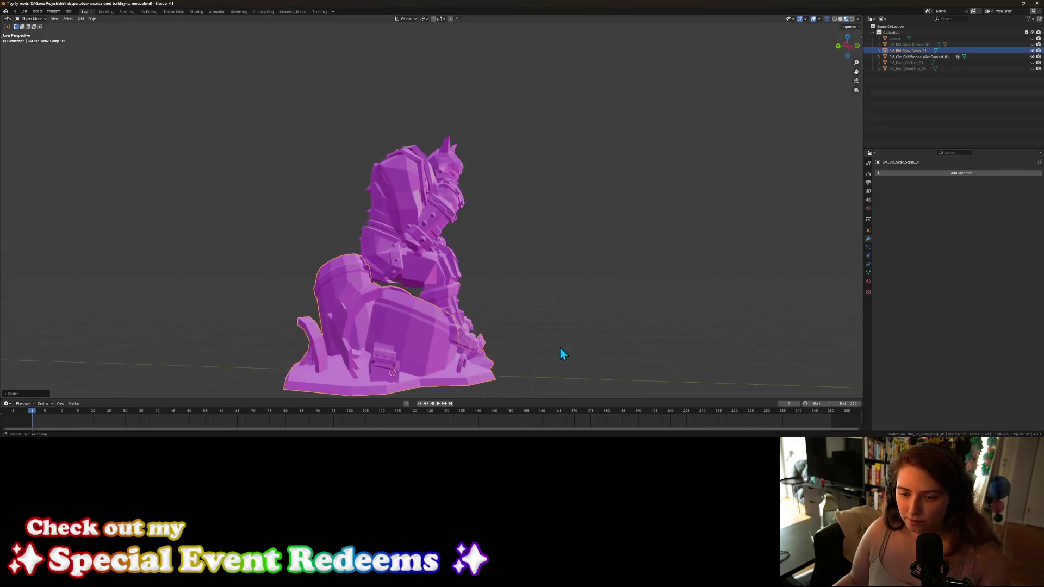
{"action": "scroll", "coordinate": [472, 370], "scroll_direction": "down", "scroll_amount": 3}
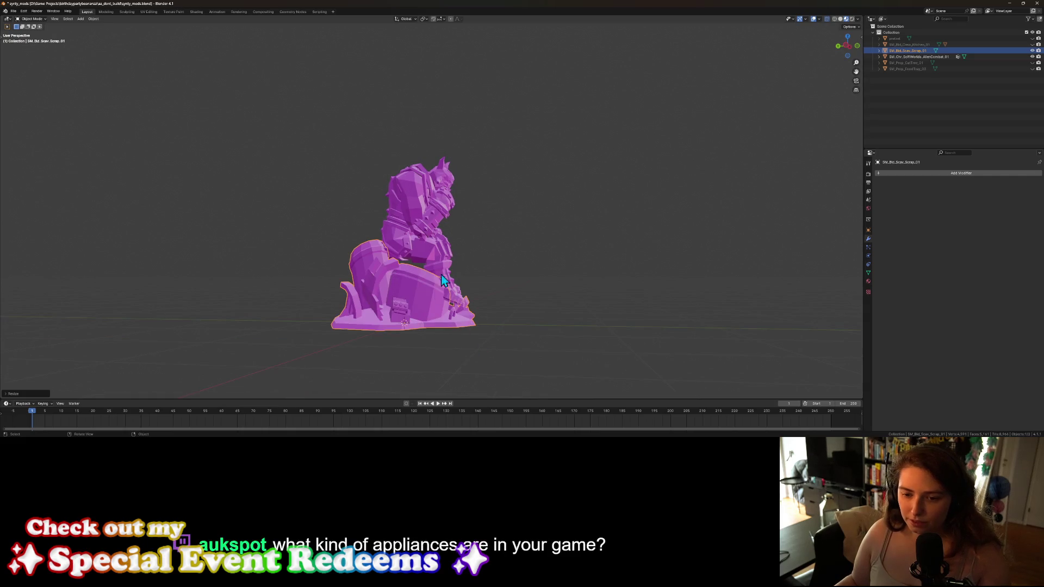
{"action": "left_click", "coordinate": [424, 230]}
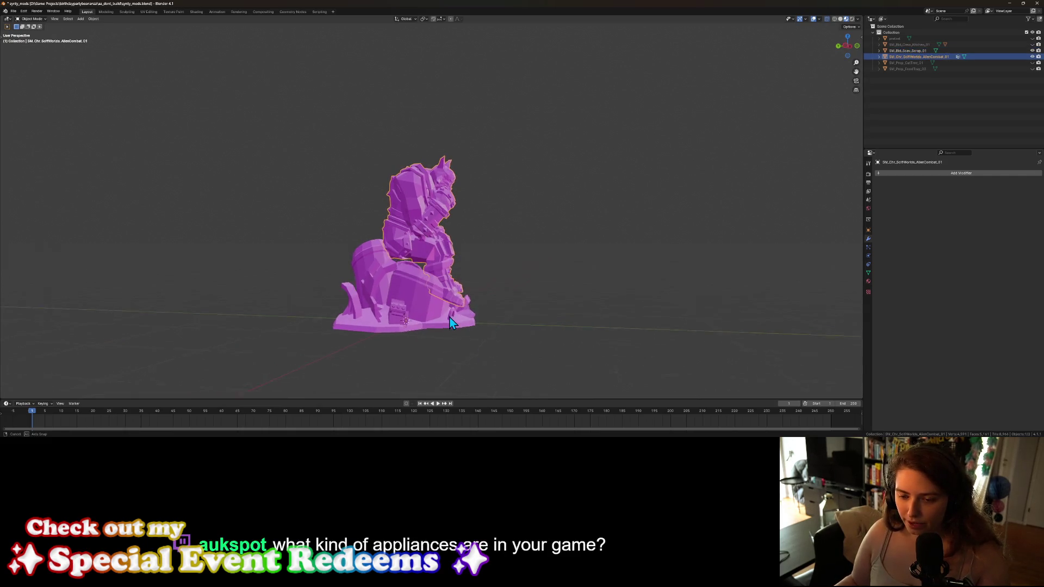
Step: Move the alien character onto the scrap base using front and side views
{"action": "key", "text": "KP_1"}
{"action": "key", "text": "KP_3"}
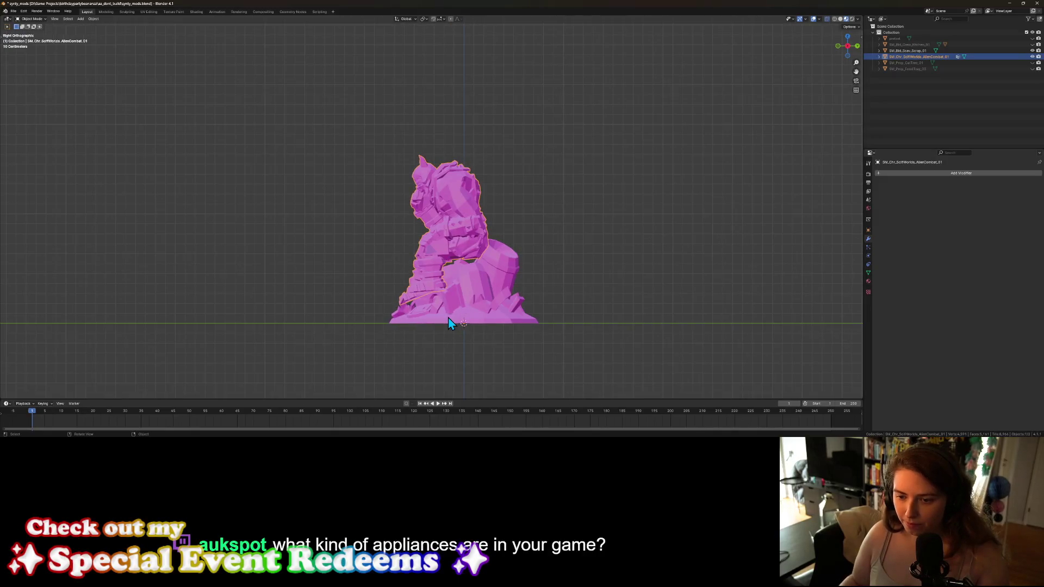
{"action": "key", "text": "g"}
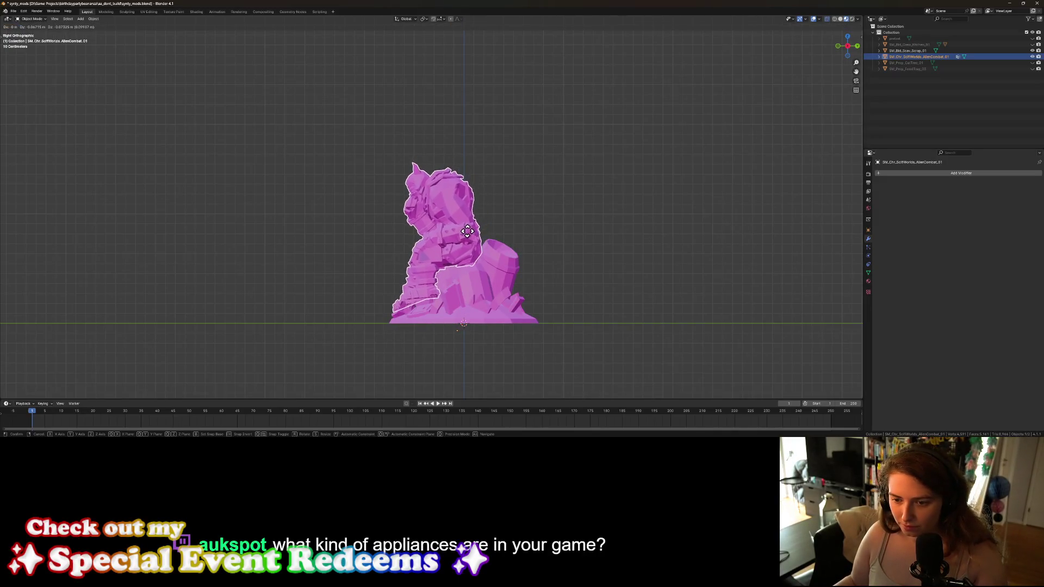
{"action": "left_click", "coordinate": [463, 239]}
{"action": "mouse_move", "coordinate": [464, 242]}
{"action": "middle_mouse_down"}
{"action": "mouse_move", "coordinate": [483, 348]}
{"action": "mouse_move", "coordinate": [526, 338]}
{"action": "mouse_move", "coordinate": [580, 352]}
{"action": "mouse_move", "coordinate": [482, 347]}
{"action": "mouse_move", "coordinate": [524, 348]}
{"action": "middle_mouse_up"}
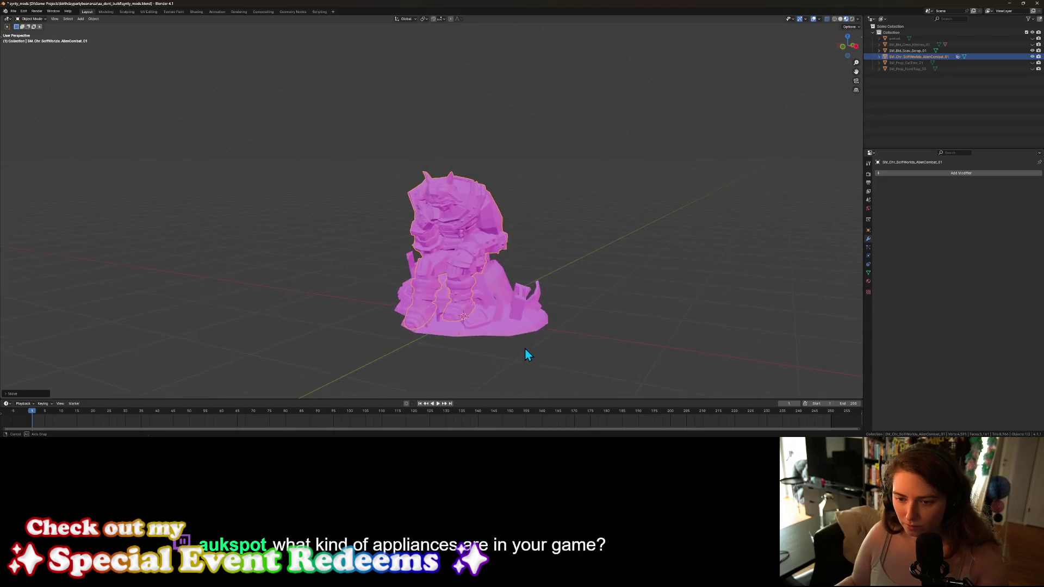
Step: Readjust the scrap base's vertical scale to fit under the character
{"action": "left_click", "coordinate": [511, 294]}
{"action": "key", "text": "s"}
{"action": "key", "text": "z"}
{"action": "left_click", "coordinate": [511, 294]}
{"action": "middle_click_drag", "start_coordinate": [524, 305], "coordinate": [482, 324]}
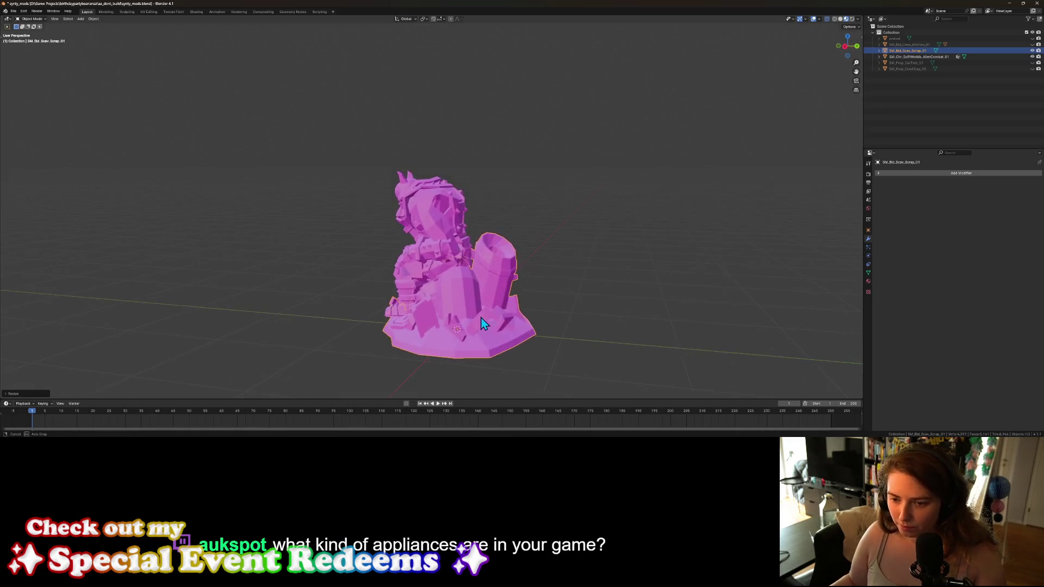
{"action": "left_click", "coordinate": [554, 325]}
{"action": "scroll", "coordinate": [543, 331], "scroll_direction": "up", "scroll_amount": 4}
{"action": "mouse_move", "coordinate": [563, 341]}
{"action": "middle_mouse_down"}
{"action": "mouse_move", "coordinate": [583, 357]}
{"action": "mouse_move", "coordinate": [629, 333]}
{"action": "mouse_move", "coordinate": [659, 349]}
{"action": "mouse_move", "coordinate": [571, 348]}
{"action": "mouse_move", "coordinate": [659, 342]}
{"action": "mouse_move", "coordinate": [557, 264]}
{"action": "mouse_move", "coordinate": [492, 275]}
{"action": "middle_mouse_up"}
{"action": "scroll", "coordinate": [617, 324], "scroll_direction": "up", "scroll_amount": 3}
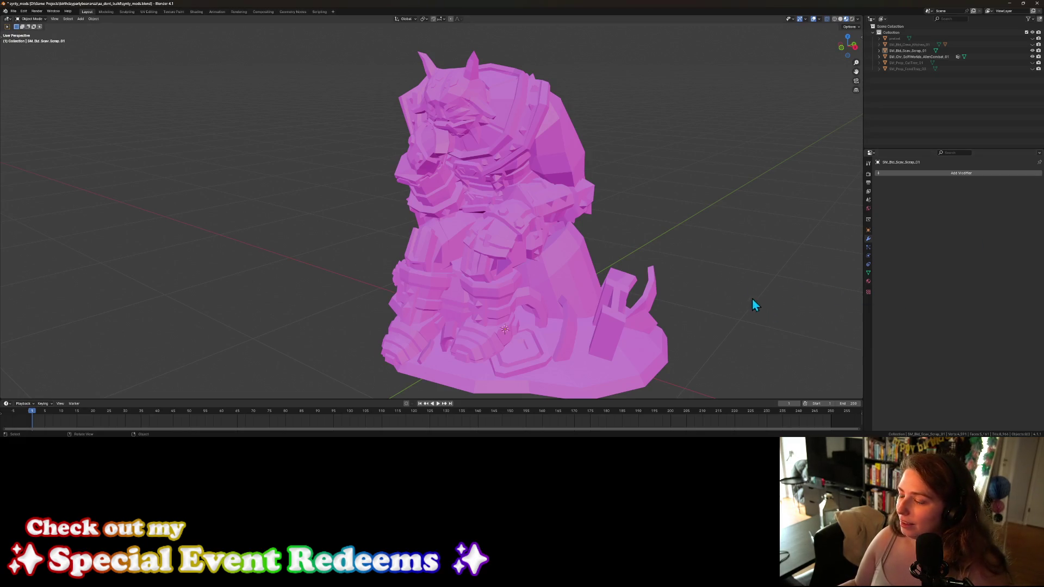
Step: Parent the scrap base to the alien character with Parent > Object
{"action": "mouse_move", "coordinate": [634, 309]}
{"action": "middle_mouse_down"}
{"action": "mouse_move", "coordinate": [714, 311]}
{"action": "mouse_move", "coordinate": [610, 295]}
{"action": "mouse_move", "coordinate": [577, 311]}
{"action": "mouse_move", "coordinate": [628, 300]}
{"action": "mouse_move", "coordinate": [651, 317]}
{"action": "mouse_move", "coordinate": [644, 296]}
{"action": "mouse_move", "coordinate": [657, 298]}
{"action": "mouse_move", "coordinate": [604, 285]}
{"action": "mouse_move", "coordinate": [595, 298]}
{"action": "mouse_move", "coordinate": [653, 305]}
{"action": "middle_mouse_up"}
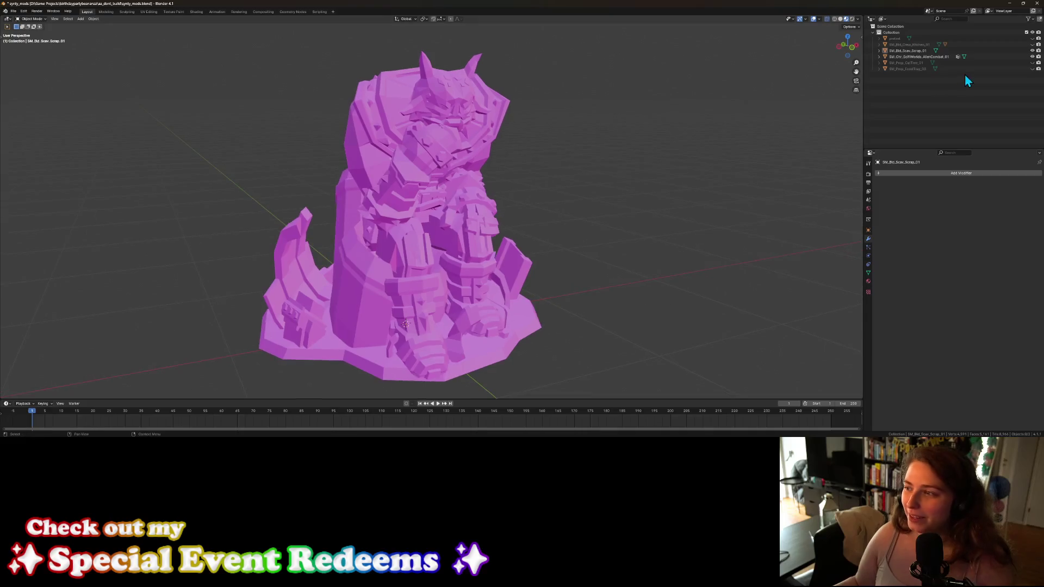
{"action": "left_click", "coordinate": [907, 50]}
{"action": "left_click", "coordinate": [913, 57], "text": "ctrl"}
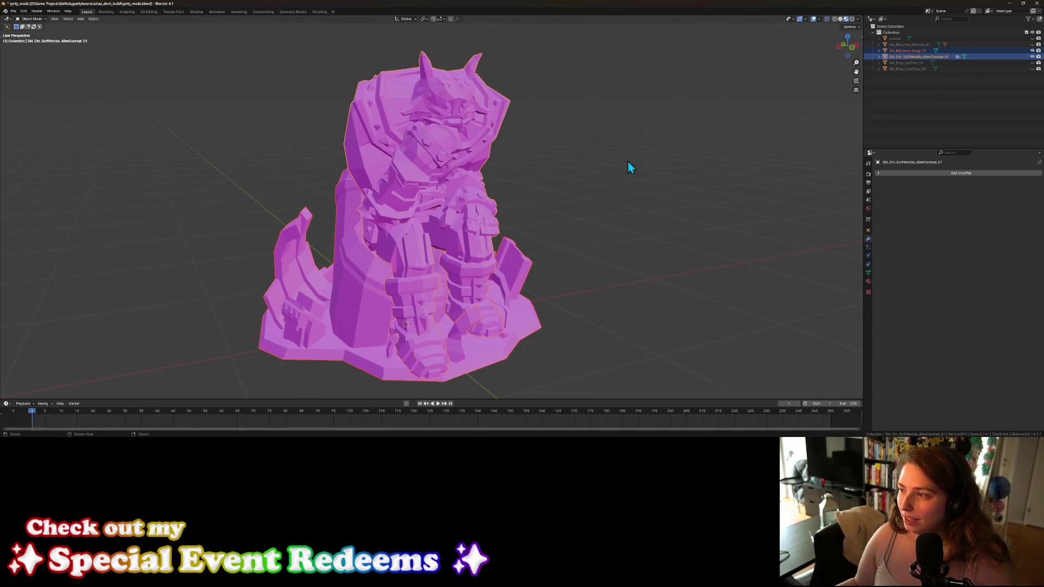
{"action": "right_click", "coordinate": [428, 213]}
{"action": "mouse_move", "coordinate": [429, 213]}
{"action": "left_click", "coordinate": [469, 211]}
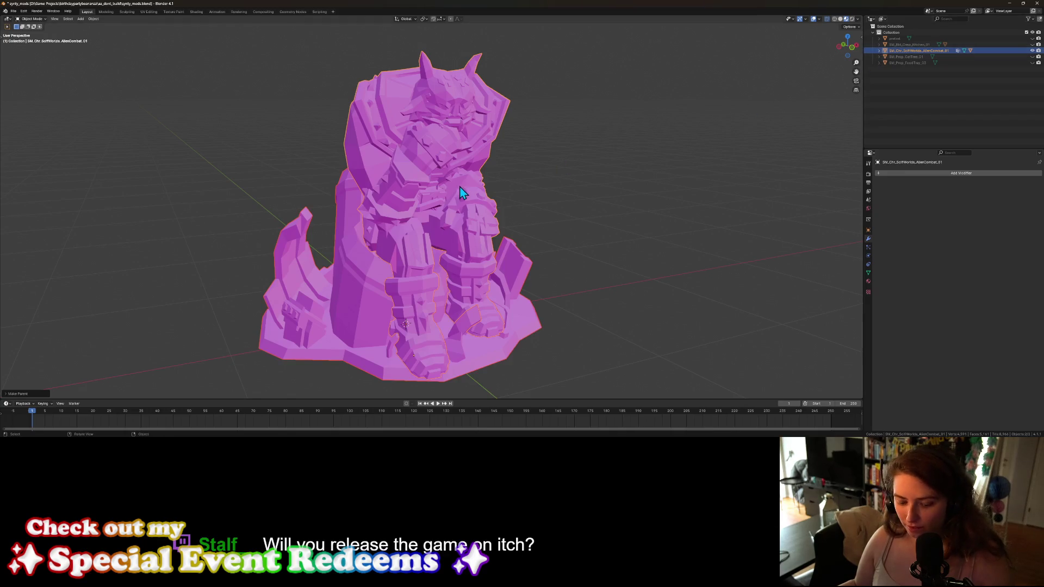
Step: Apply all transforms to the statue and save the file
{"action": "key", "text": "ctrl+a"}
{"action": "left_click", "coordinate": [442, 204]}
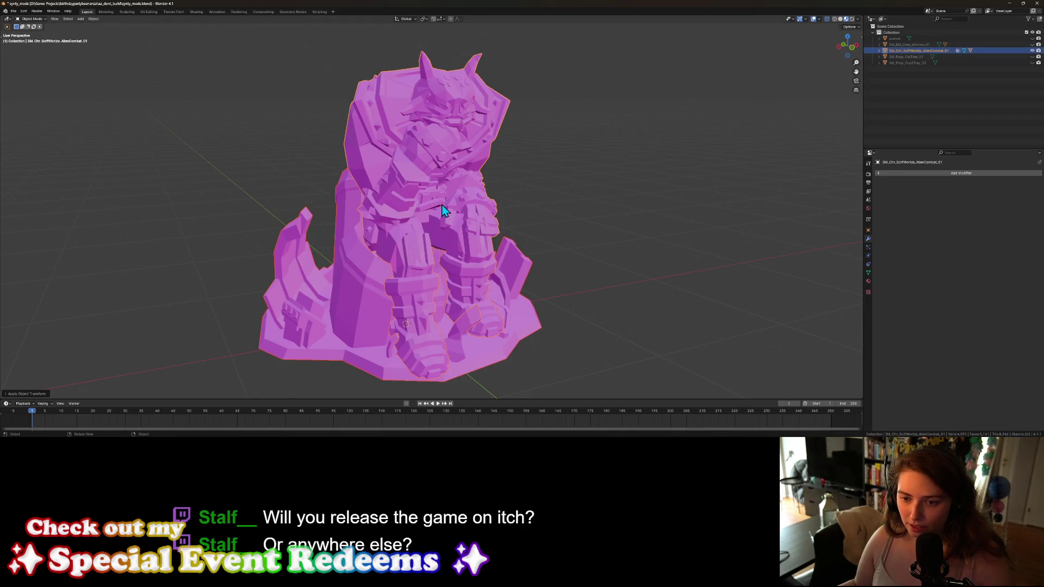
{"action": "key", "text": "ctrl+s"}
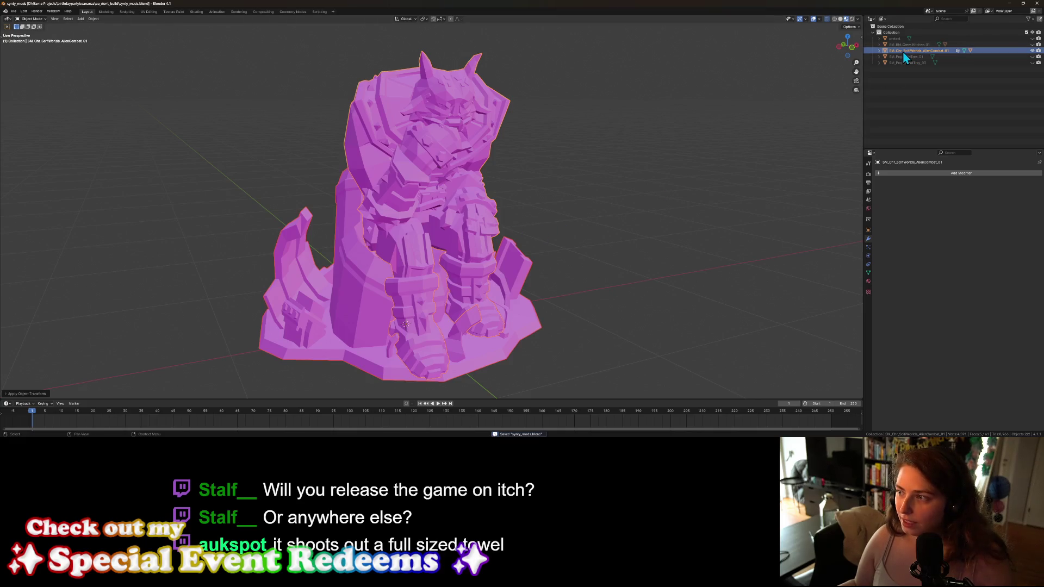
Step: Expand SM_Bld_Crew_Kitchen_01 in the Outliner and unhide it
{"action": "left_click", "coordinate": [878, 45]}
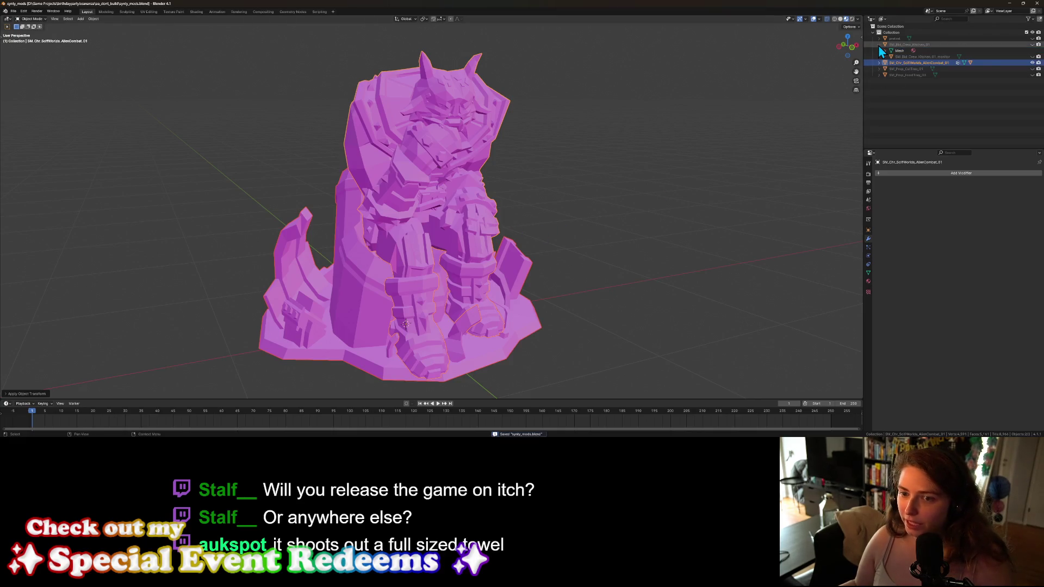
{"action": "left_click", "coordinate": [1032, 44]}
{"action": "scroll", "coordinate": [540, 187], "scroll_direction": "down", "scroll_amount": 4}
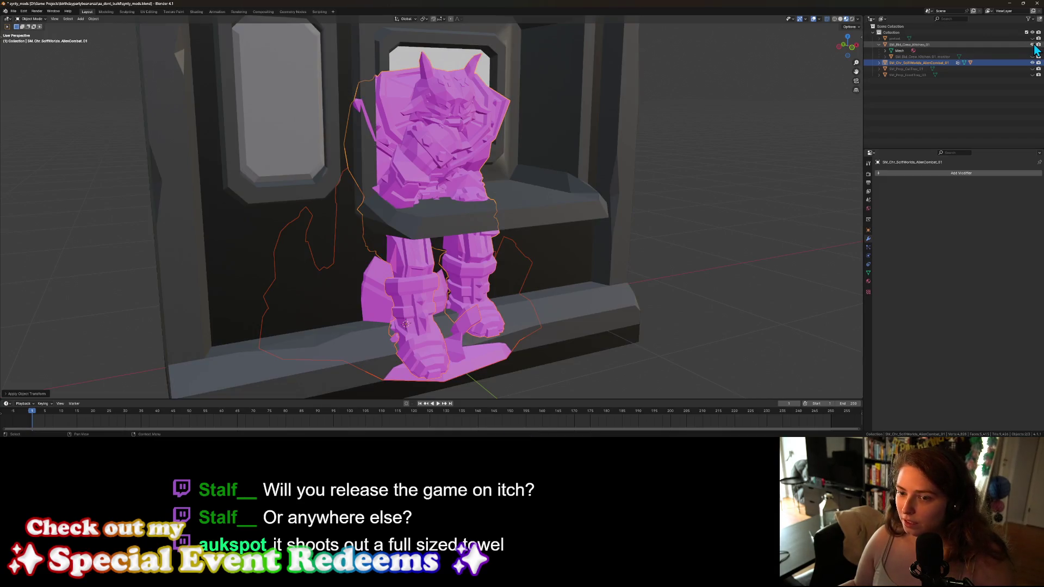
Step: Shrink the character to 0.2 scale and slide it along X beside the kiosk
{"action": "mouse_move", "coordinate": [539, 189]}
{"action": "middle_mouse_down"}
{"action": "mouse_move", "coordinate": [504, 198]}
{"action": "mouse_move", "coordinate": [517, 184]}
{"action": "middle_mouse_up"}
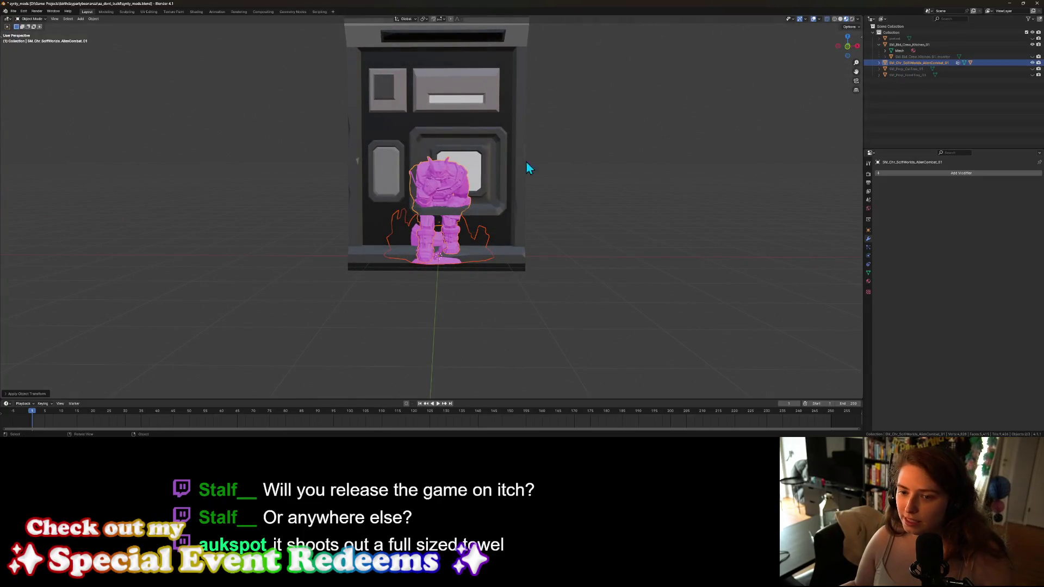
{"action": "type", "text": "s"}
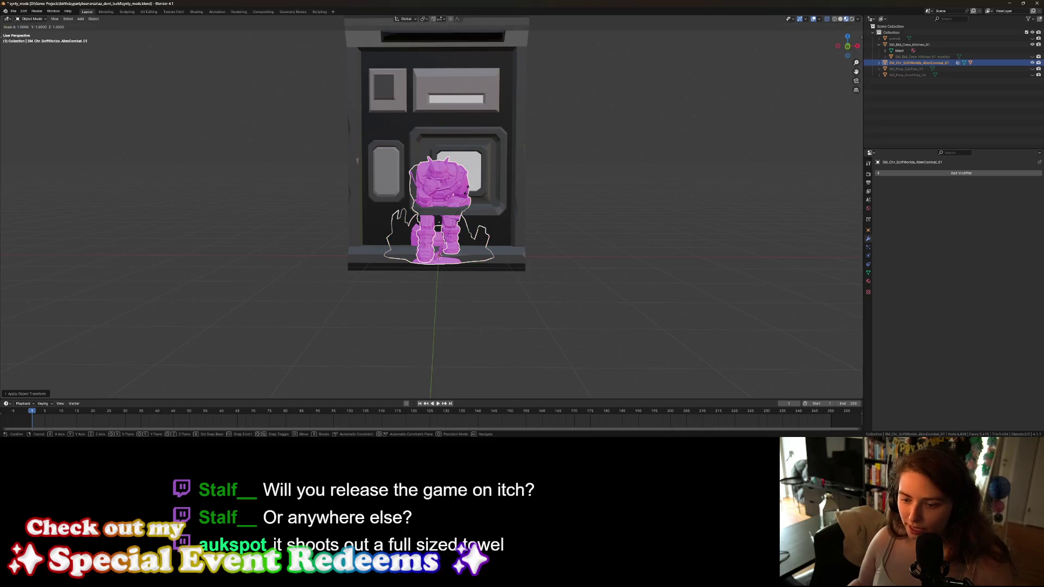
{"action": "type", "text": ".2"}
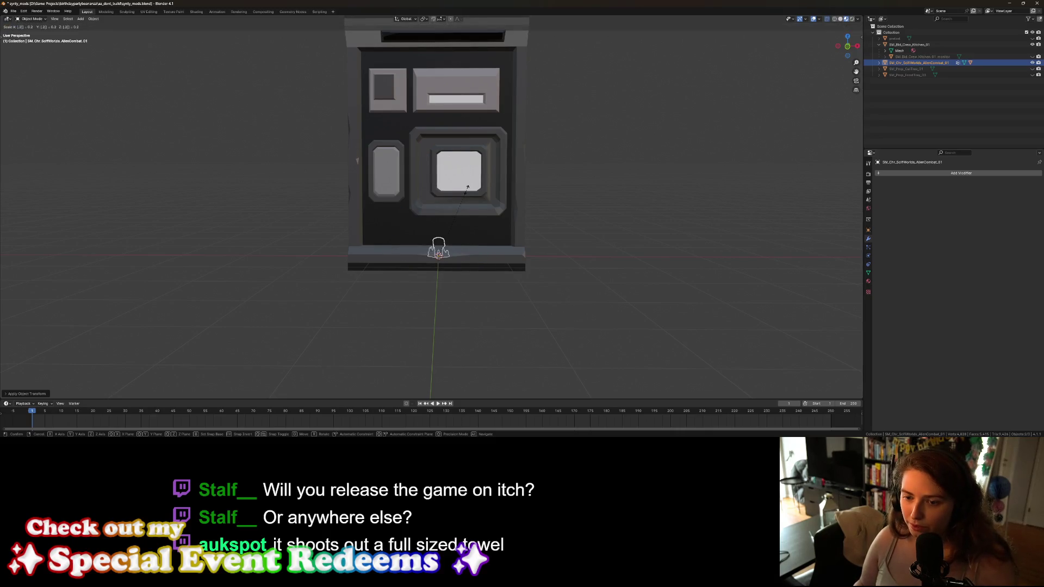
{"action": "key", "text": "Return"}
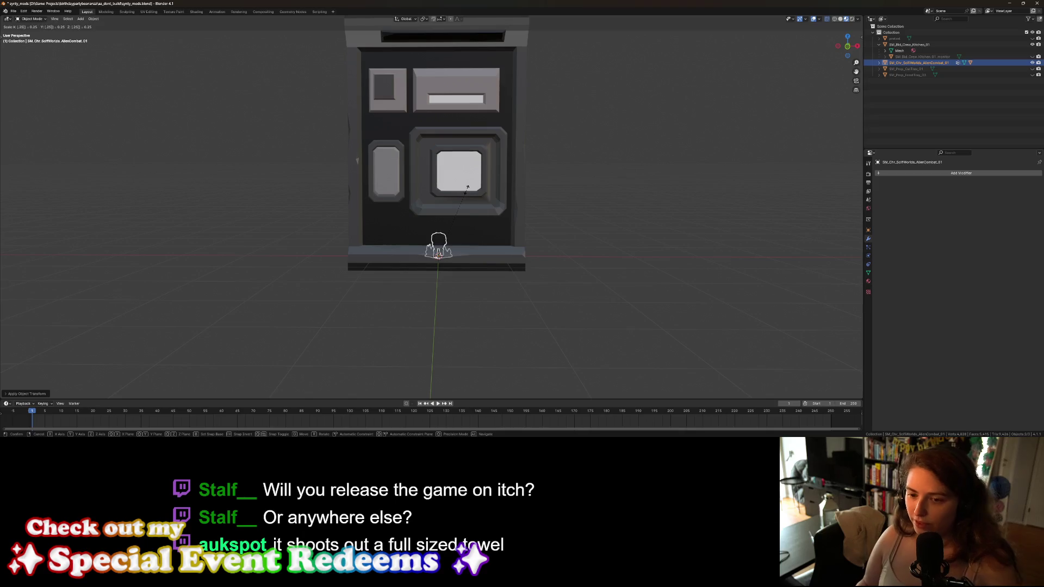
{"action": "key", "text": "g"}
{"action": "key", "text": "x"}
{"action": "left_click", "coordinate": [538, 259]}
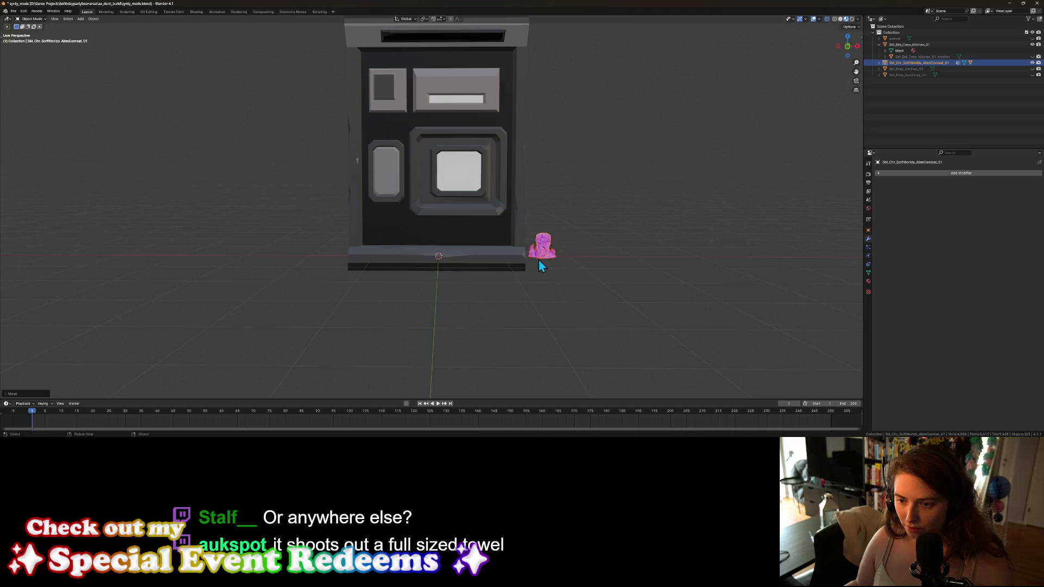
Step: Resize the character again, then scale it by 0.8 and view from the front
{"action": "middle_click_drag", "start_coordinate": [537, 264], "coordinate": [487, 263]}
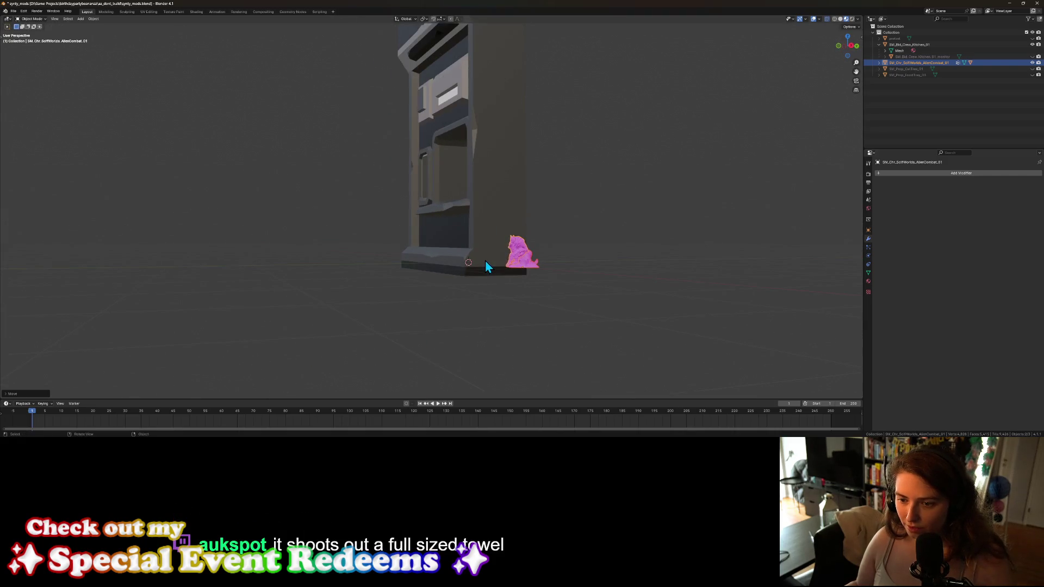
{"action": "key", "text": "s"}
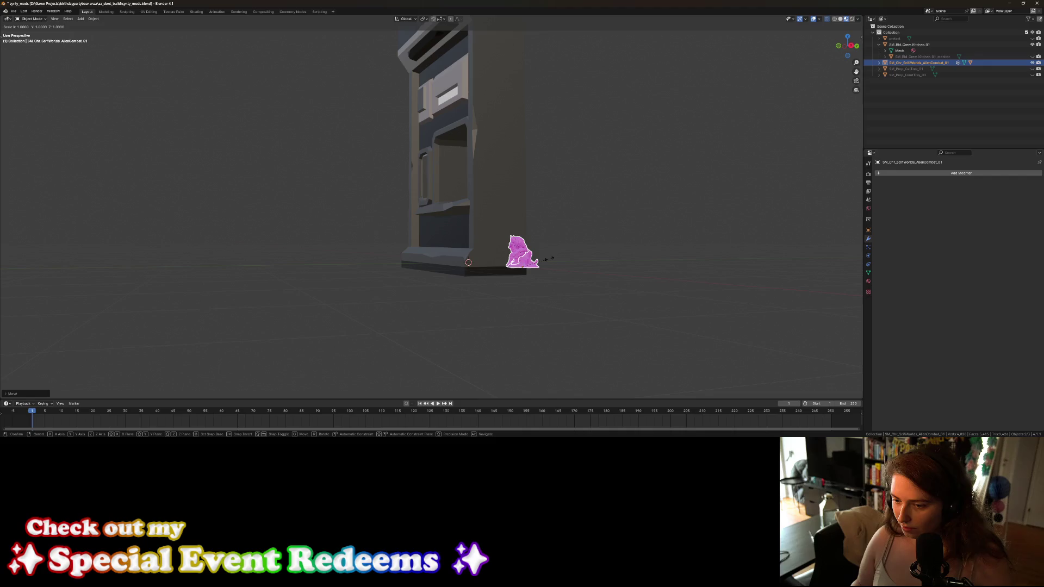
{"action": "left_click", "coordinate": [550, 260]}
{"action": "mouse_move", "coordinate": [550, 260]}
{"action": "middle_mouse_down"}
{"action": "mouse_move", "coordinate": [464, 278]}
{"action": "mouse_move", "coordinate": [514, 298]}
{"action": "mouse_move", "coordinate": [509, 278]}
{"action": "middle_mouse_up"}
{"action": "scroll", "coordinate": [509, 278], "scroll_direction": "up", "scroll_amount": 3}
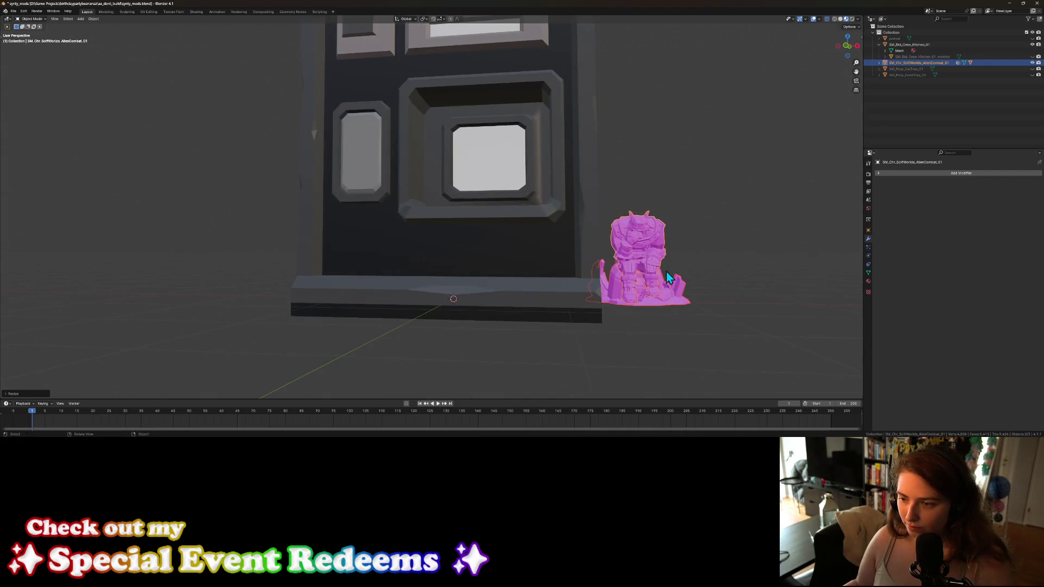
{"action": "type", "text": "s.8"}
{"action": "key", "text": "Return"}
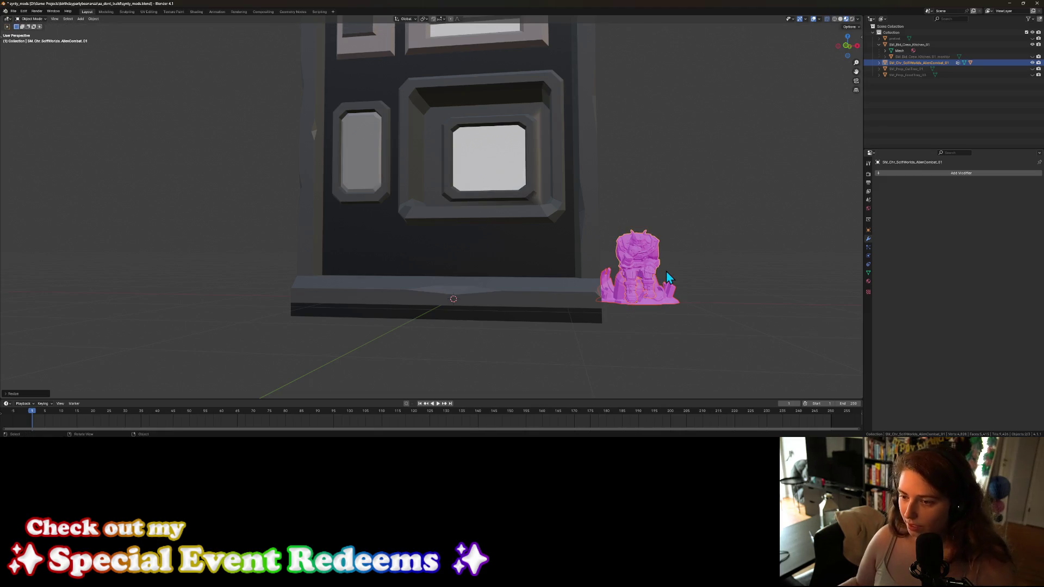
{"action": "mouse_move", "coordinate": [625, 318]}
{"action": "middle_mouse_down"}
{"action": "mouse_move", "coordinate": [601, 334]}
{"action": "mouse_move", "coordinate": [595, 324]}
{"action": "middle_mouse_up"}
{"action": "key", "text": "KP_1"}
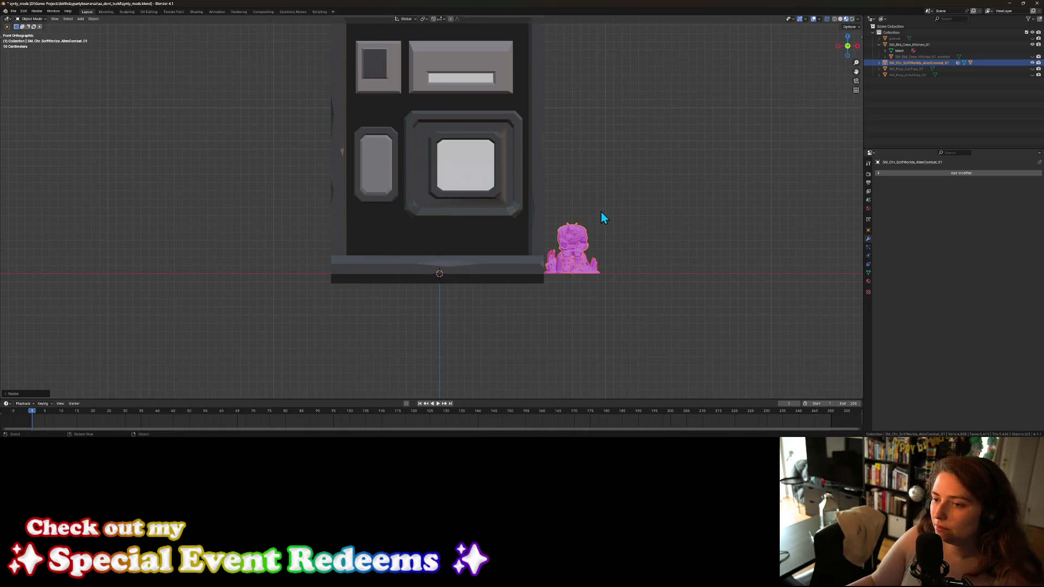
Step: Inspect the kiosk and statue, then save synty_mods.blend
{"action": "scroll", "coordinate": [604, 279], "scroll_direction": "down", "scroll_amount": 2}
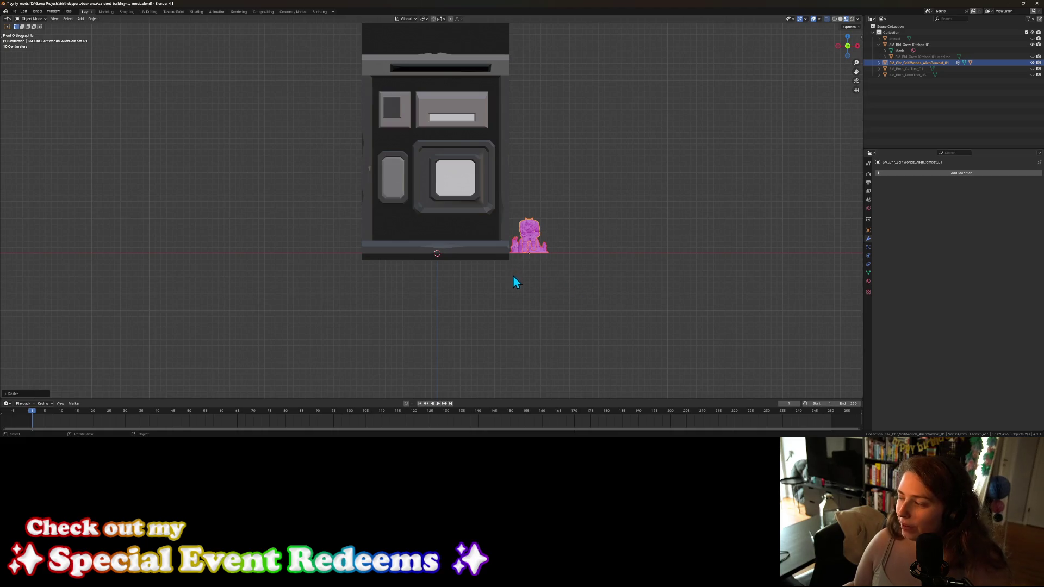
{"action": "scroll", "coordinate": [517, 278], "scroll_direction": "up", "scroll_amount": 2}
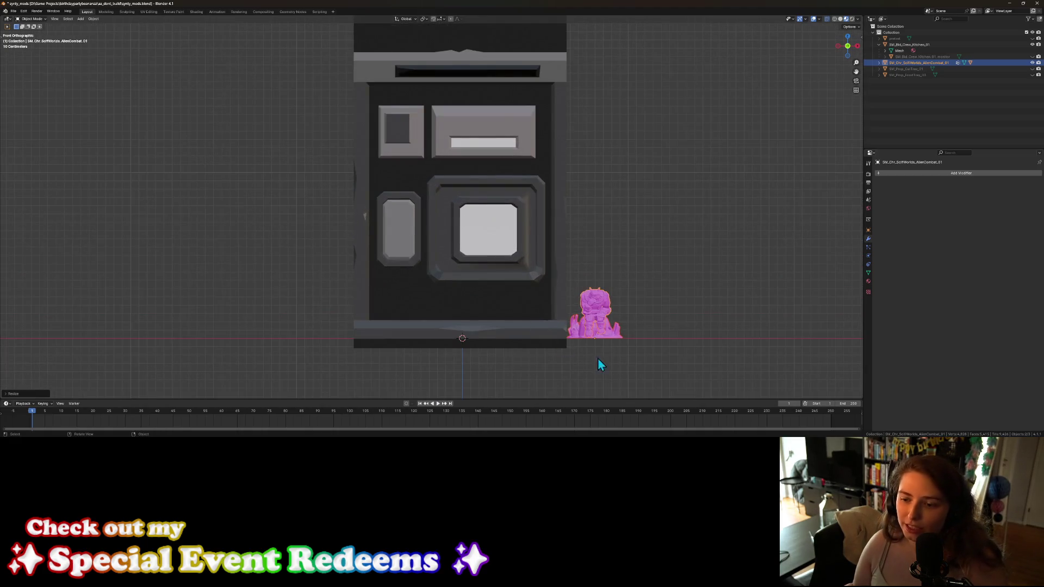
{"action": "mouse_move", "coordinate": [617, 353]}
{"action": "middle_mouse_down"}
{"action": "mouse_move", "coordinate": [590, 358]}
{"action": "mouse_move", "coordinate": [561, 344]}
{"action": "middle_mouse_up"}
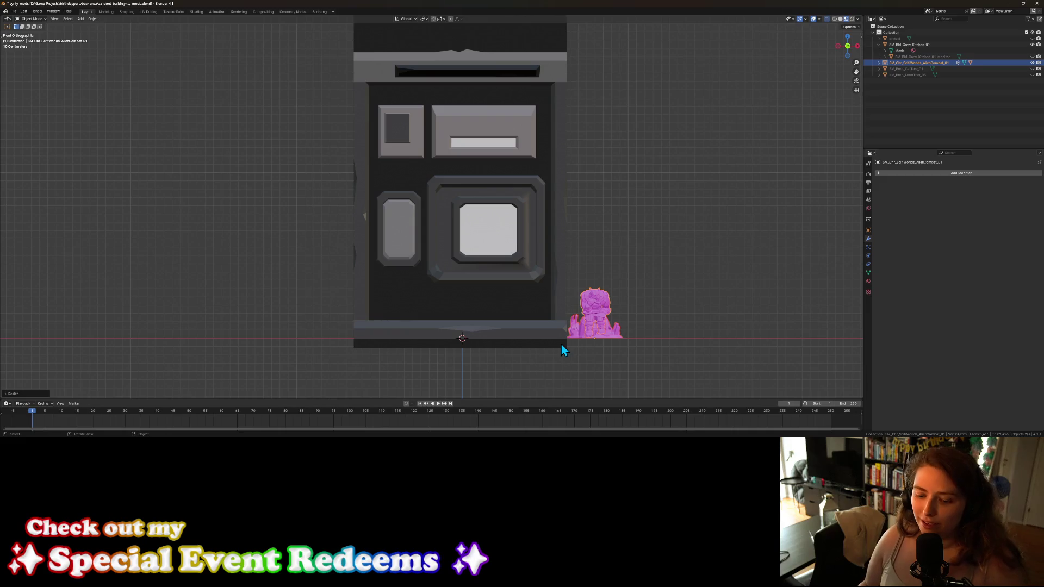
{"action": "key", "text": "ctrl+s"}
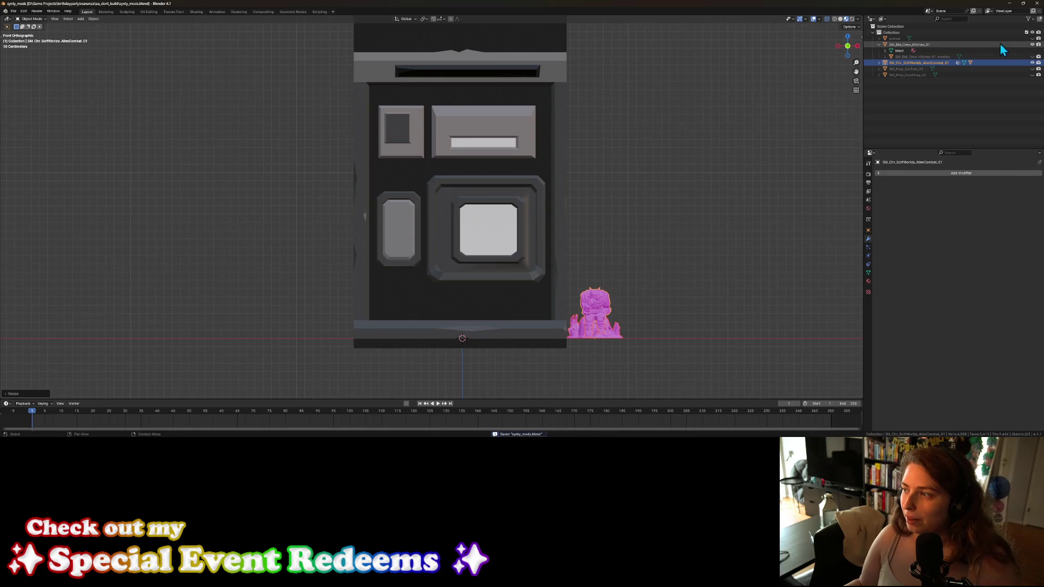
Step: Hide the kitchen model and move the AlienCombat statue along X to the origin
{"action": "left_click", "coordinate": [1033, 45]}
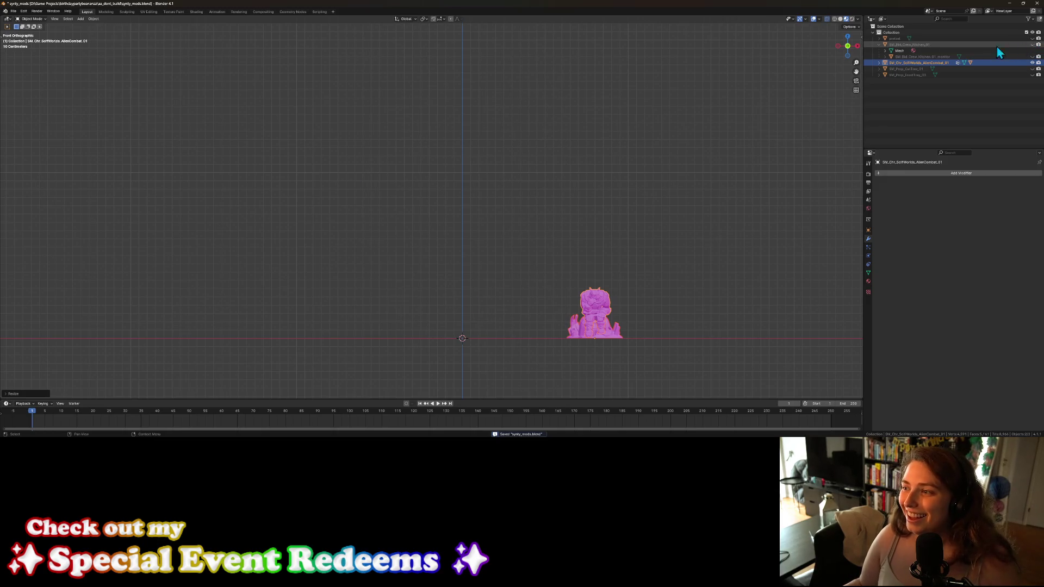
{"action": "left_click", "coordinate": [879, 45]}
{"action": "left_click", "coordinate": [910, 50]}
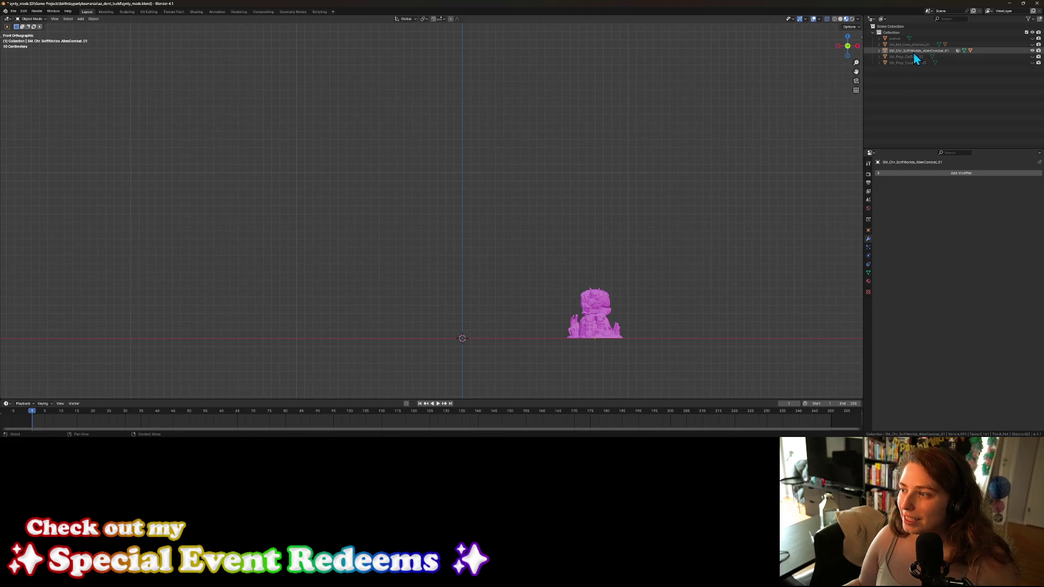
{"action": "key", "text": "g"}
{"action": "key", "text": "x"}
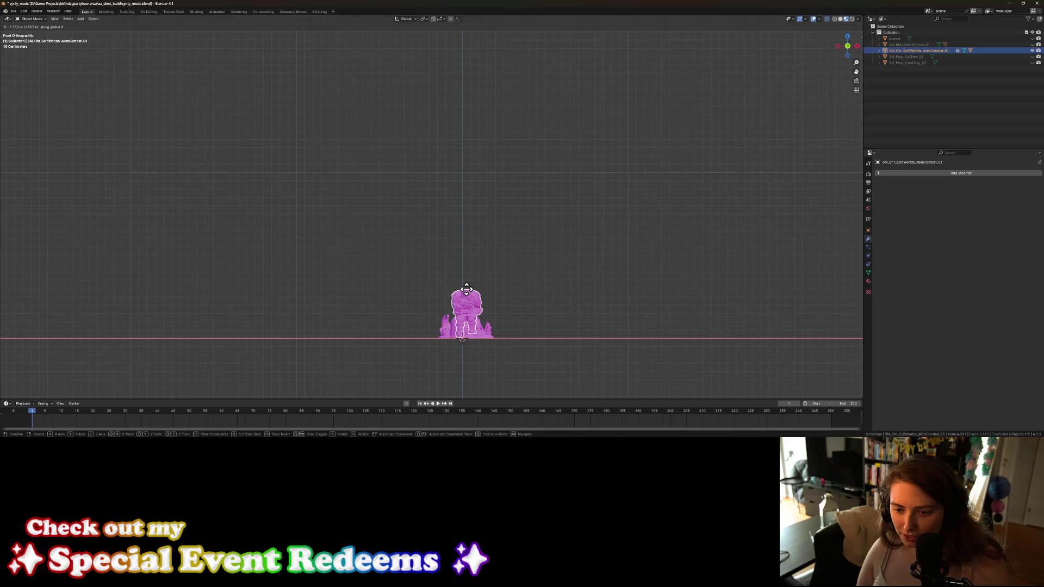
{"action": "left_click", "coordinate": [462, 289]}
Step: Inspect the statue at the origin and save the file
{"action": "mouse_move", "coordinate": [462, 338]}
{"action": "middle_mouse_down"}
{"action": "mouse_move", "coordinate": [501, 364]}
{"action": "mouse_move", "coordinate": [552, 354]}
{"action": "mouse_move", "coordinate": [350, 351]}
{"action": "middle_mouse_up"}
{"action": "mouse_move", "coordinate": [424, 338]}
{"action": "middle_mouse_down"}
{"action": "mouse_move", "coordinate": [599, 228]}
{"action": "mouse_move", "coordinate": [548, 275]}
{"action": "mouse_move", "coordinate": [568, 308]}
{"action": "mouse_move", "coordinate": [563, 282]}
{"action": "mouse_move", "coordinate": [583, 266]}
{"action": "mouse_move", "coordinate": [579, 276]}
{"action": "mouse_move", "coordinate": [624, 280]}
{"action": "middle_mouse_up"}
{"action": "scroll", "coordinate": [560, 288], "scroll_direction": "up", "scroll_amount": 3}
{"action": "scroll", "coordinate": [570, 299], "scroll_direction": "up", "scroll_amount": 5}
{"action": "key", "text": "ctrl+s"}
{"action": "left_click", "coordinate": [13, 11]}
Step: Export the statue as FBX into art_3d/surface_decor, appending '_Th' to the file name
{"action": "mouse_move", "coordinate": [32, 103]}
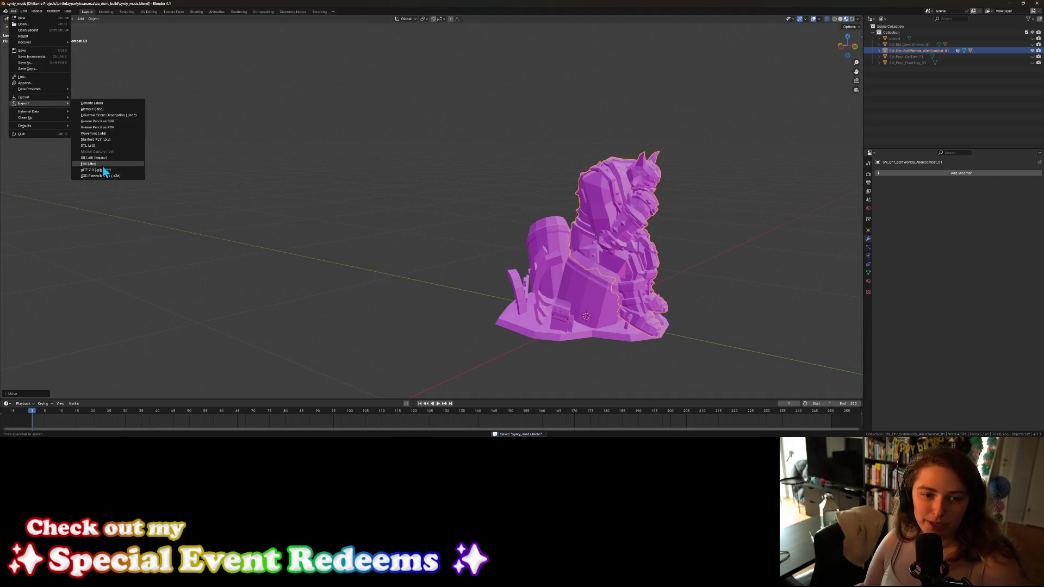
{"action": "left_click", "coordinate": [104, 164]}
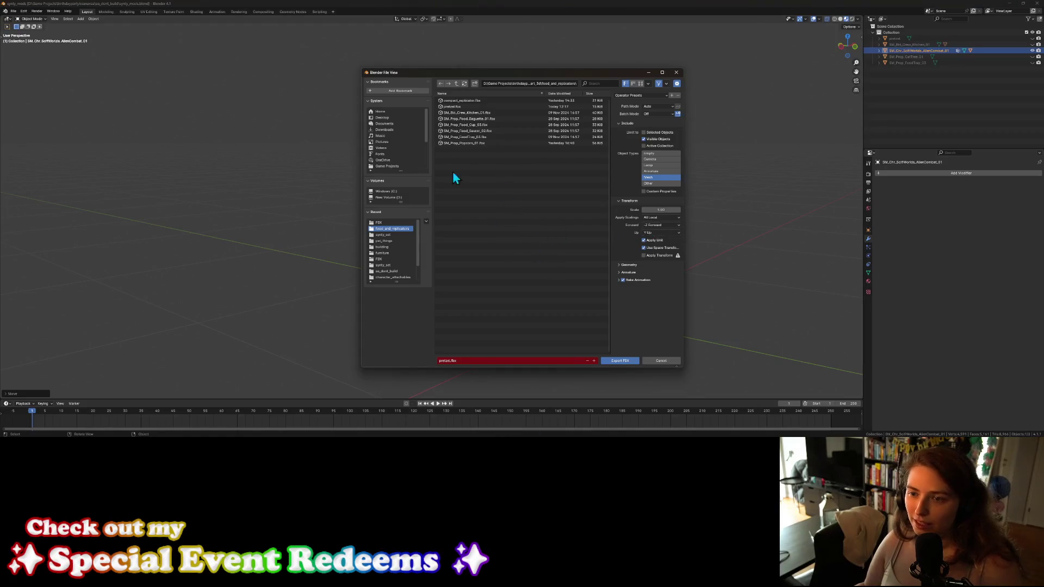
{"action": "left_click", "coordinate": [456, 84]}
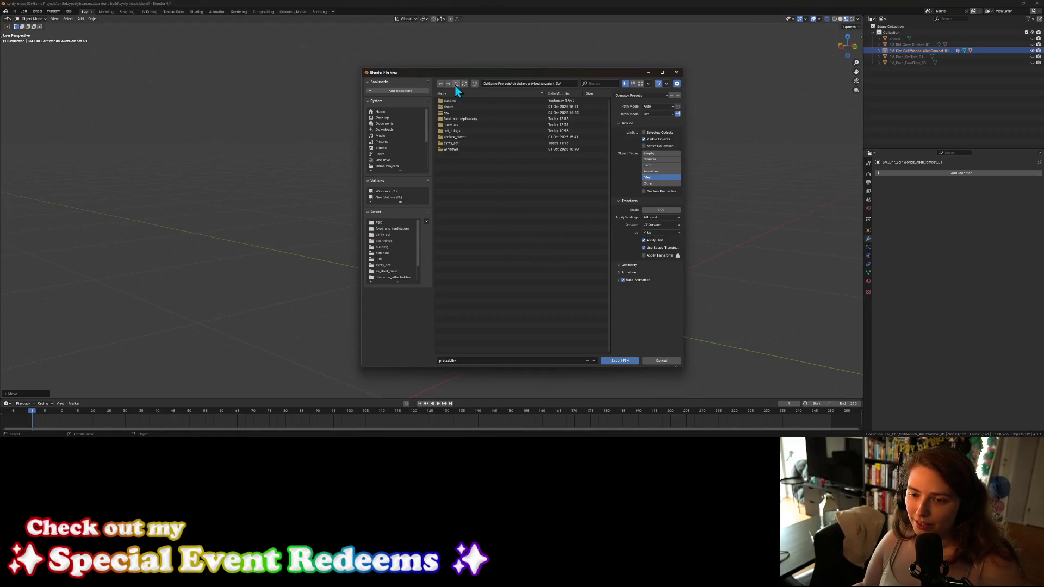
{"action": "left_click", "coordinate": [462, 138]}
{"action": "left_click", "coordinate": [443, 361]}
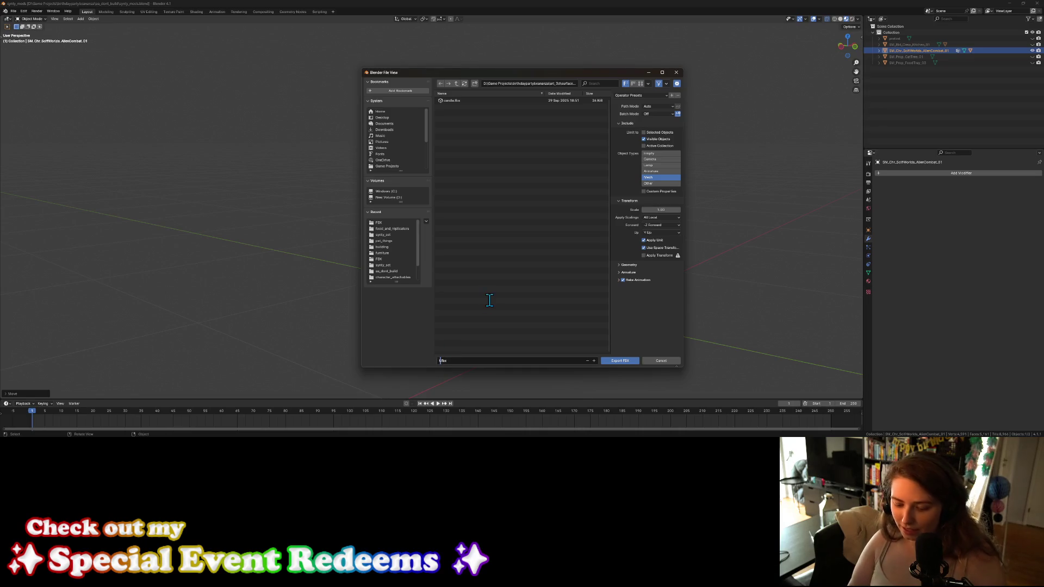
{"action": "type", "text": "Sb_Th"}
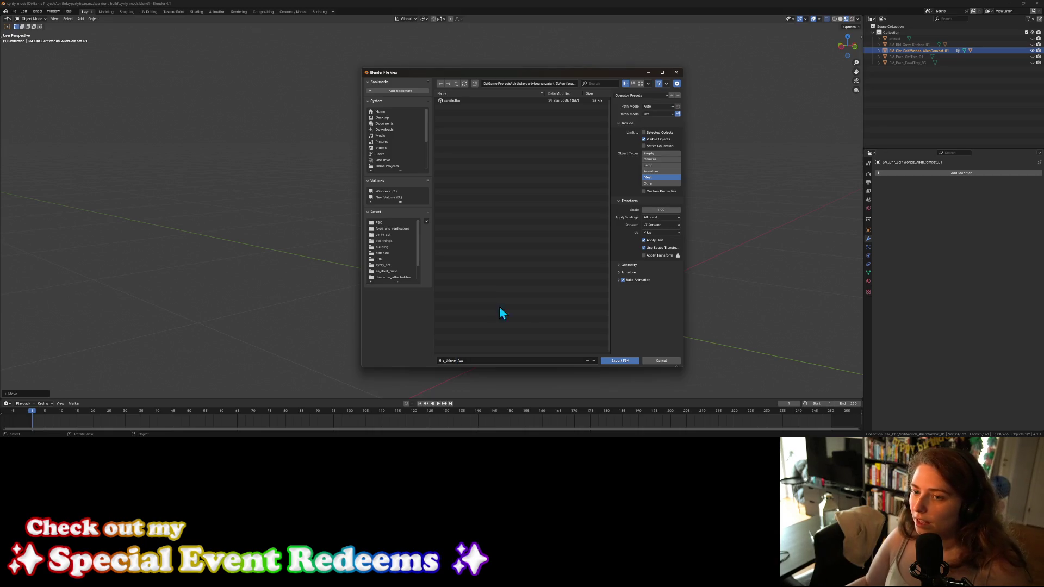
{"action": "left_click", "coordinate": [615, 360]}
{"action": "middle_click_drag", "start_coordinate": [629, 354], "coordinate": [637, 344]}
{"action": "scroll", "coordinate": [637, 343], "scroll_direction": "up", "scroll_amount": 2}
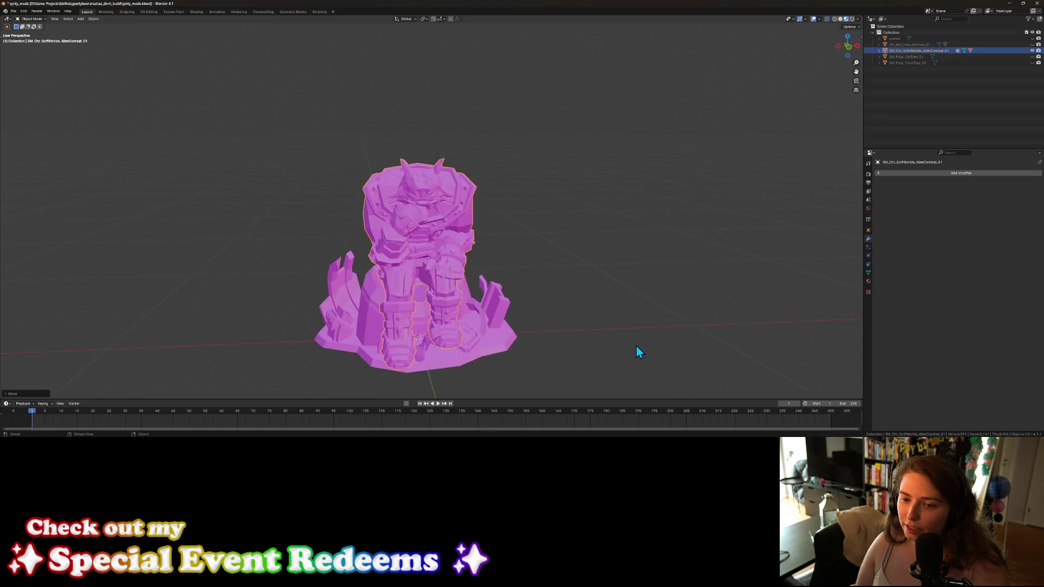
Step: Switch to the UV Editing workspace with the statue's mesh in edit mode
{"action": "key", "text": "Tab"}
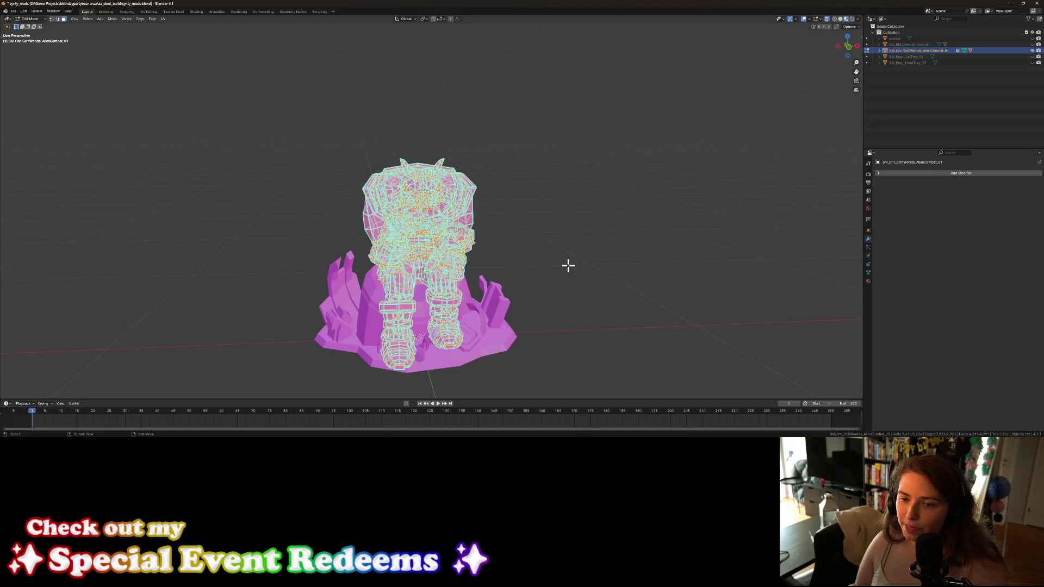
{"action": "key", "text": "Tab"}
{"action": "middle_click_drag", "start_coordinate": [566, 266], "coordinate": [528, 294]}
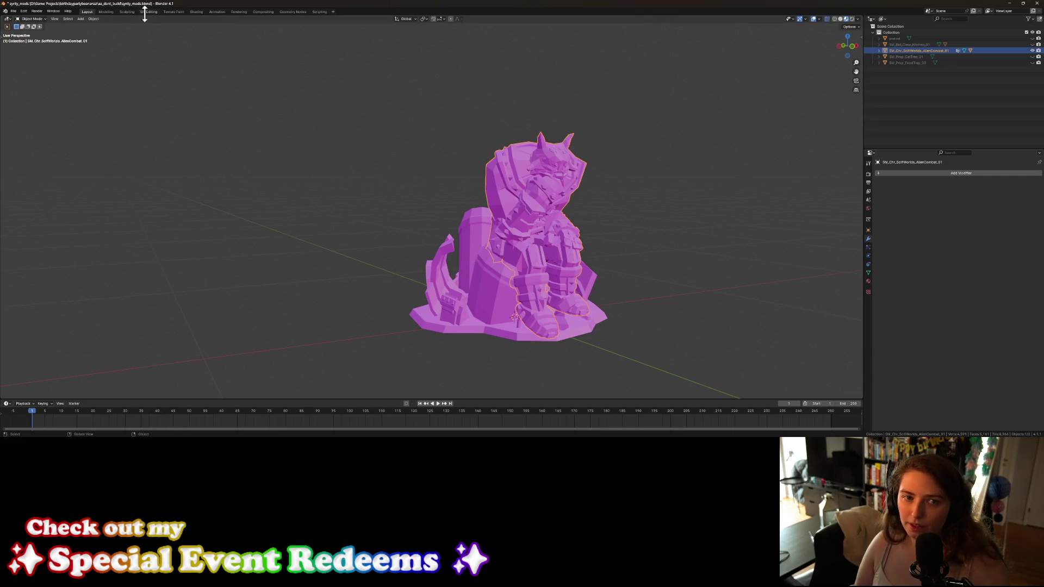
{"action": "left_click", "coordinate": [148, 11]}
{"action": "left_click", "coordinate": [643, 350]}
{"action": "key", "text": "l"}
{"action": "mouse_move", "coordinate": [633, 344]}
{"action": "middle_mouse_down"}
{"action": "mouse_move", "coordinate": [653, 367]}
{"action": "mouse_move", "coordinate": [669, 366]}
{"action": "mouse_move", "coordinate": [623, 315]}
{"action": "middle_mouse_up"}
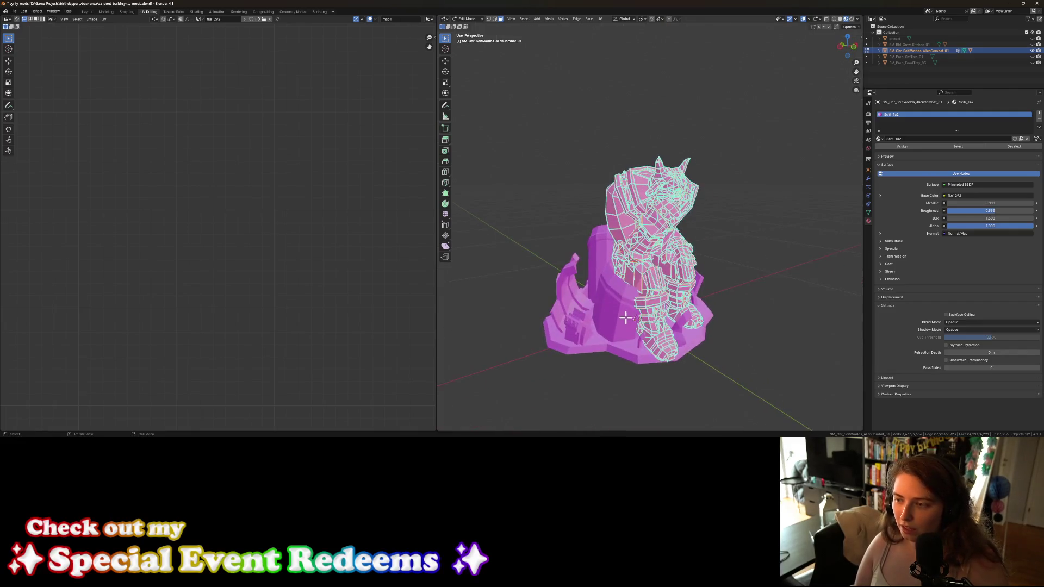
{"action": "scroll", "coordinate": [623, 314], "scroll_direction": "up", "scroll_amount": 2}
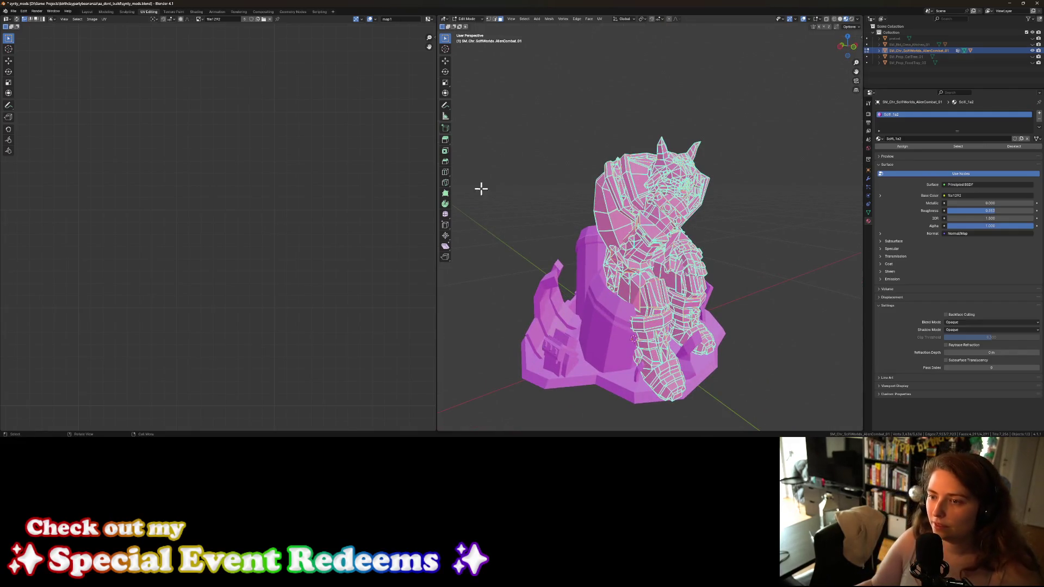
Step: Assign the SciFi1 material to the statue and then to its rocky base
{"action": "left_click", "coordinate": [879, 139]}
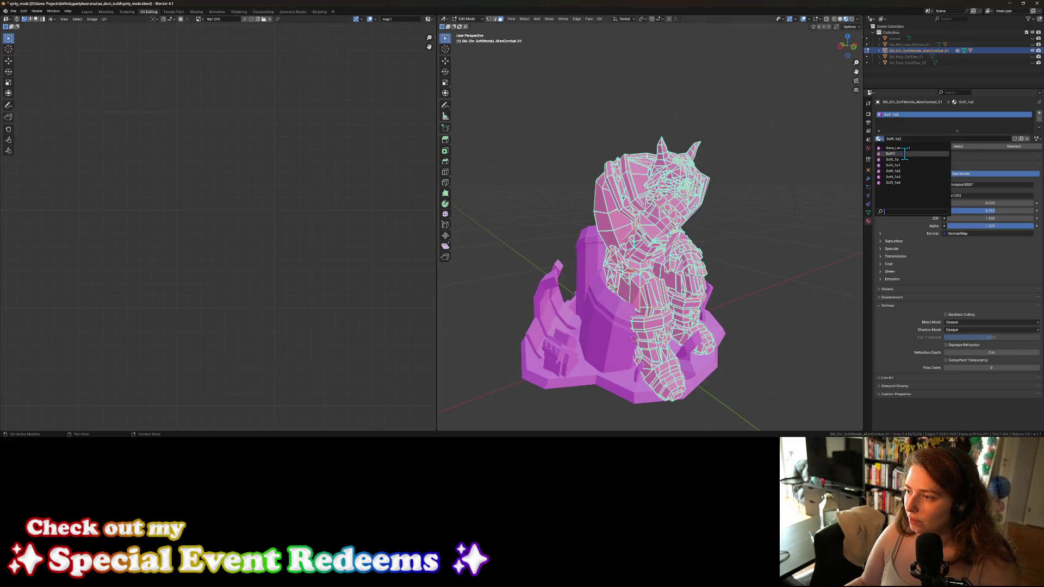
{"action": "left_click", "coordinate": [902, 157]}
{"action": "key", "text": "Tab"}
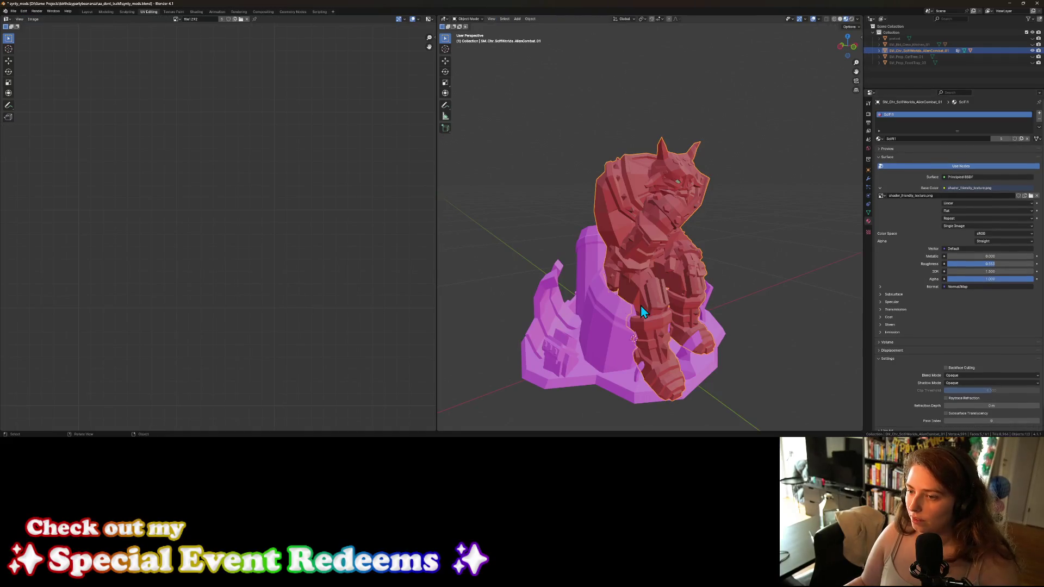
{"action": "left_click", "coordinate": [603, 319]}
{"action": "left_click", "coordinate": [882, 139]}
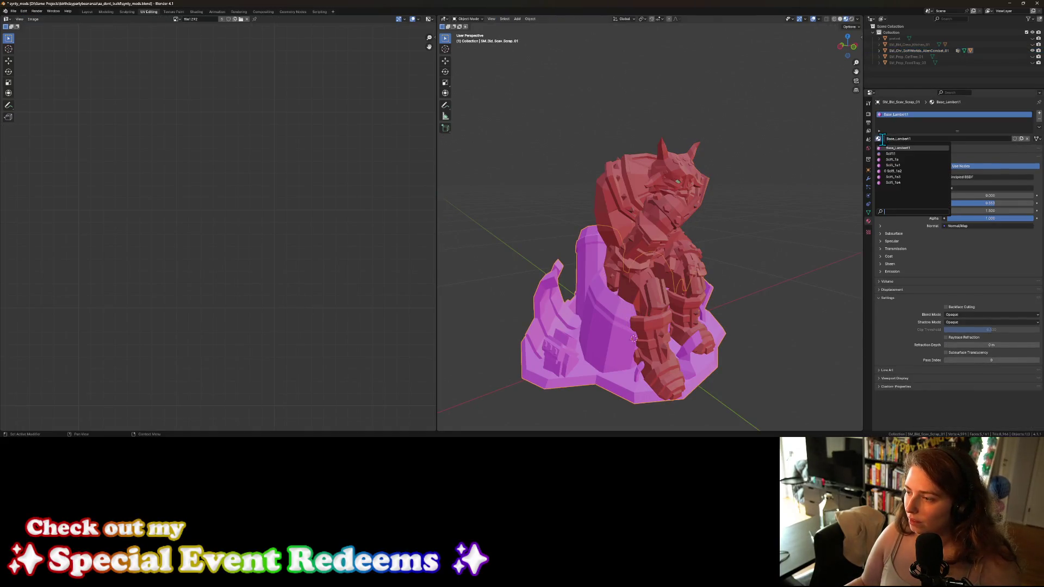
{"action": "left_click", "coordinate": [902, 156]}
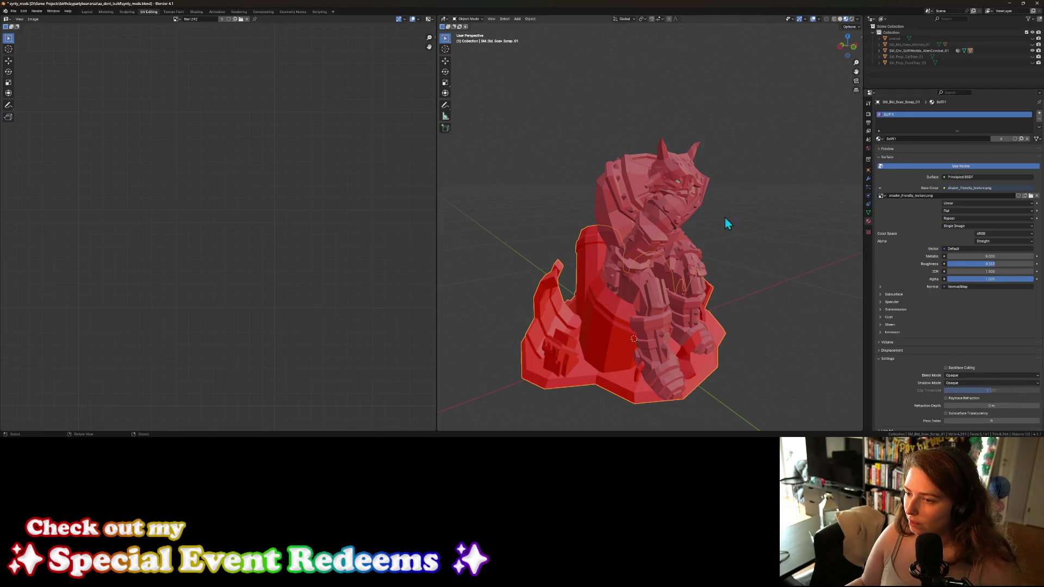
{"action": "left_click", "coordinate": [679, 190]}
{"action": "key", "text": "Tab"}
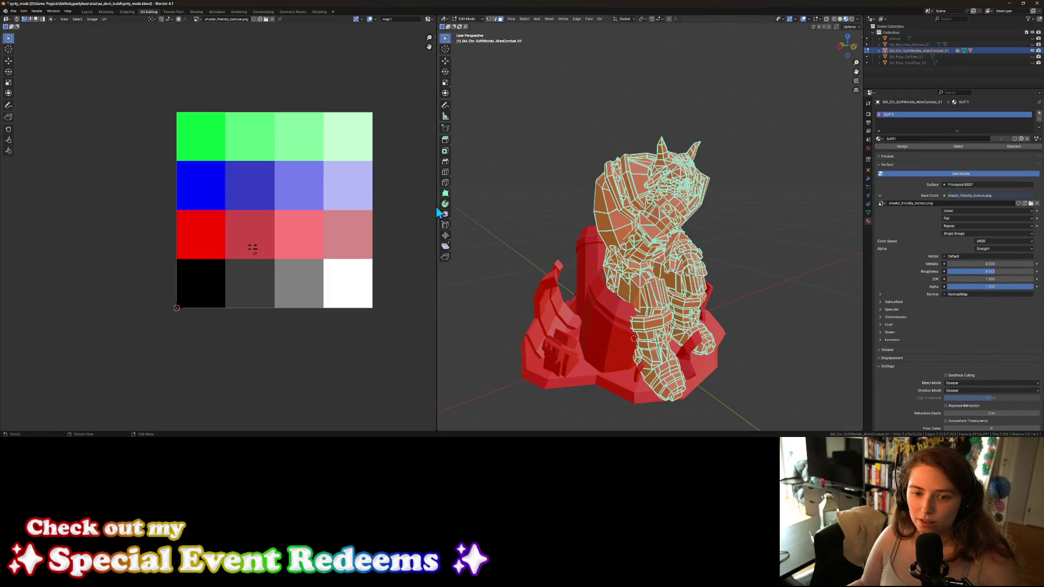
Step: Move the statue's whole UV island onto the texture's black square
{"action": "scroll", "coordinate": [266, 275], "scroll_direction": "up", "scroll_amount": 5}
{"action": "scroll", "coordinate": [292, 298], "scroll_direction": "down", "scroll_amount": 2}
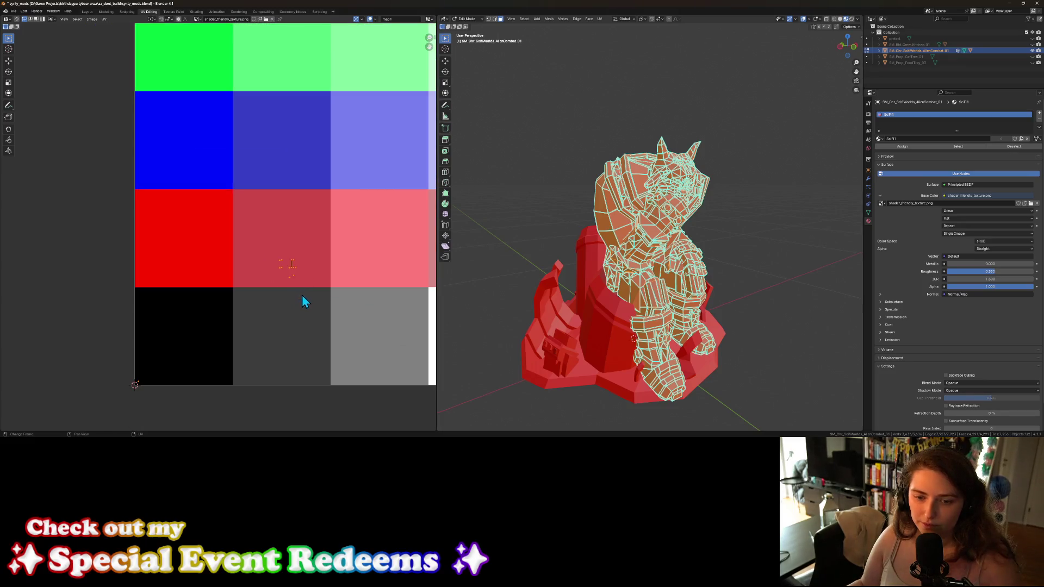
{"action": "left_click_drag", "start_coordinate": [263, 238], "coordinate": [321, 294]}
{"action": "key", "text": "g"}
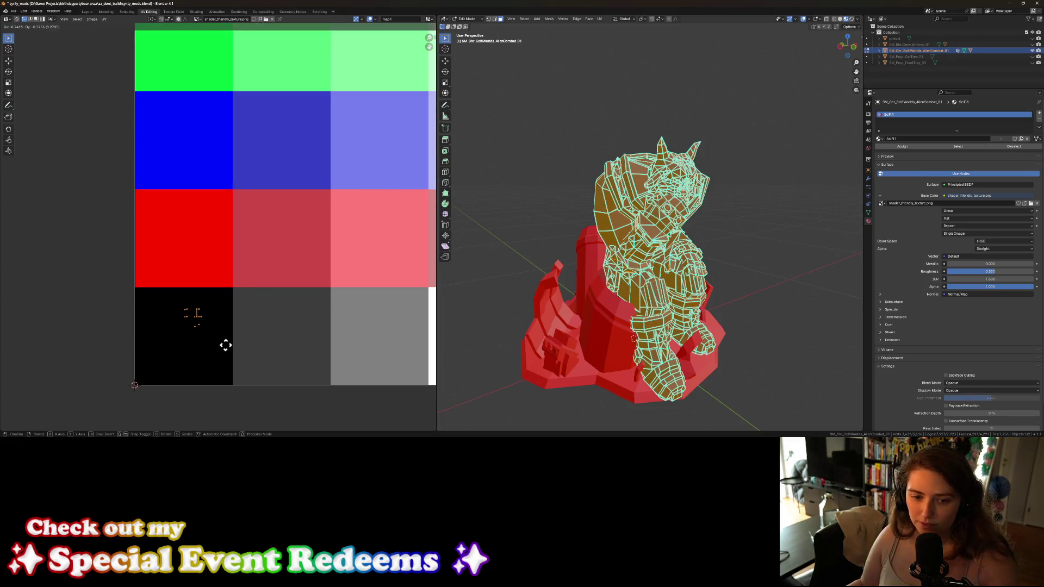
{"action": "left_click", "coordinate": [233, 346]}
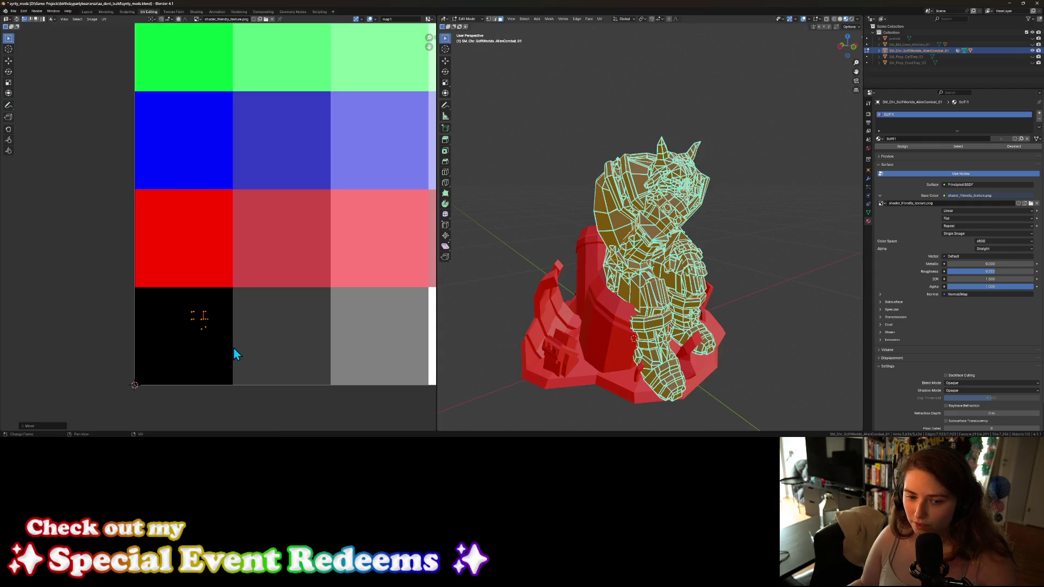
{"action": "scroll", "coordinate": [248, 335], "scroll_direction": "up", "scroll_amount": 4}
{"action": "middle_click_drag", "start_coordinate": [266, 346], "coordinate": [277, 238]}
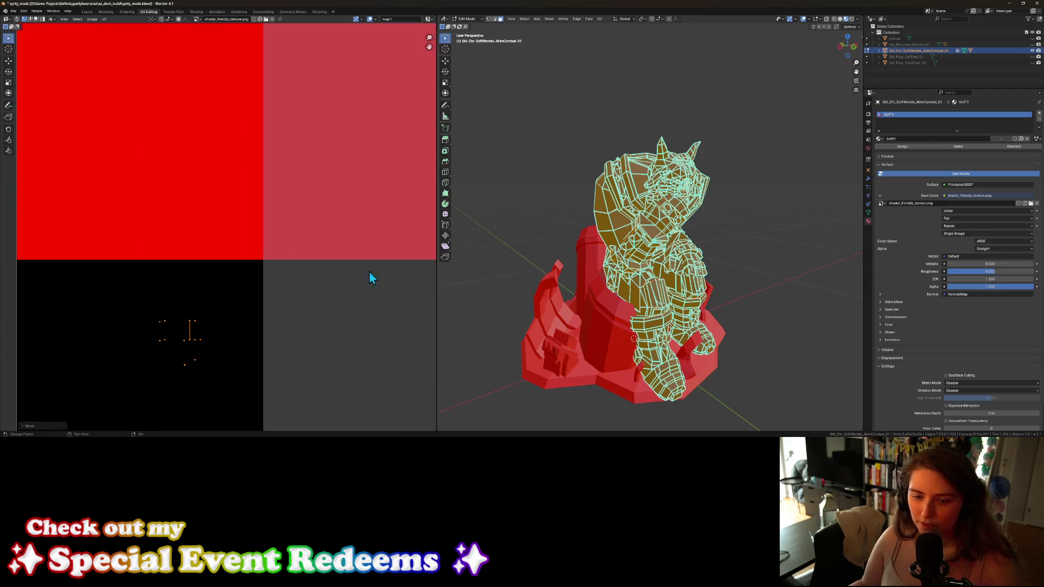
Step: Select the linked face patches that cover the statue's head
{"action": "left_click", "coordinate": [566, 294]}
{"action": "mouse_move", "coordinate": [667, 274]}
{"action": "middle_mouse_down"}
{"action": "mouse_move", "coordinate": [650, 276]}
{"action": "mouse_move", "coordinate": [608, 234]}
{"action": "middle_mouse_up"}
{"action": "scroll", "coordinate": [651, 276], "scroll_direction": "up", "scroll_amount": 2}
{"action": "scroll", "coordinate": [568, 166], "scroll_direction": "up", "scroll_amount": 4}
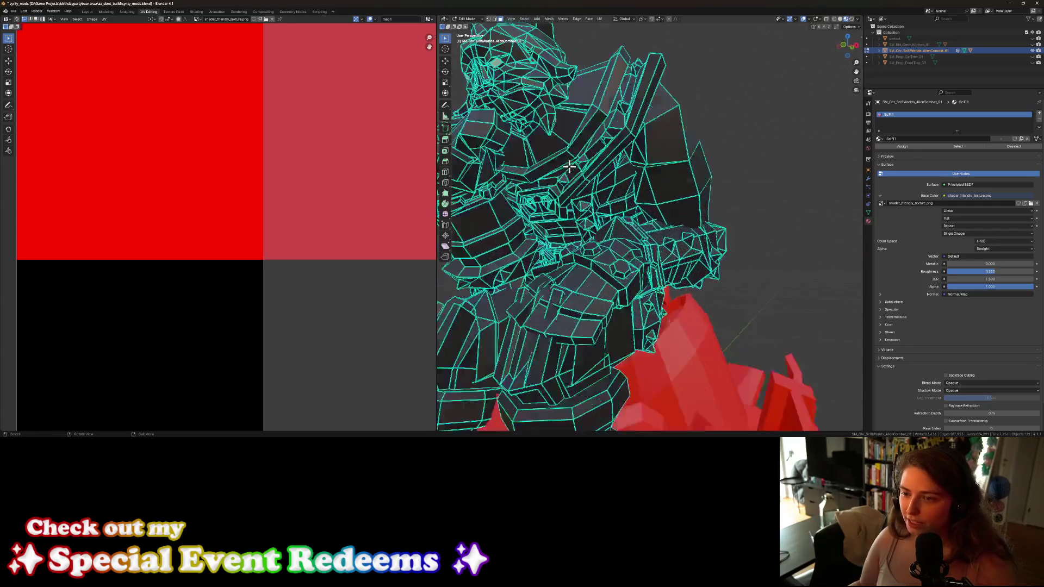
{"action": "middle_click_drag", "start_coordinate": [568, 166], "coordinate": [669, 227]}
{"action": "mouse_move", "coordinate": [613, 131]}
{"action": "middle_mouse_down"}
{"action": "mouse_move", "coordinate": [676, 172]}
{"action": "mouse_move", "coordinate": [719, 161]}
{"action": "middle_mouse_up"}
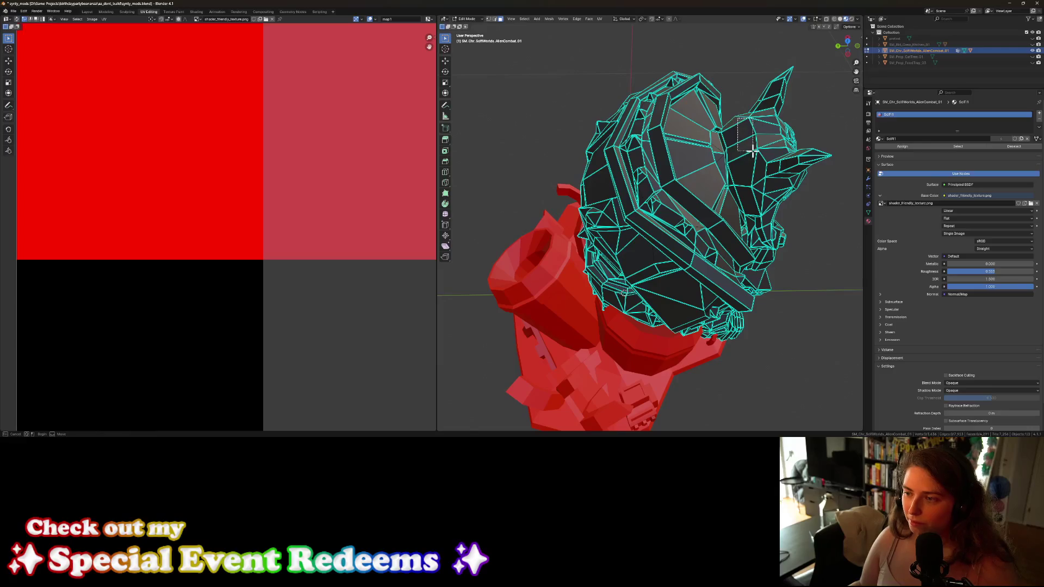
{"action": "key", "text": "l"}
{"action": "key", "text": "l"}
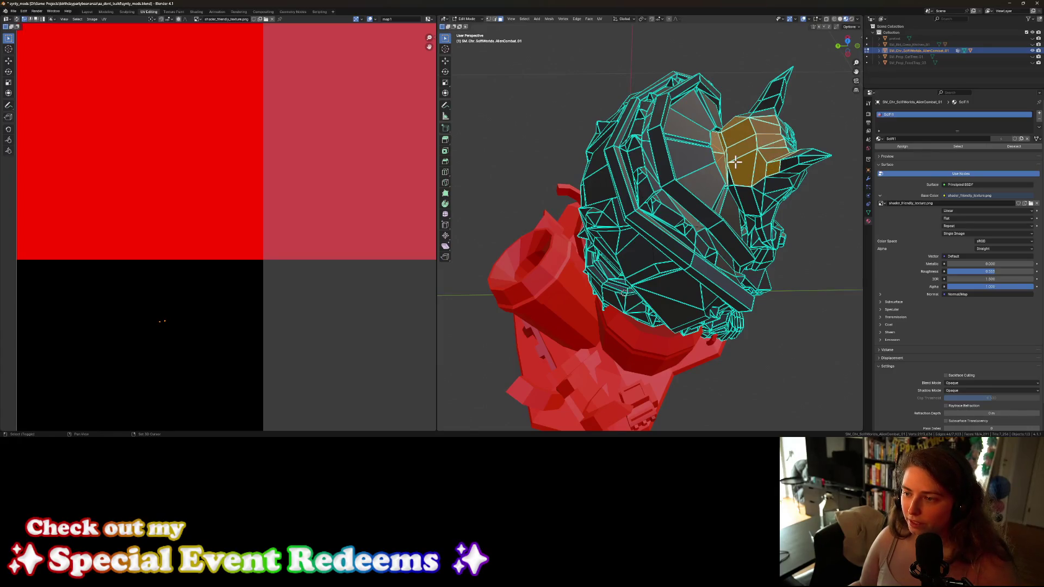
{"action": "key", "text": "l"}
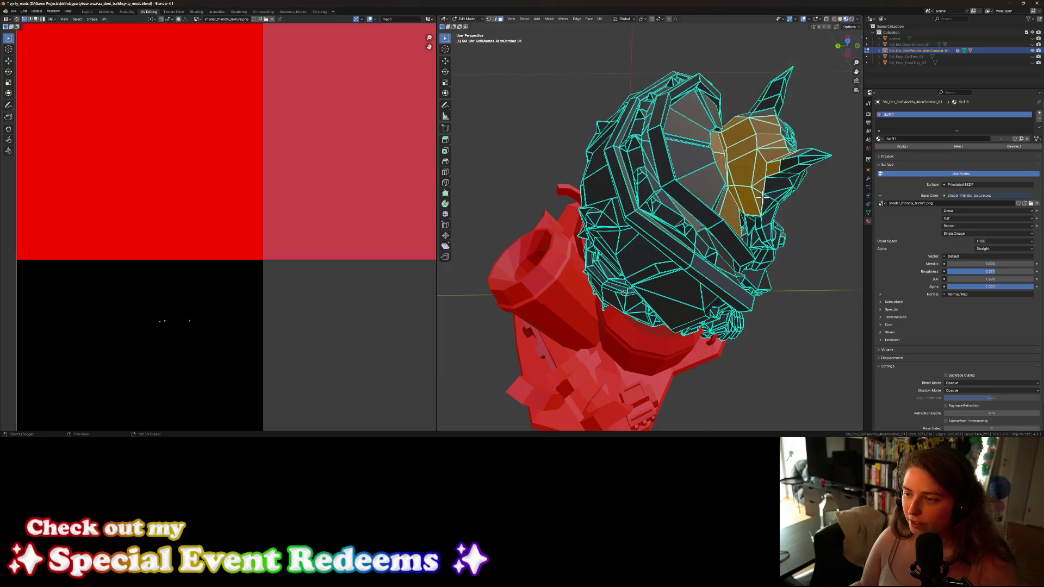
{"action": "middle_click_drag", "start_coordinate": [748, 226], "coordinate": [714, 206]}
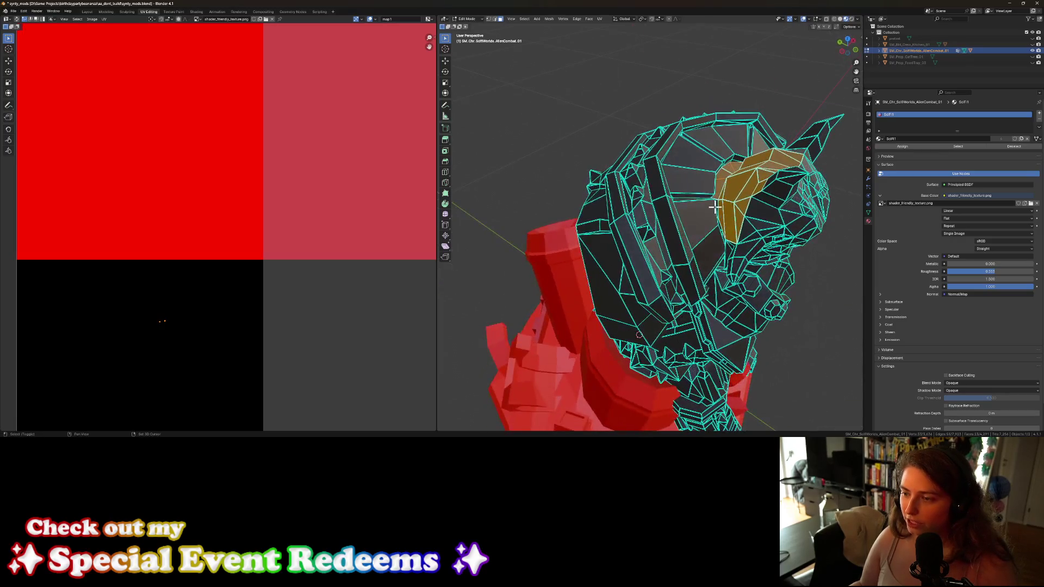
{"action": "key", "text": "l"}
{"action": "key", "text": "l"}
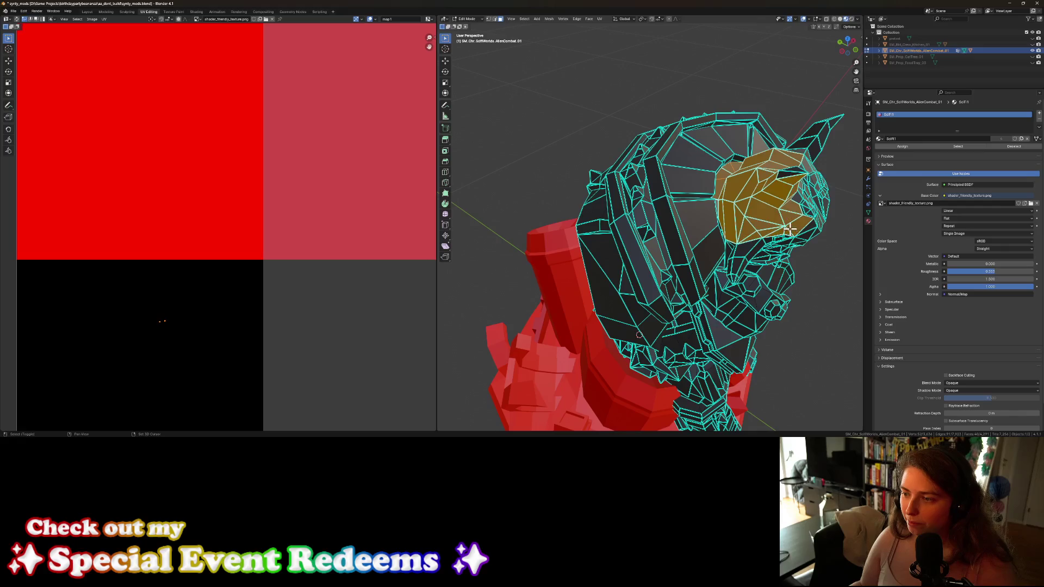
{"action": "key", "text": "l"}
{"action": "middle_click_drag", "start_coordinate": [796, 169], "coordinate": [667, 167]}
{"action": "key", "text": "l"}
{"action": "key", "text": "l"}
{"action": "key", "text": "l"}
{"action": "key", "text": "l"}
{"action": "middle_click_drag", "start_coordinate": [713, 217], "coordinate": [712, 197]}
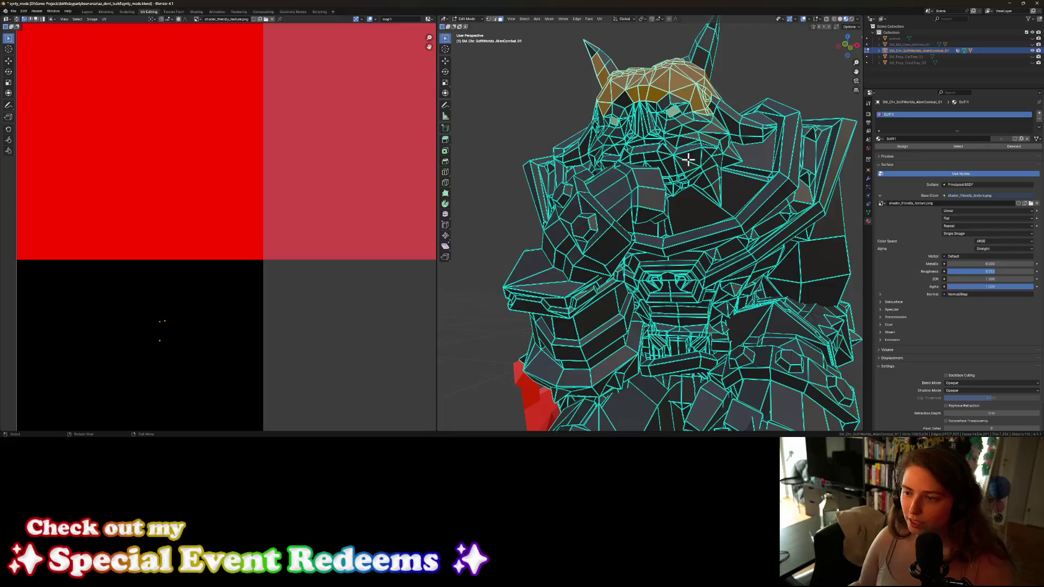
{"action": "key", "text": "l"}
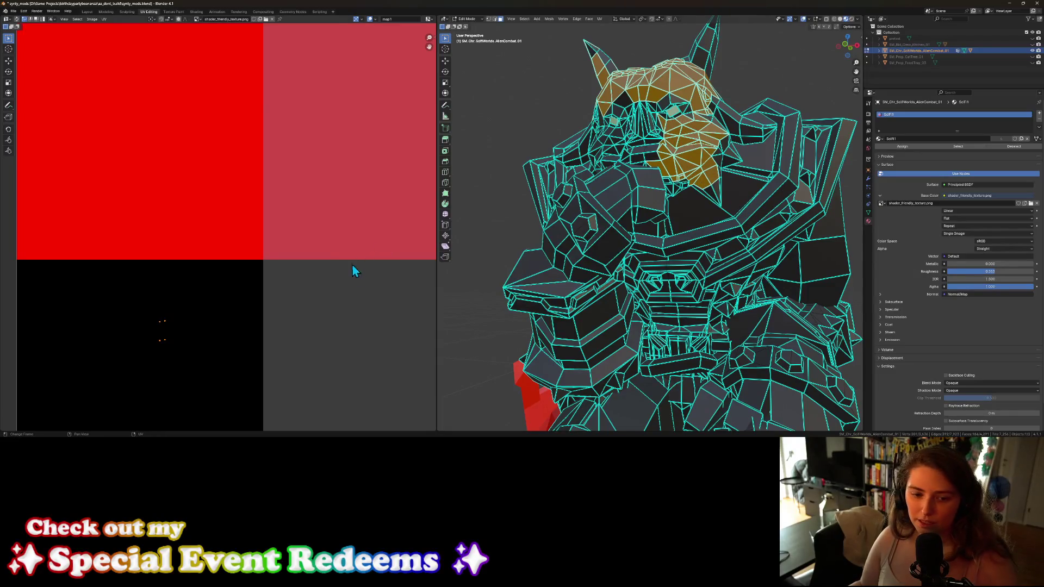
Step: Select the whole mesh and move its UVs onto the pink swatch
{"action": "key", "text": "a"}
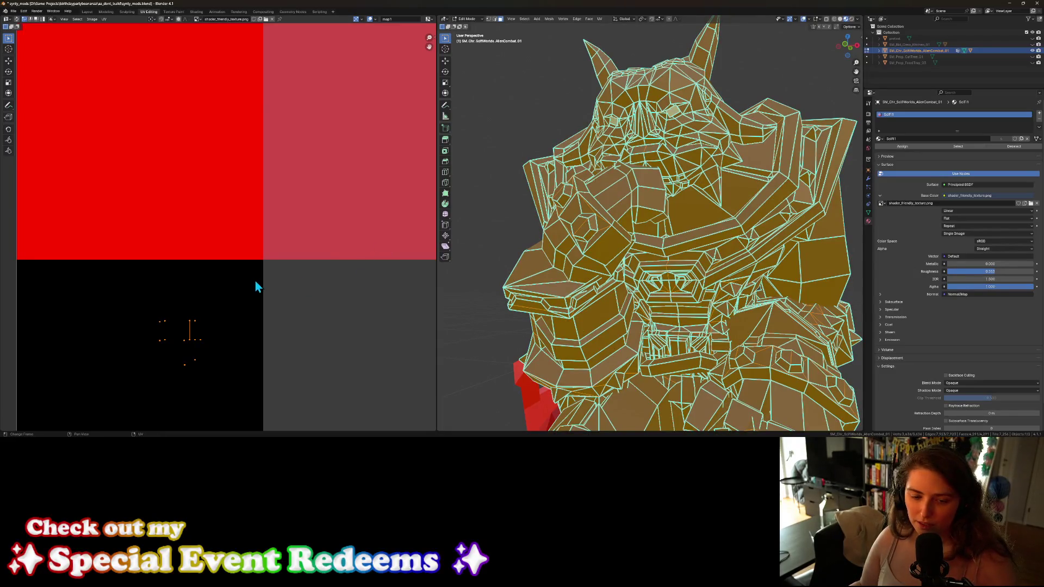
{"action": "scroll", "coordinate": [254, 282], "scroll_direction": "down", "scroll_amount": 2}
{"action": "left_click_drag", "start_coordinate": [142, 266], "coordinate": [191, 304]}
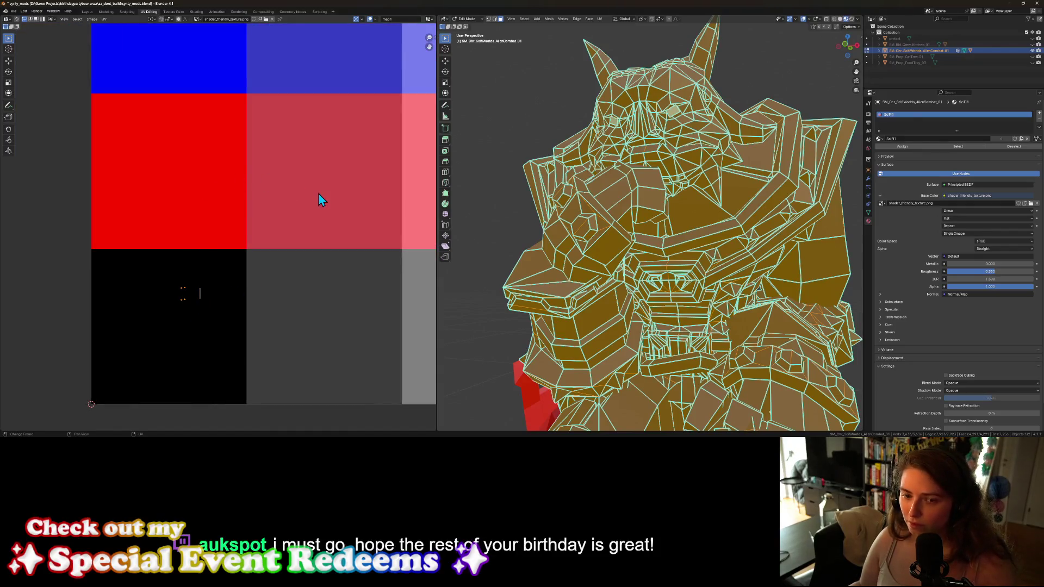
{"action": "key", "text": "g"}
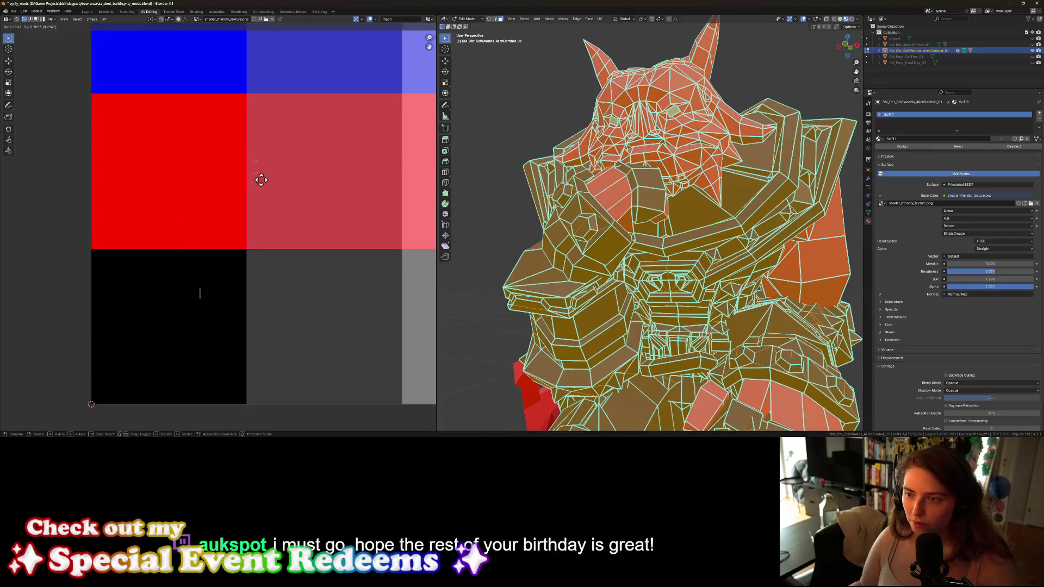
{"action": "left_click", "coordinate": [328, 191]}
{"action": "scroll", "coordinate": [573, 313], "scroll_direction": "down", "scroll_amount": 5}
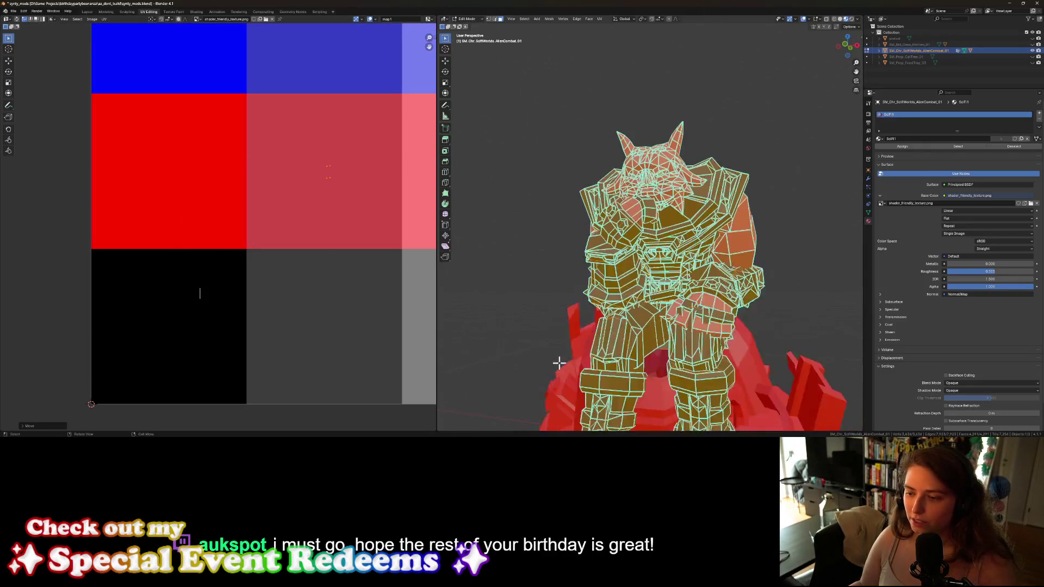
Step: Refine the selection of pieces around the statue's torso and arm
{"action": "mouse_move", "coordinate": [649, 379]}
{"action": "middle_mouse_down"}
{"action": "mouse_move", "coordinate": [609, 381]}
{"action": "mouse_move", "coordinate": [680, 403]}
{"action": "mouse_move", "coordinate": [678, 391]}
{"action": "middle_mouse_up"}
{"action": "scroll", "coordinate": [644, 383], "scroll_direction": "up", "scroll_amount": 2}
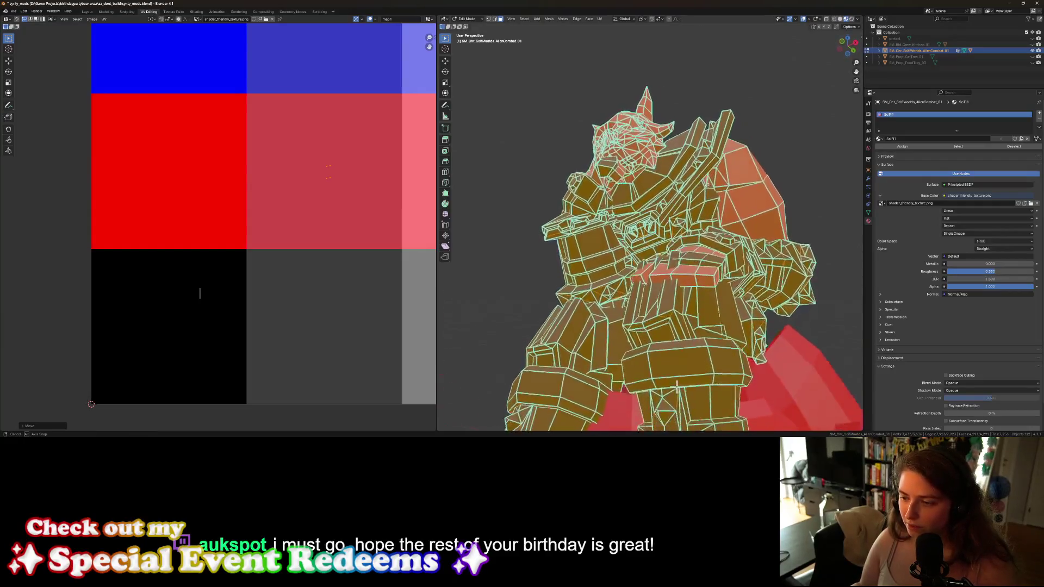
{"action": "scroll", "coordinate": [676, 382], "scroll_direction": "up", "scroll_amount": 2}
{"action": "mouse_move", "coordinate": [673, 341]}
{"action": "middle_mouse_down"}
{"action": "mouse_move", "coordinate": [691, 357]}
{"action": "mouse_move", "coordinate": [645, 338]}
{"action": "mouse_move", "coordinate": [508, 342]}
{"action": "middle_mouse_up"}
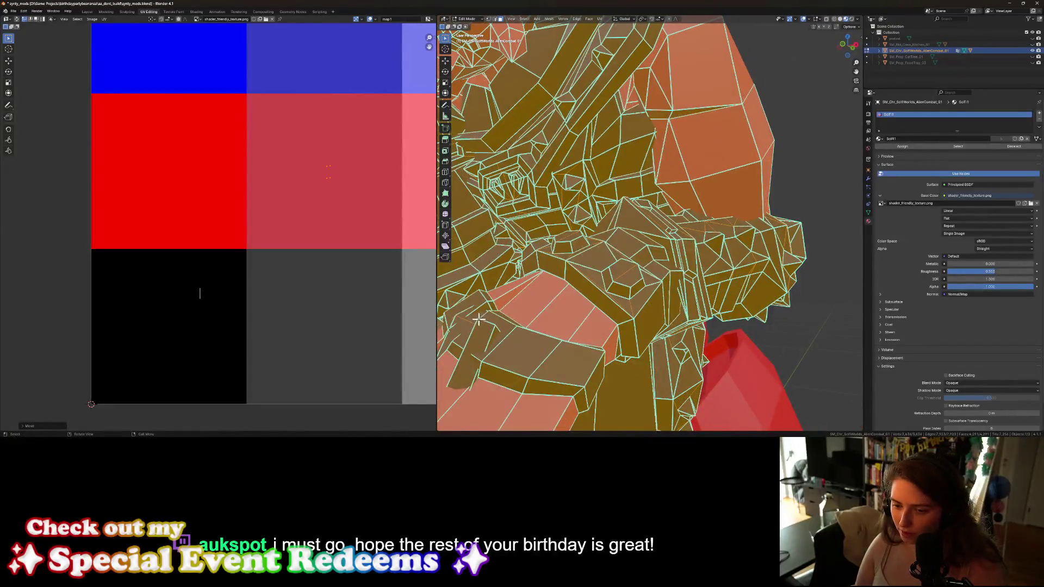
{"action": "left_click", "coordinate": [478, 320]}
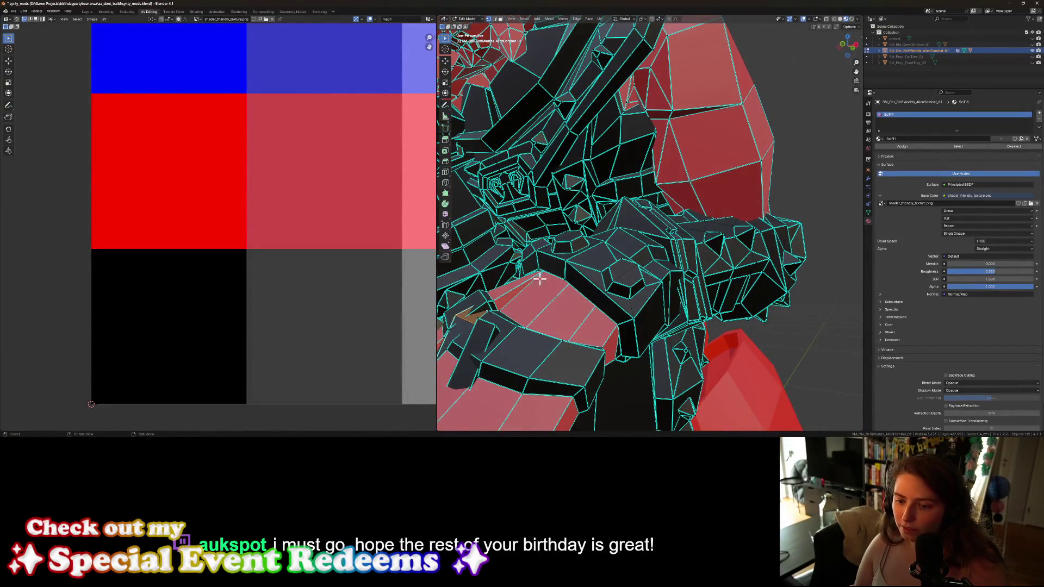
{"action": "scroll", "coordinate": [598, 296], "scroll_direction": "up", "scroll_amount": 3}
{"action": "left_click", "coordinate": [588, 305], "text": "shift"}
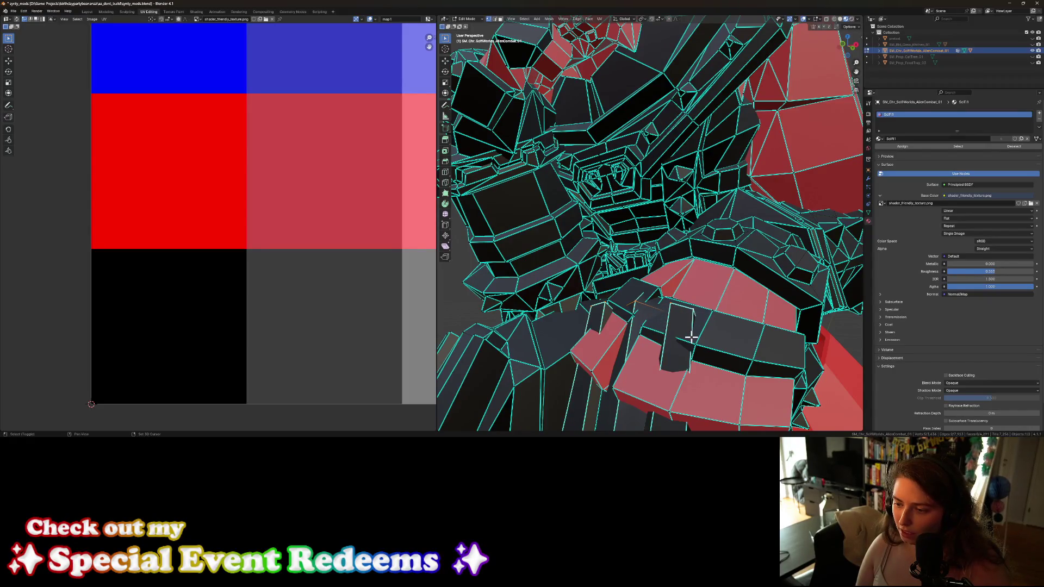
{"action": "middle_click_drag", "start_coordinate": [689, 337], "coordinate": [736, 344]}
Step: Move the selected arm and fist pieces along Z, undoing the last adjustment
{"action": "key", "text": "g"}
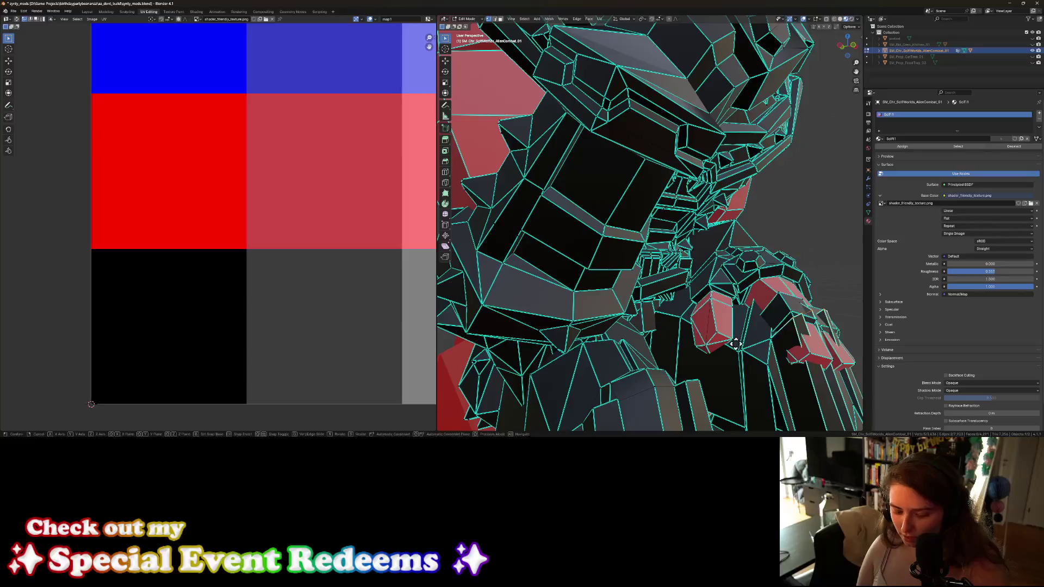
{"action": "key", "text": "z"}
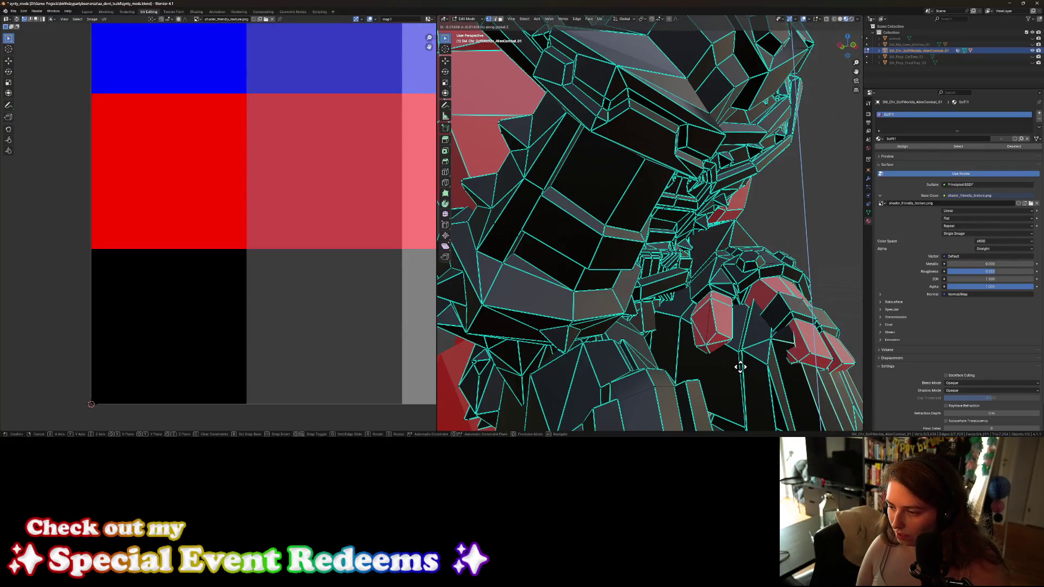
{"action": "left_click", "coordinate": [740, 374]}
{"action": "middle_click_drag", "start_coordinate": [775, 366], "coordinate": [734, 362]}
{"action": "key", "text": "g"}
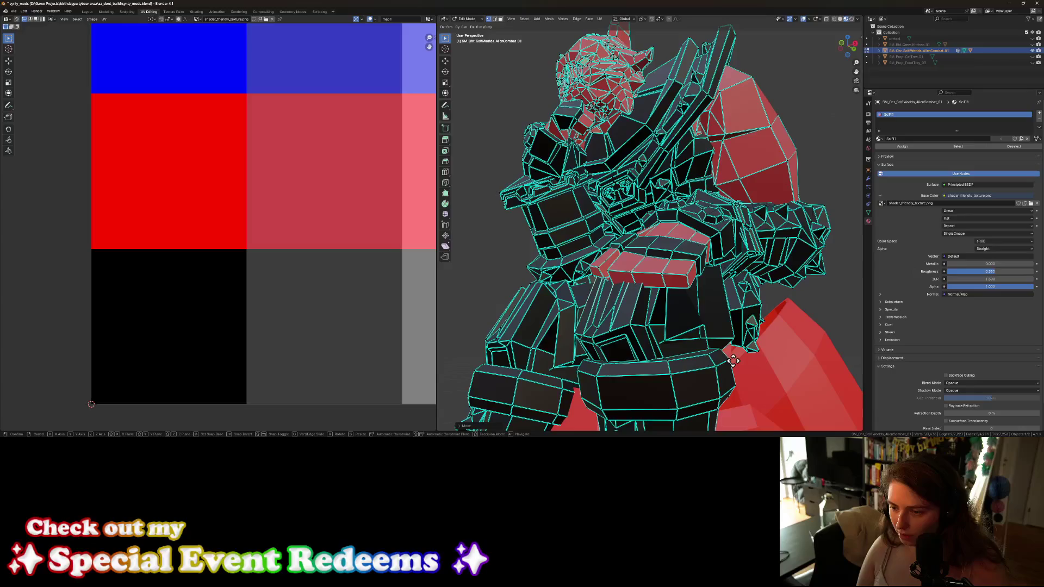
{"action": "key", "text": "z"}
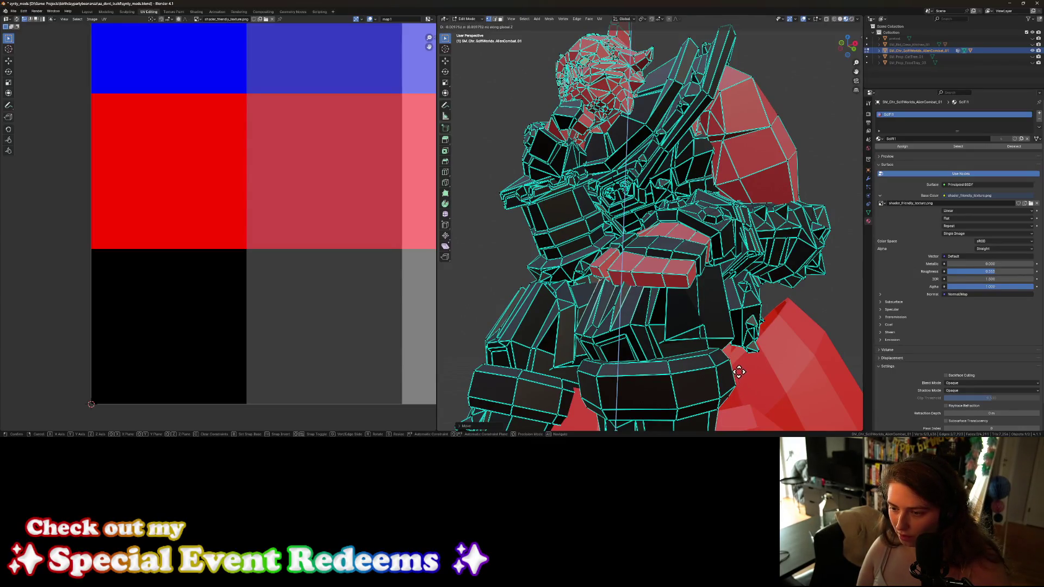
{"action": "left_click", "coordinate": [729, 360]}
{"action": "middle_click_drag", "start_coordinate": [729, 361], "coordinate": [707, 372]}
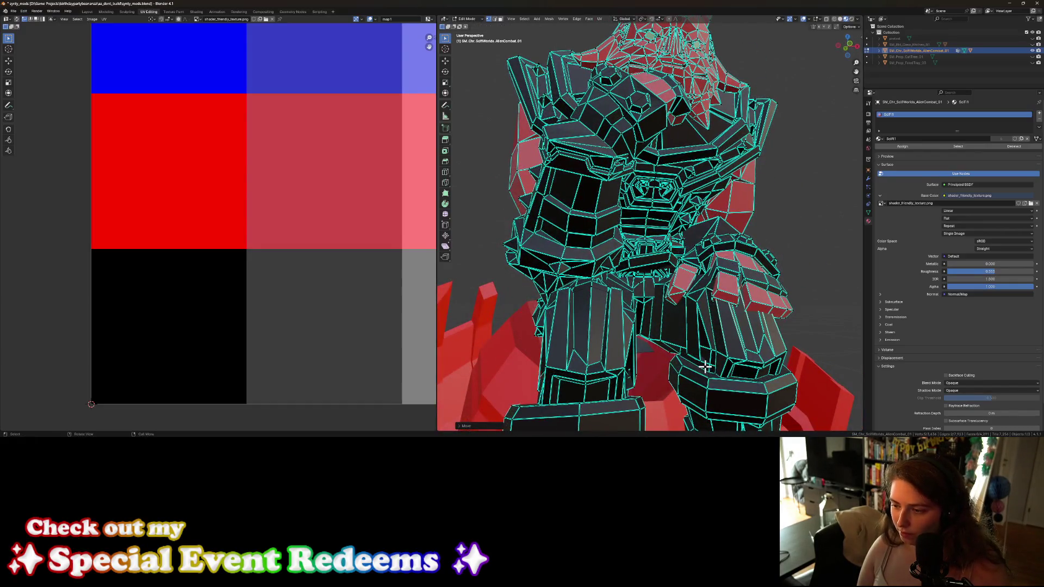
{"action": "key", "text": "ctrl+z"}
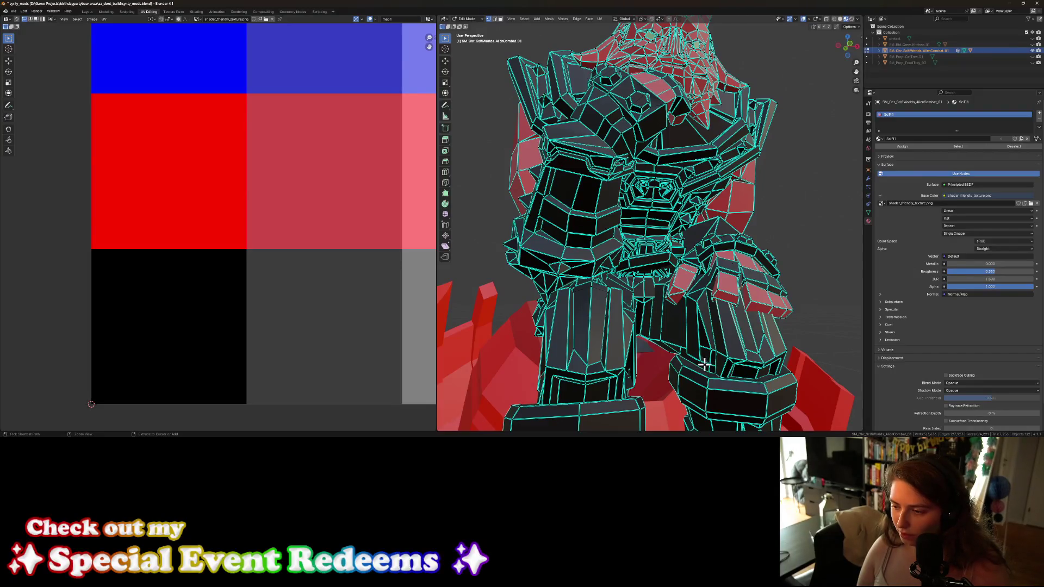
Step: Switch the viewport to wireframe shading
{"action": "scroll", "coordinate": [770, 318], "scroll_direction": "down", "scroll_amount": 3}
{"action": "middle_click_drag", "start_coordinate": [768, 333], "coordinate": [732, 348]}
{"action": "left_click", "coordinate": [834, 19]}
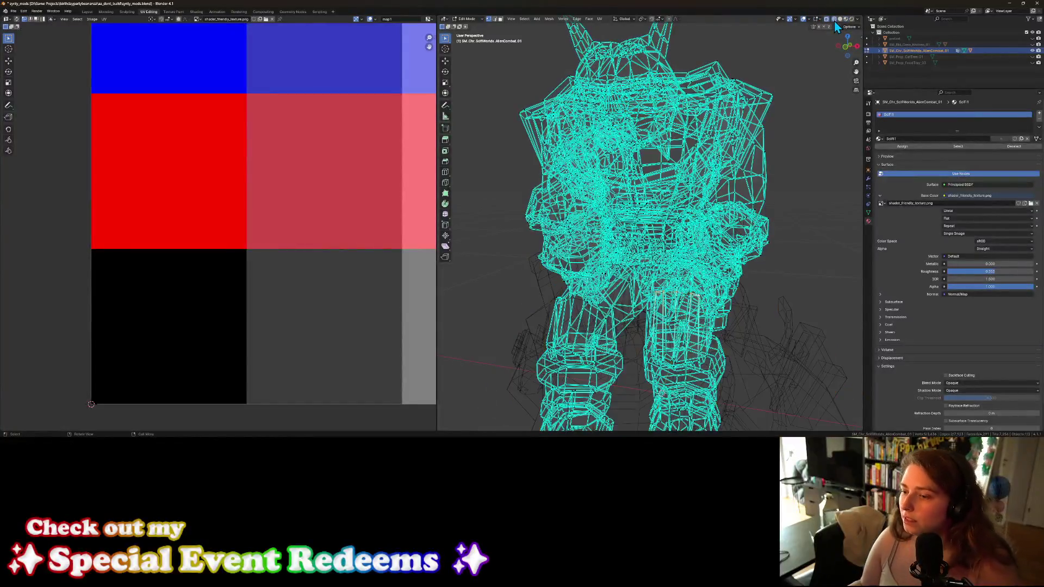
Step: Inspect the head in wireframe, then return to solid shading side-on
{"action": "scroll", "coordinate": [734, 296], "scroll_direction": "up", "scroll_amount": 5}
{"action": "mouse_move", "coordinate": [771, 308]}
{"action": "middle_mouse_down"}
{"action": "mouse_move", "coordinate": [790, 308]}
{"action": "mouse_move", "coordinate": [729, 233]}
{"action": "middle_mouse_up"}
{"action": "scroll", "coordinate": [695, 197], "scroll_direction": "up", "scroll_amount": 4}
{"action": "mouse_move", "coordinate": [695, 197]}
{"action": "middle_mouse_down"}
{"action": "mouse_move", "coordinate": [747, 308]}
{"action": "mouse_move", "coordinate": [654, 313]}
{"action": "mouse_move", "coordinate": [636, 294]}
{"action": "mouse_move", "coordinate": [643, 275]}
{"action": "mouse_move", "coordinate": [537, 283]}
{"action": "middle_mouse_up"}
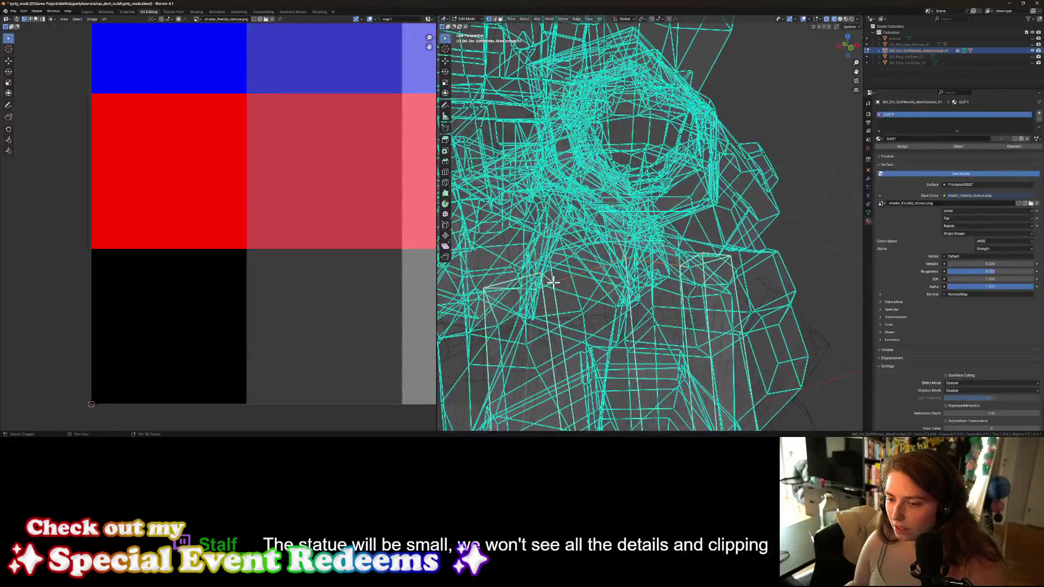
{"action": "mouse_move", "coordinate": [696, 325]}
{"action": "middle_mouse_down"}
{"action": "mouse_move", "coordinate": [643, 291]}
{"action": "mouse_move", "coordinate": [618, 298]}
{"action": "mouse_move", "coordinate": [652, 299]}
{"action": "mouse_move", "coordinate": [647, 283]}
{"action": "mouse_move", "coordinate": [682, 310]}
{"action": "middle_mouse_up"}
{"action": "middle_click_drag", "start_coordinate": [709, 320], "coordinate": [721, 319]}
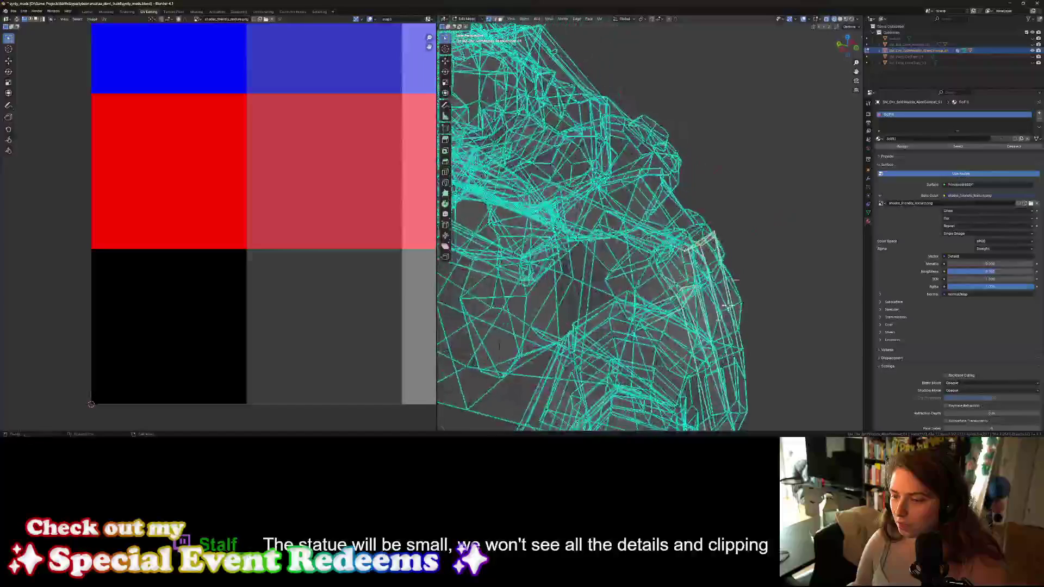
{"action": "left_click", "coordinate": [840, 19]}
{"action": "middle_click_drag", "start_coordinate": [701, 223], "coordinate": [718, 244]}
Step: Move the fist vertices vertically along Z, then sideways along Y
{"action": "key", "text": "g"}
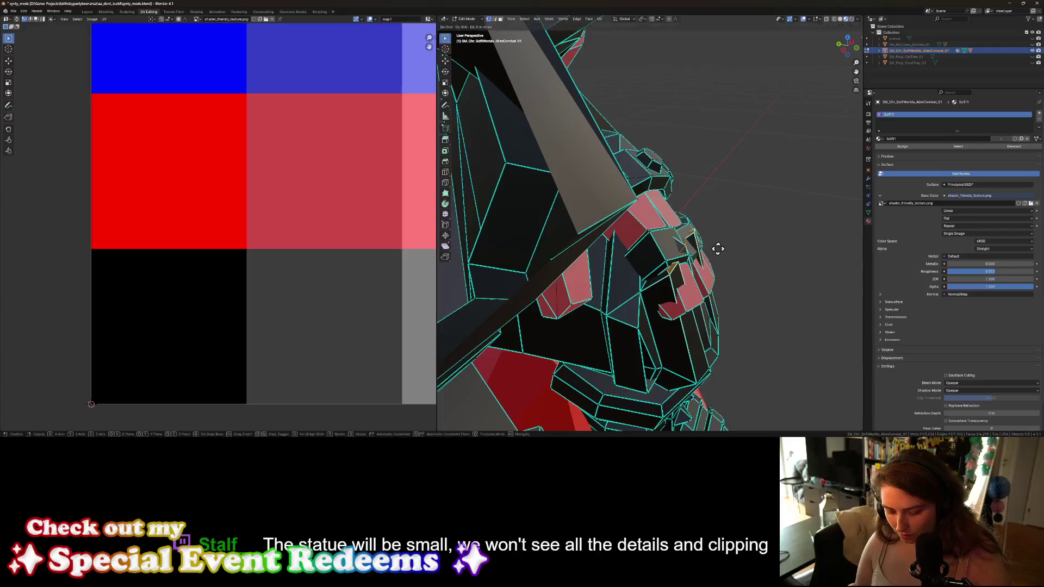
{"action": "key", "text": "z"}
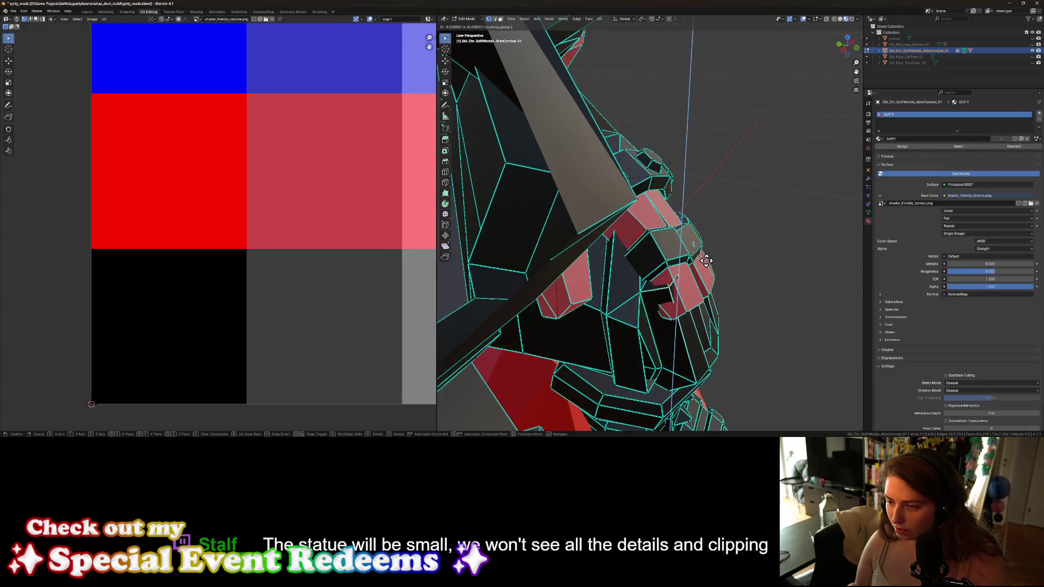
{"action": "left_click", "coordinate": [703, 265]}
{"action": "key", "text": "g"}
{"action": "key", "text": "x"}
{"action": "key", "text": "y"}
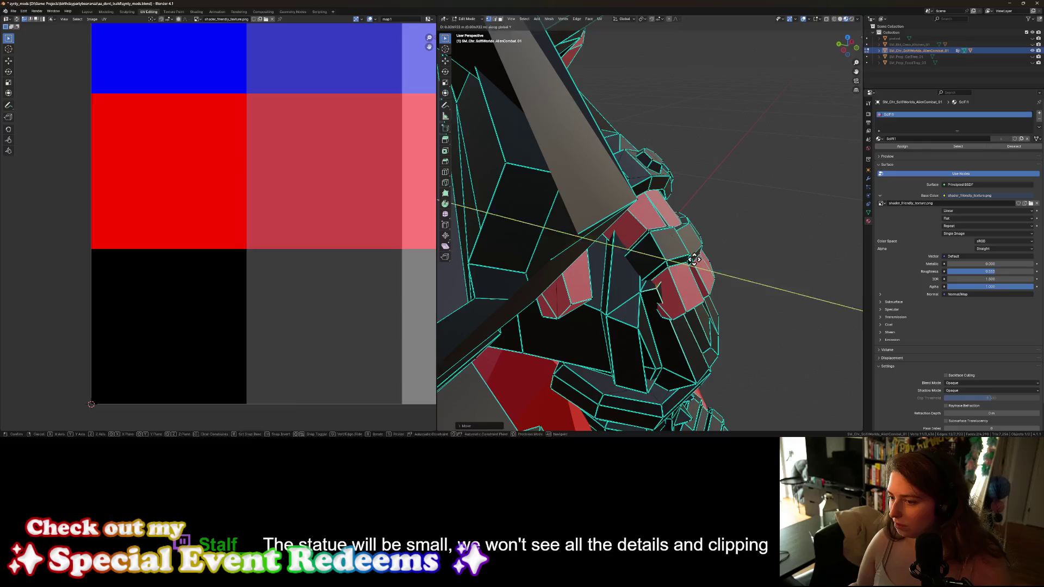
{"action": "left_click", "coordinate": [691, 259]}
{"action": "mouse_move", "coordinate": [770, 355]}
{"action": "middle_mouse_down"}
{"action": "mouse_move", "coordinate": [689, 341]}
{"action": "mouse_move", "coordinate": [694, 334]}
{"action": "middle_mouse_up"}
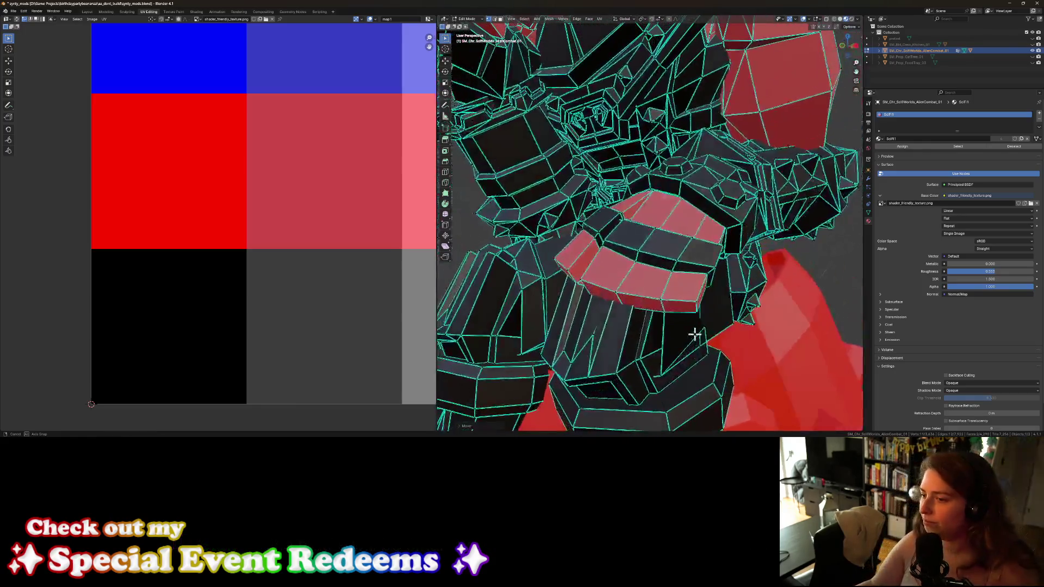
Step: Check the figure in Object Mode, then return to Edit Mode framing the head
{"action": "scroll", "coordinate": [707, 348], "scroll_direction": "down", "scroll_amount": 6}
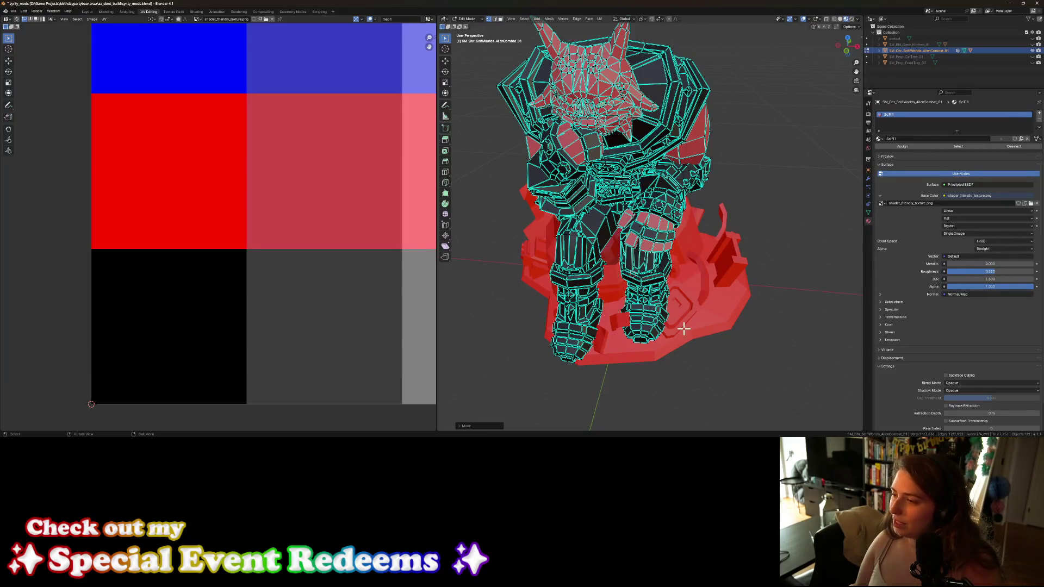
{"action": "key", "text": "Tab"}
{"action": "mouse_move", "coordinate": [657, 324]}
{"action": "middle_mouse_down"}
{"action": "mouse_move", "coordinate": [690, 328]}
{"action": "mouse_move", "coordinate": [566, 312]}
{"action": "mouse_move", "coordinate": [631, 318]}
{"action": "middle_mouse_up"}
{"action": "scroll", "coordinate": [680, 320], "scroll_direction": "down", "scroll_amount": 5}
{"action": "key", "text": "Tab"}
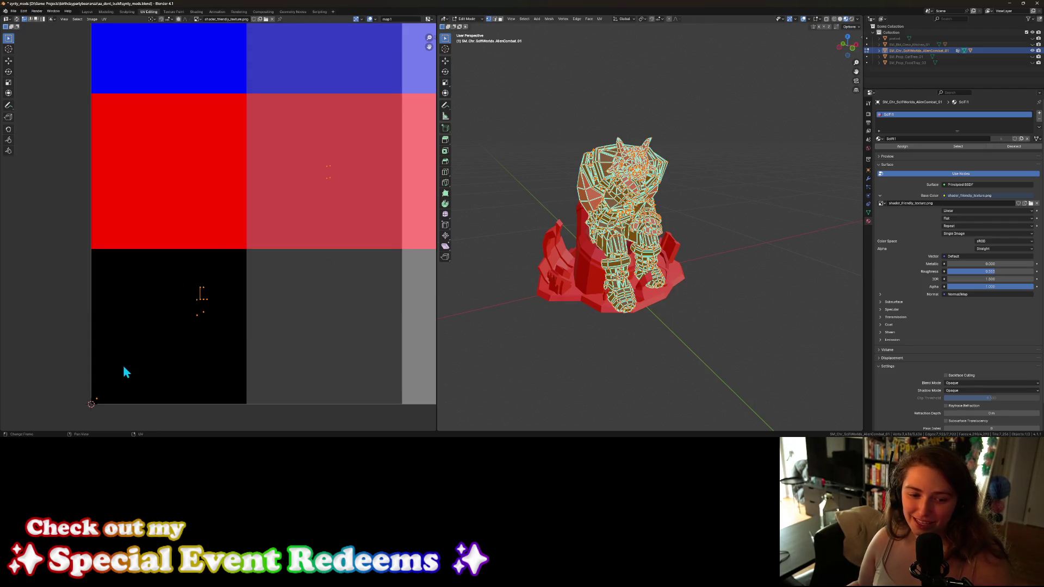
{"action": "middle_click_drag", "start_coordinate": [534, 365], "coordinate": [589, 342]}
{"action": "scroll", "coordinate": [549, 341], "scroll_direction": "up", "scroll_amount": 5}
{"action": "scroll", "coordinate": [550, 341], "scroll_direction": "up", "scroll_amount": 2}
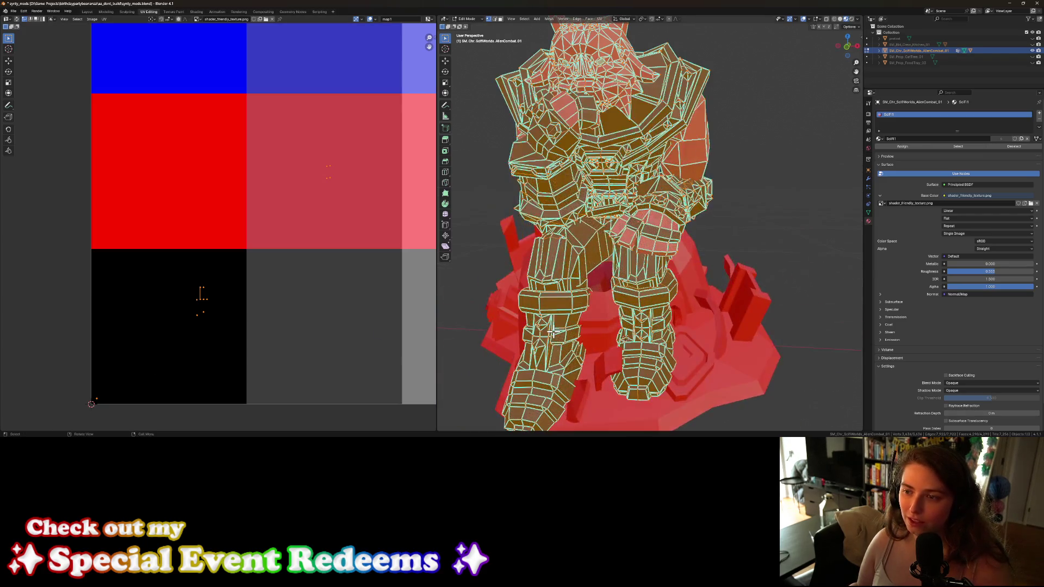
{"action": "mouse_move", "coordinate": [539, 303]}
{"action": "middle_mouse_down", "text": "shift"}
{"action": "mouse_move", "coordinate": [515, 240]}
{"action": "mouse_move", "coordinate": [532, 298]}
{"action": "middle_mouse_up", "text": "shift"}
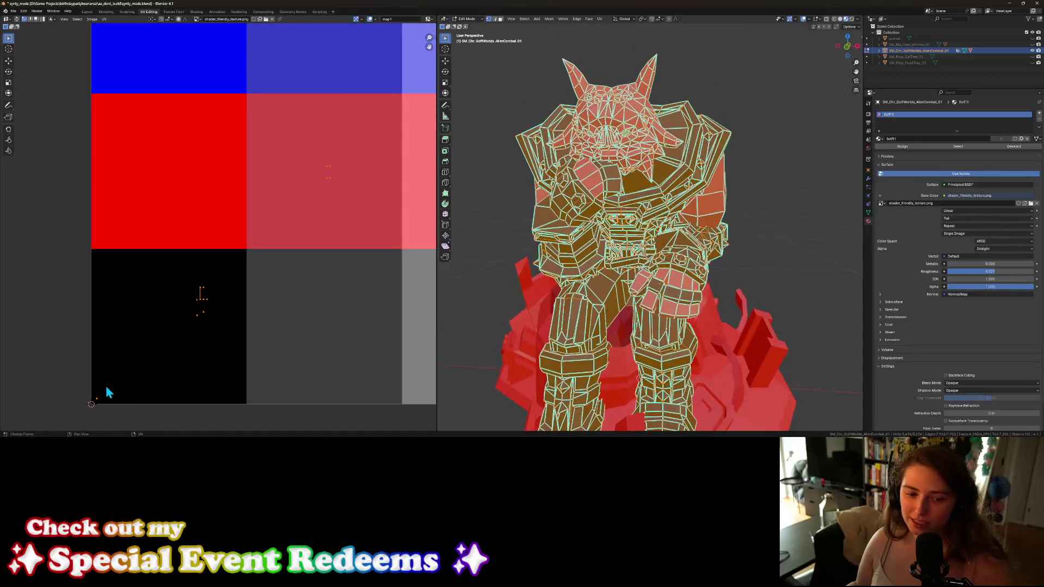
Step: Move the corner and stray UV points onto the dark grey tile and exit Edit Mode
{"action": "left_click_drag", "start_coordinate": [112, 405], "coordinate": [114, 407]}
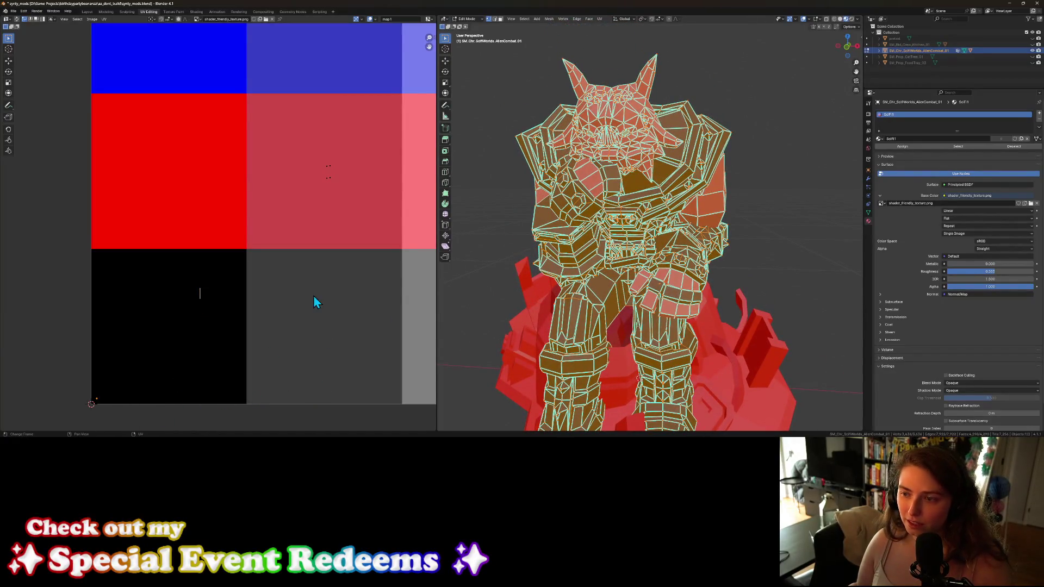
{"action": "key", "text": "g"}
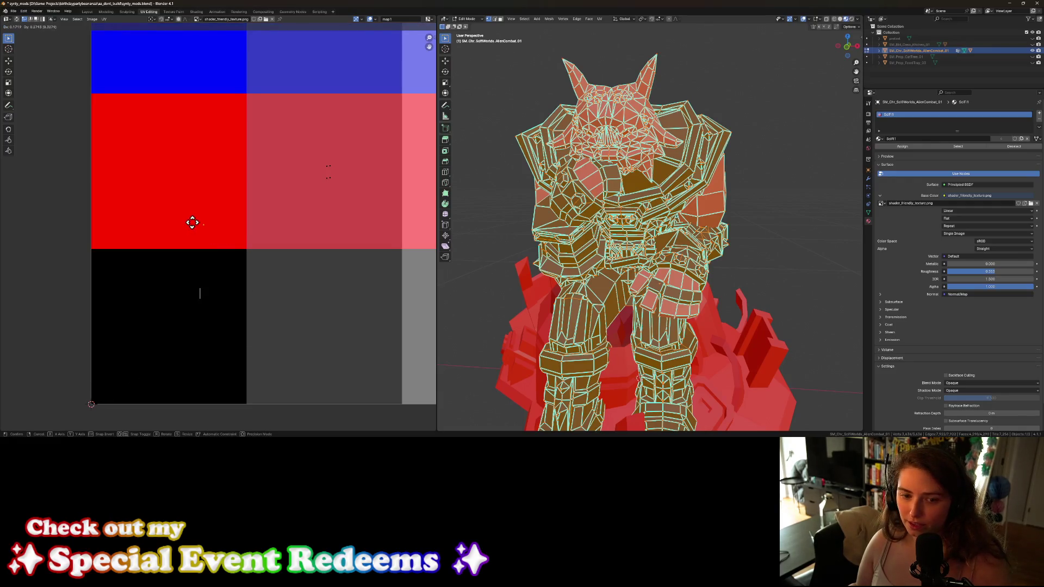
{"action": "left_click", "coordinate": [106, 274]}
{"action": "left_click_drag", "start_coordinate": [309, 133], "coordinate": [378, 243]}
{"action": "key", "text": "g"}
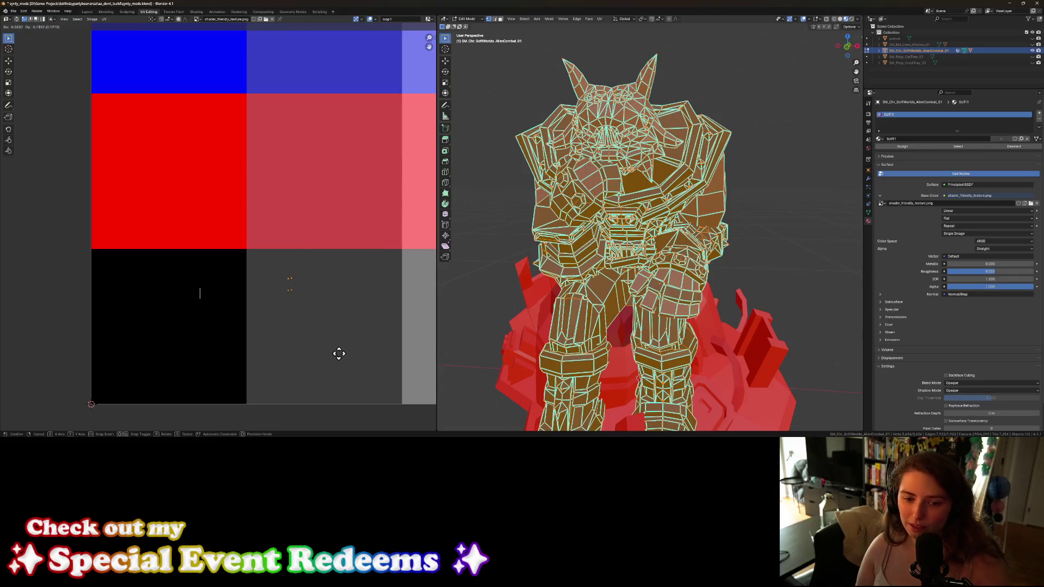
{"action": "left_click", "coordinate": [332, 354]}
{"action": "left_click", "coordinate": [524, 333]}
{"action": "mouse_move", "coordinate": [524, 354]}
{"action": "middle_mouse_down"}
{"action": "mouse_move", "coordinate": [571, 345]}
{"action": "mouse_move", "coordinate": [654, 365]}
{"action": "middle_mouse_up"}
{"action": "key", "text": "Tab"}
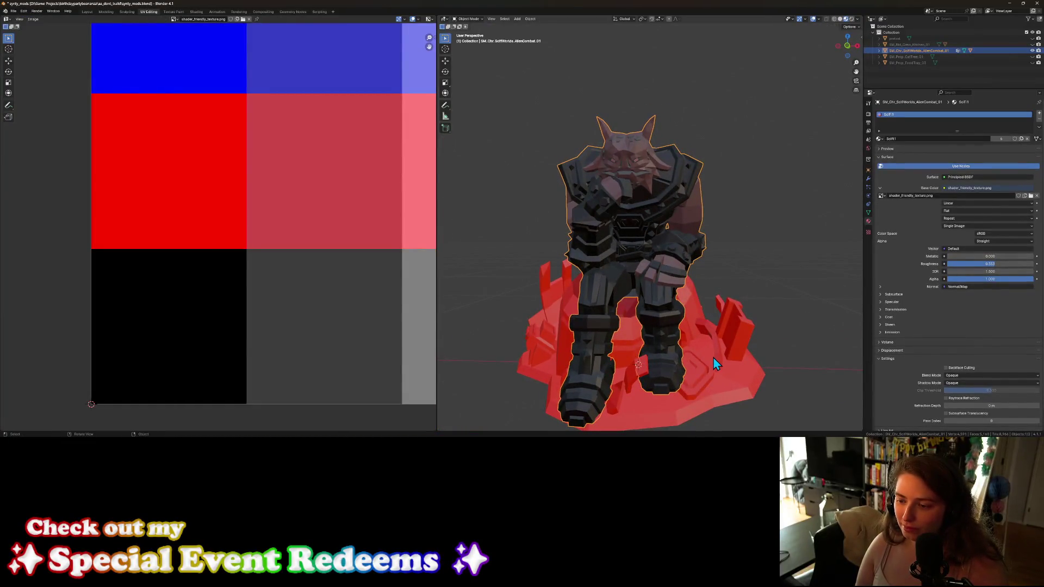
Step: Edit the rock base, select all, and move its top UV point to another tile
{"action": "left_click", "coordinate": [713, 358]}
{"action": "key", "text": "Tab"}
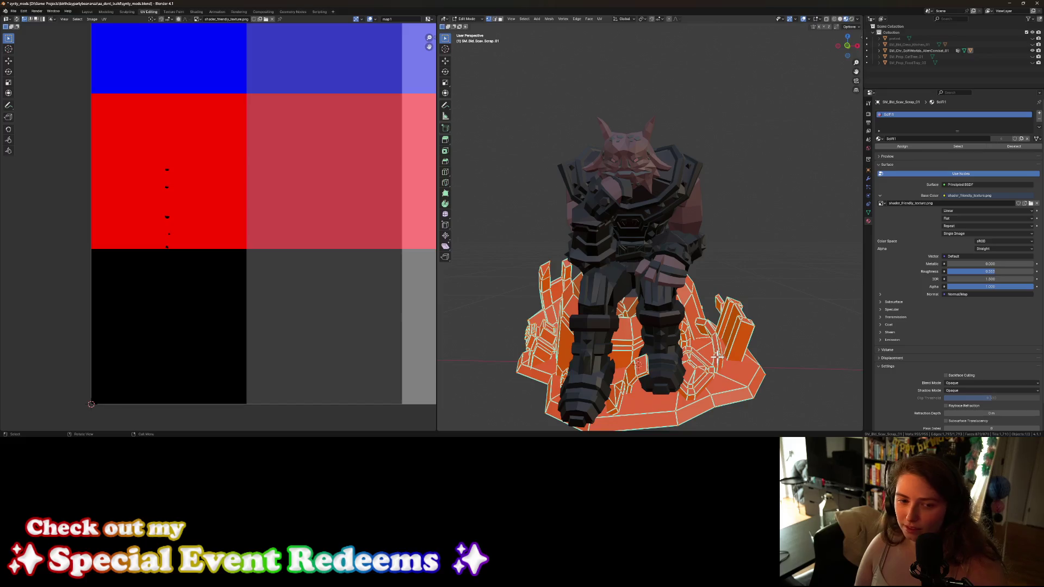
{"action": "key", "text": "a"}
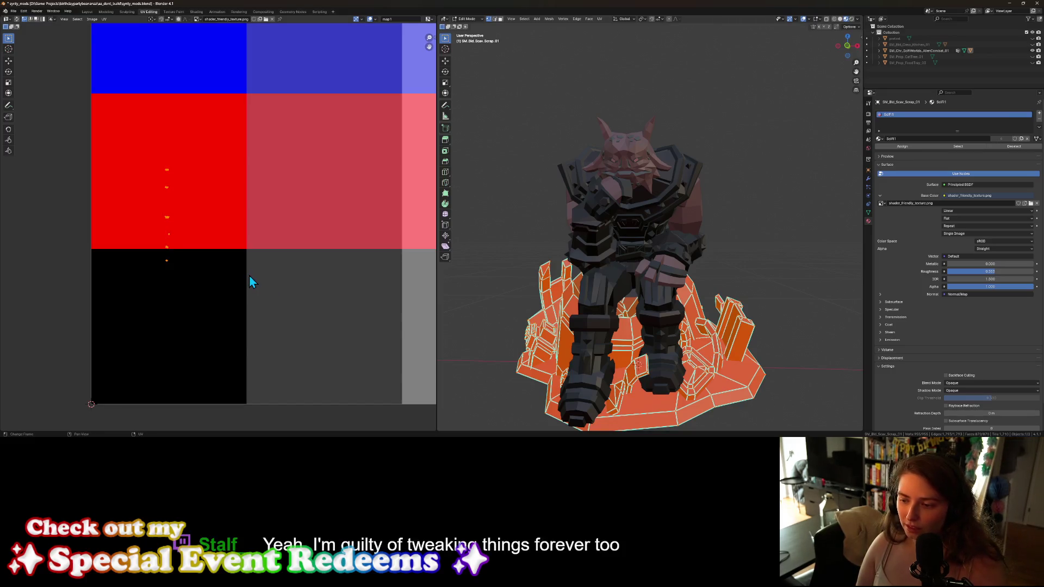
{"action": "mouse_move", "coordinate": [647, 393]}
{"action": "middle_mouse_down"}
{"action": "mouse_move", "coordinate": [625, 392]}
{"action": "mouse_move", "coordinate": [681, 377]}
{"action": "mouse_move", "coordinate": [605, 392]}
{"action": "mouse_move", "coordinate": [599, 384]}
{"action": "middle_mouse_up"}
{"action": "scroll", "coordinate": [598, 385], "scroll_direction": "up", "scroll_amount": 3}
{"action": "left_click_drag", "start_coordinate": [152, 159], "coordinate": [195, 178]}
{"action": "key", "text": "g"}
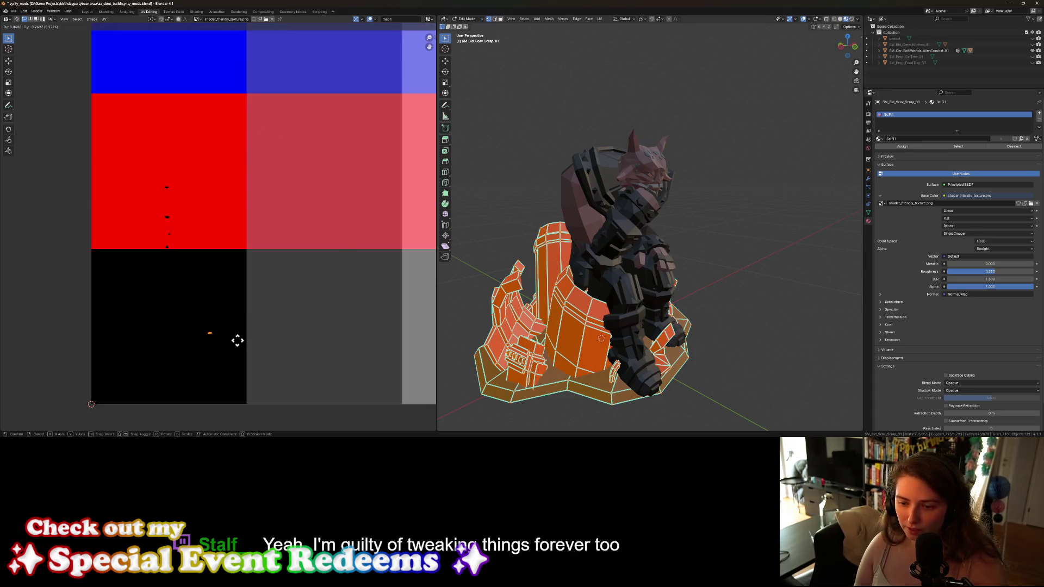
{"action": "left_click", "coordinate": [229, 366]}
Step: Move the base's remaining red-tile UV points onto the light grey tile
{"action": "left_click_drag", "start_coordinate": [156, 174], "coordinate": [211, 201]}
{"action": "scroll", "coordinate": [259, 306], "scroll_direction": "down", "scroll_amount": 2}
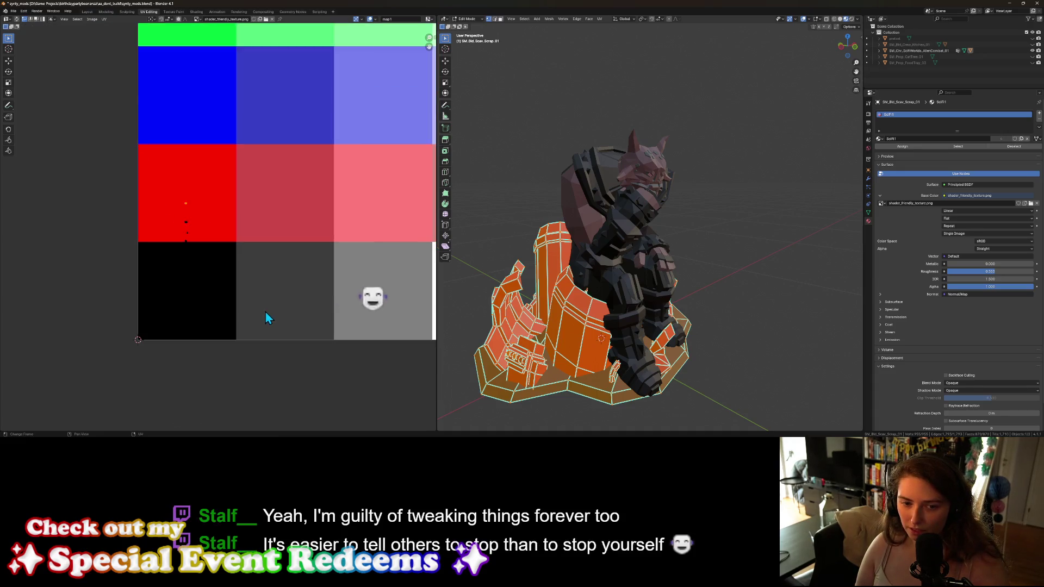
{"action": "key", "text": "g"}
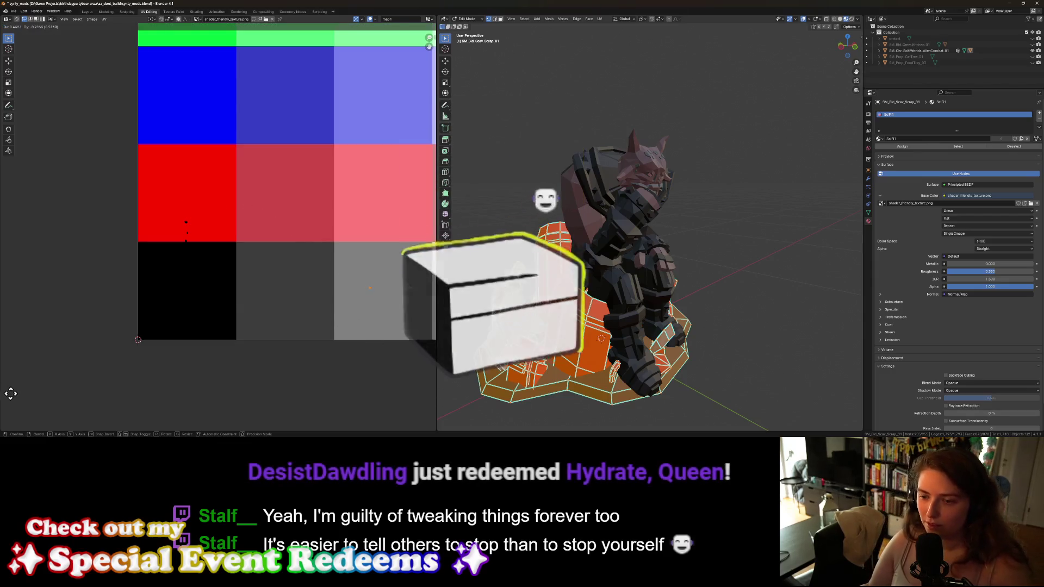
{"action": "left_click", "coordinate": [176, 200]}
{"action": "left_click_drag", "start_coordinate": [170, 199], "coordinate": [201, 228]}
{"action": "key", "text": "g"}
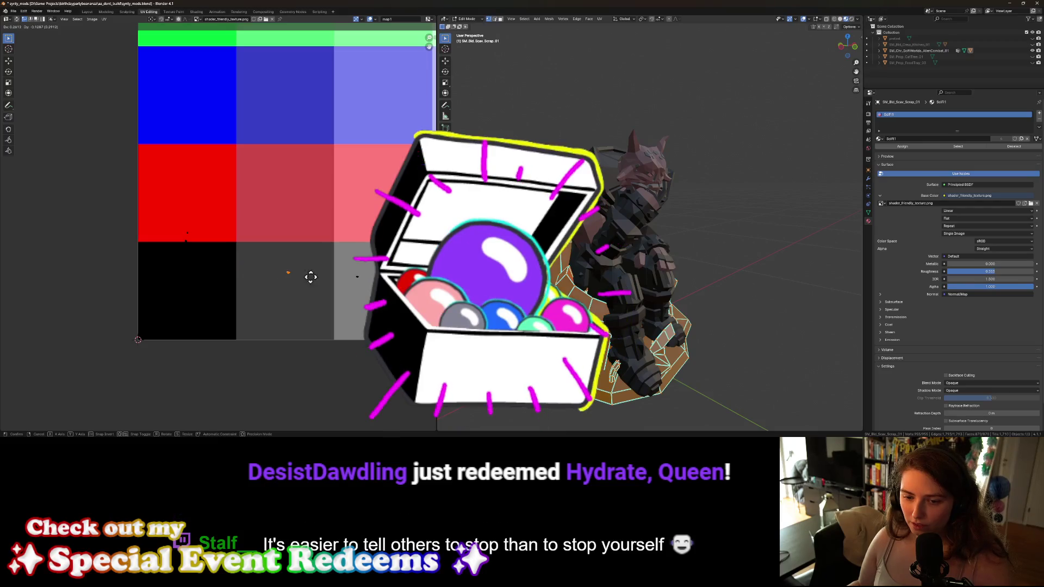
{"action": "right_click", "coordinate": [232, 256]}
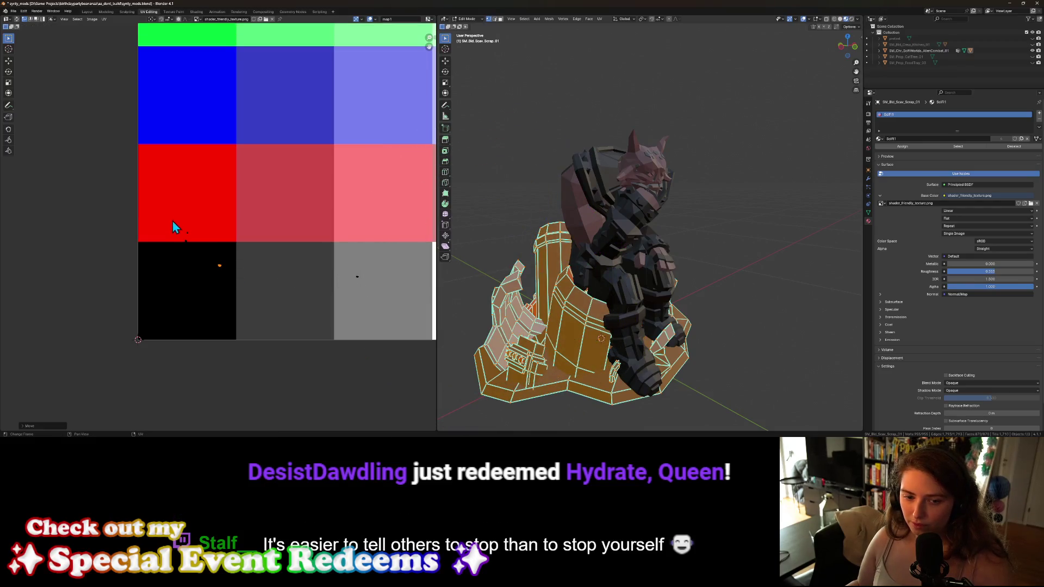
{"action": "key", "text": "g"}
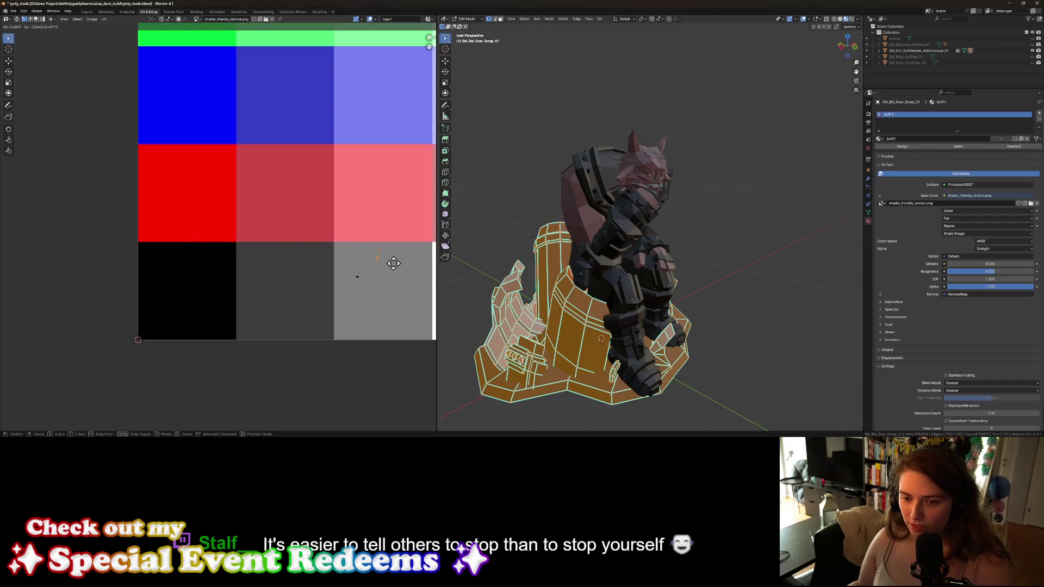
{"action": "left_click", "coordinate": [397, 273]}
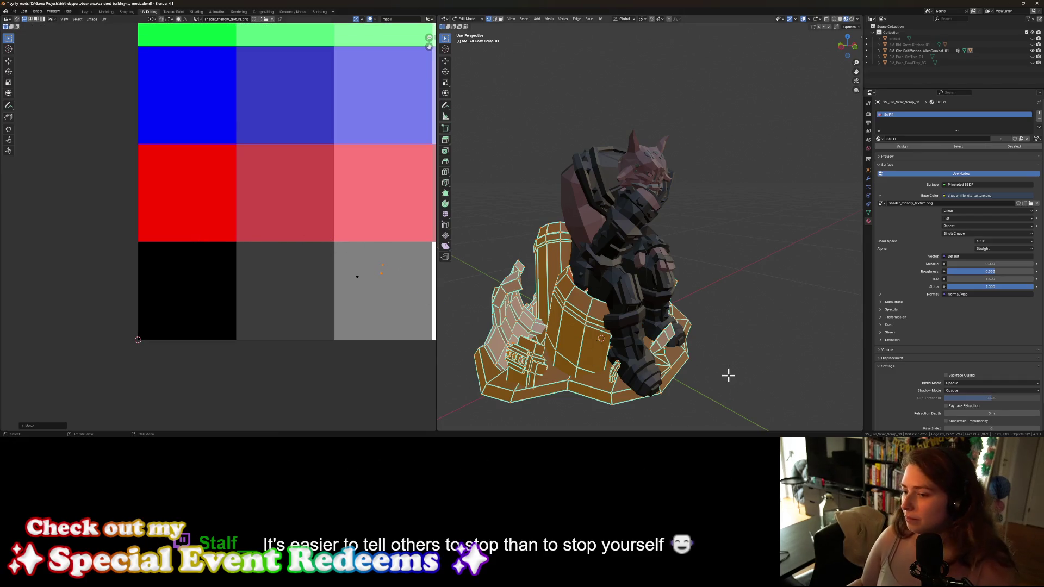
{"action": "key", "text": "Tab"}
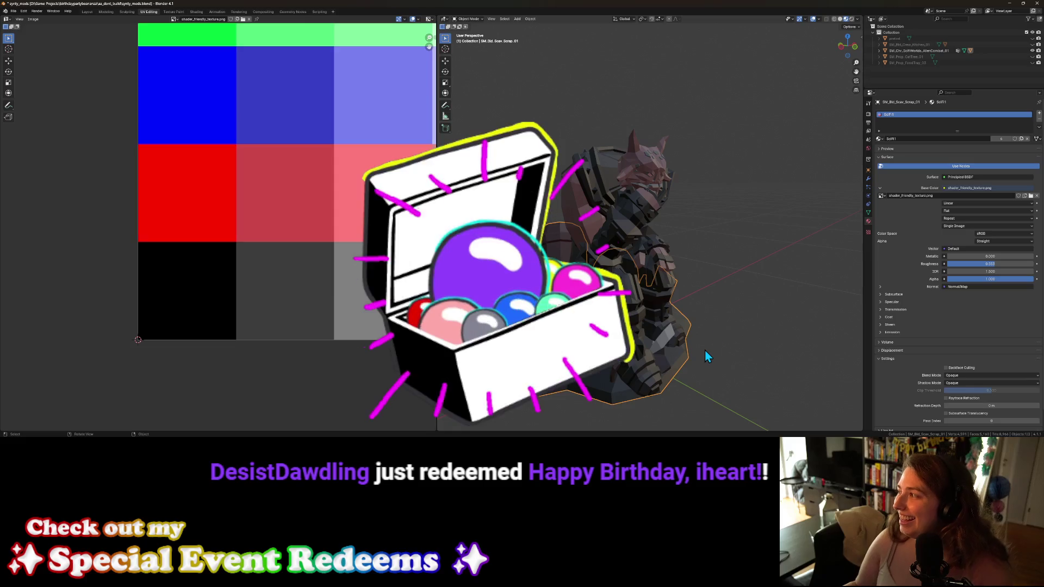
Step: Select all the statue model's UV points across the palette, then exit Edit Mode
{"action": "mouse_move", "coordinate": [663, 343]}
{"action": "middle_mouse_down"}
{"action": "mouse_move", "coordinate": [628, 332]}
{"action": "mouse_move", "coordinate": [625, 342]}
{"action": "mouse_move", "coordinate": [745, 360]}
{"action": "mouse_move", "coordinate": [703, 369]}
{"action": "mouse_move", "coordinate": [636, 345]}
{"action": "mouse_move", "coordinate": [661, 365]}
{"action": "mouse_move", "coordinate": [676, 366]}
{"action": "mouse_move", "coordinate": [629, 338]}
{"action": "middle_mouse_up"}
{"action": "scroll", "coordinate": [637, 341], "scroll_direction": "down", "scroll_amount": 3}
{"action": "left_click", "coordinate": [621, 347]}
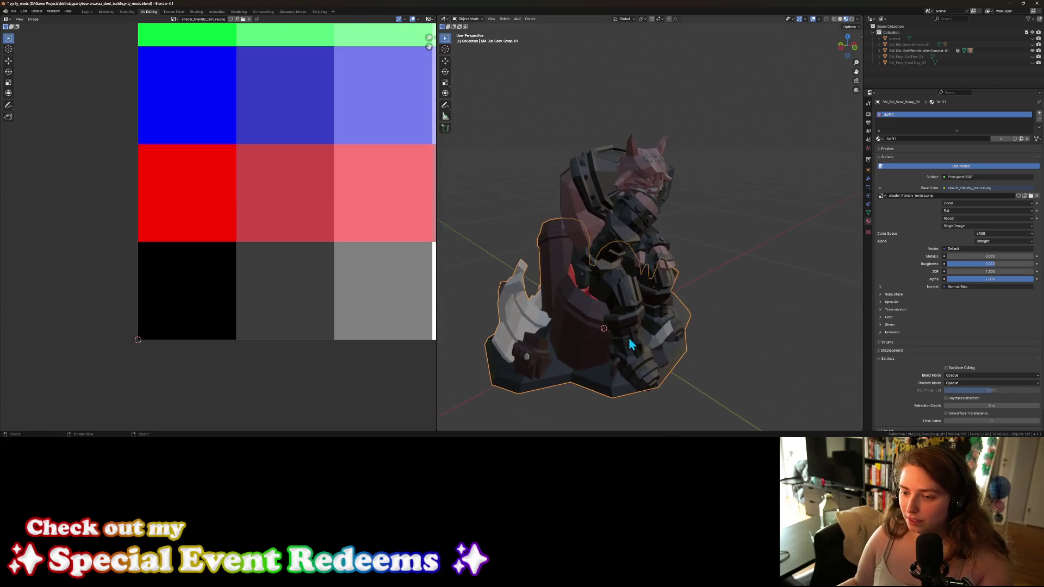
{"action": "key", "text": "Tab"}
{"action": "key", "text": "a"}
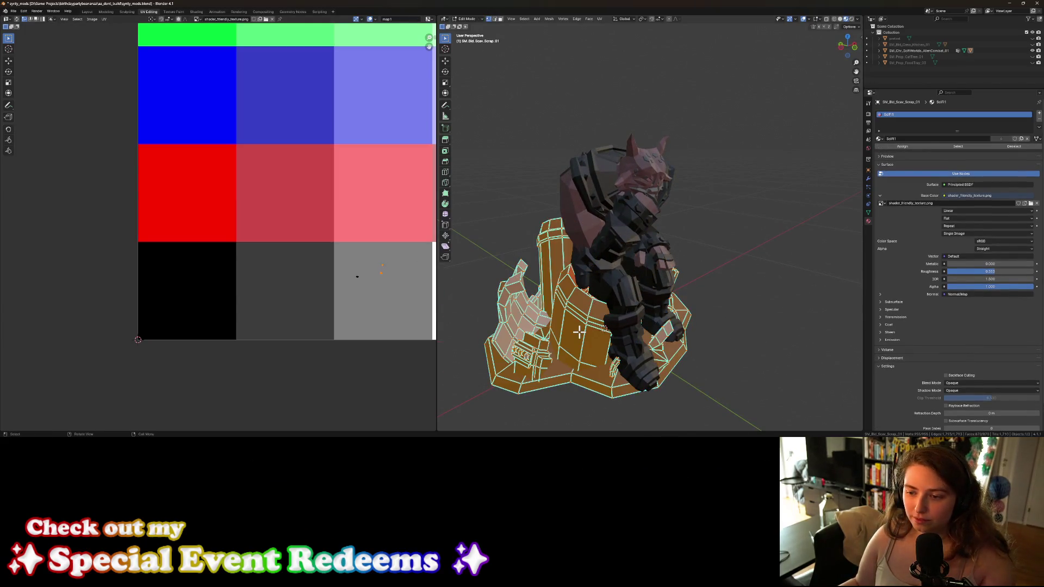
{"action": "scroll", "coordinate": [318, 256], "scroll_direction": "down", "scroll_amount": 4}
{"action": "scroll", "coordinate": [238, 209], "scroll_direction": "up", "scroll_amount": 4}
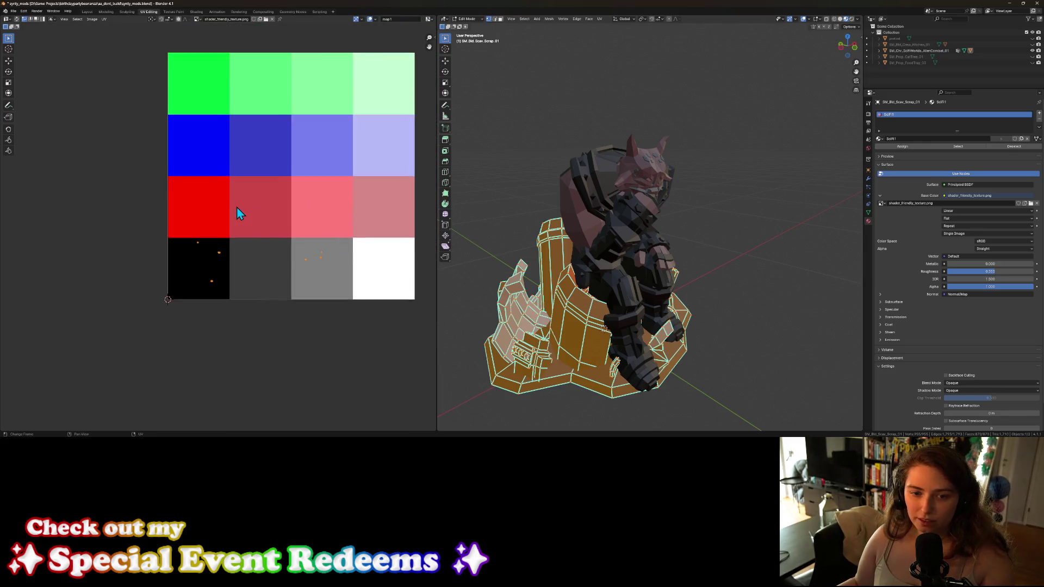
{"action": "left_click_drag", "start_coordinate": [163, 126], "coordinate": [310, 235]}
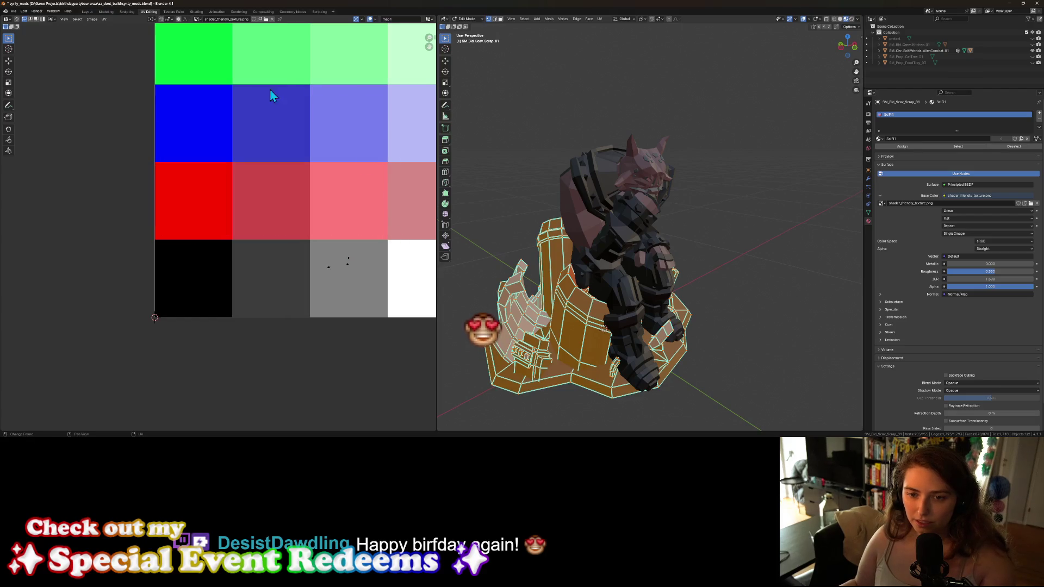
{"action": "scroll", "coordinate": [245, 212], "scroll_direction": "down", "scroll_amount": 3}
{"action": "mouse_move", "coordinate": [167, 113]}
{"action": "left_mouse_down"}
{"action": "mouse_move", "coordinate": [312, 233]}
{"action": "mouse_move", "coordinate": [361, 228]}
{"action": "mouse_move", "coordinate": [360, 237]}
{"action": "left_mouse_up"}
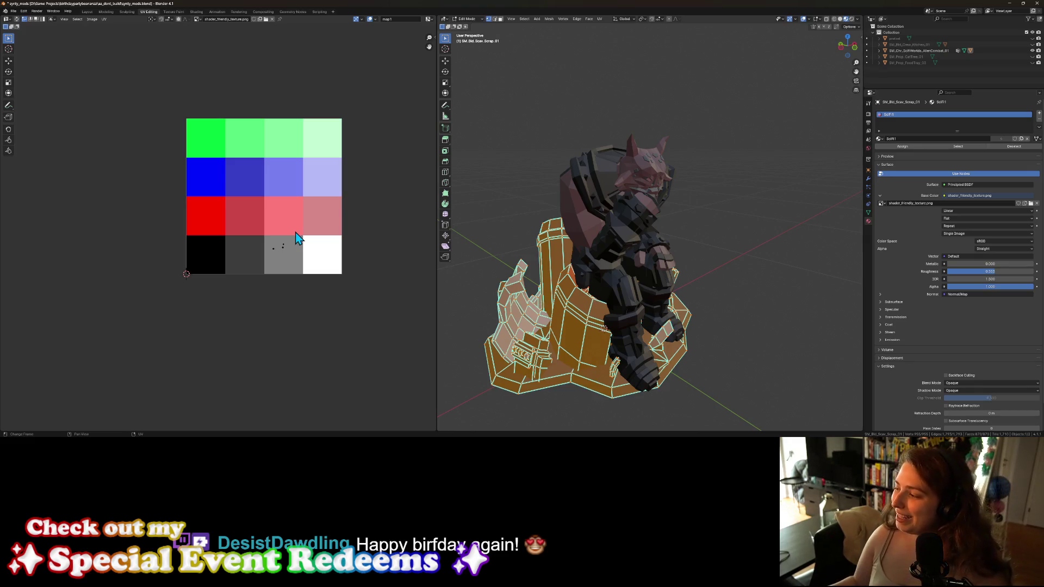
{"action": "scroll", "coordinate": [566, 263], "scroll_direction": "up", "scroll_amount": 4}
{"action": "scroll", "coordinate": [728, 309], "scroll_direction": "down", "scroll_amount": 2}
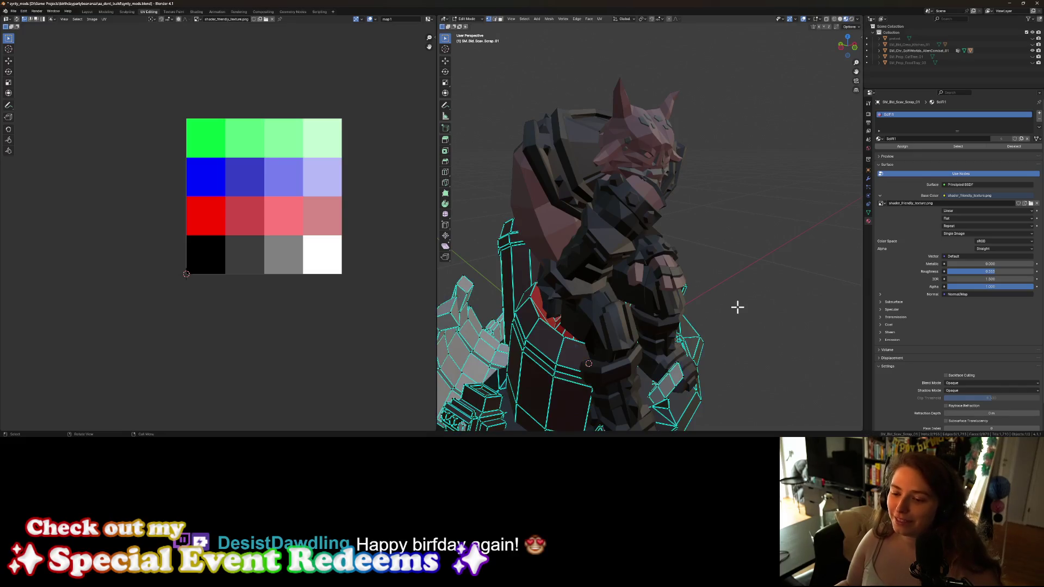
{"action": "key", "text": "Tab"}
Step: Review the model from a low angle and save the blend file
{"action": "scroll", "coordinate": [725, 318], "scroll_direction": "down", "scroll_amount": 4}
{"action": "mouse_move", "coordinate": [709, 327]}
{"action": "middle_mouse_down"}
{"action": "mouse_move", "coordinate": [734, 332]}
{"action": "mouse_move", "coordinate": [696, 341]}
{"action": "mouse_move", "coordinate": [607, 328]}
{"action": "mouse_move", "coordinate": [795, 352]}
{"action": "mouse_move", "coordinate": [772, 326]}
{"action": "mouse_move", "coordinate": [702, 342]}
{"action": "mouse_move", "coordinate": [674, 336]}
{"action": "mouse_move", "coordinate": [656, 286]}
{"action": "mouse_move", "coordinate": [666, 304]}
{"action": "middle_mouse_up"}
{"action": "scroll", "coordinate": [673, 316], "scroll_direction": "down", "scroll_amount": 3}
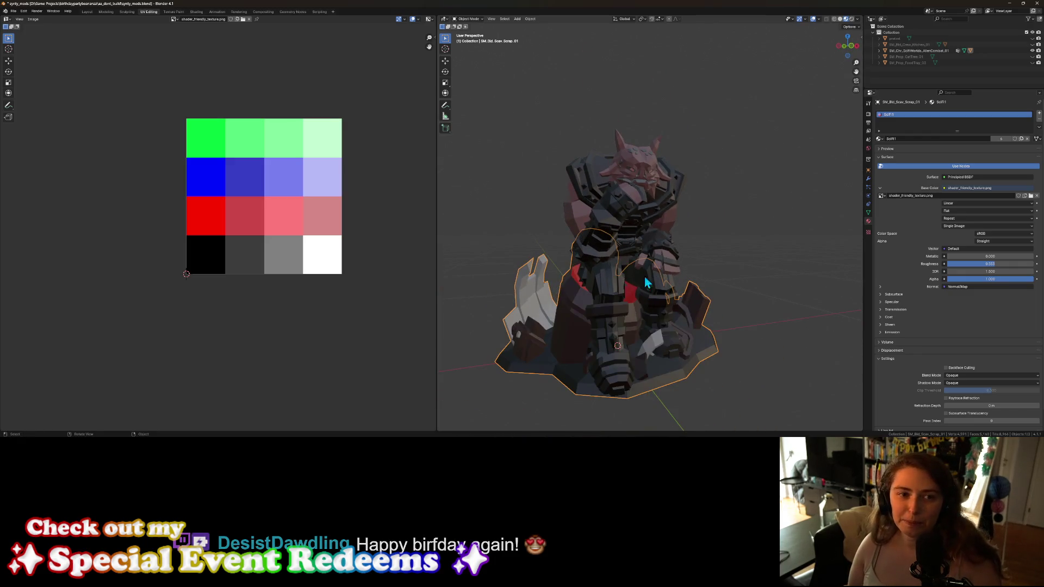
{"action": "key", "text": "ctrl+s"}
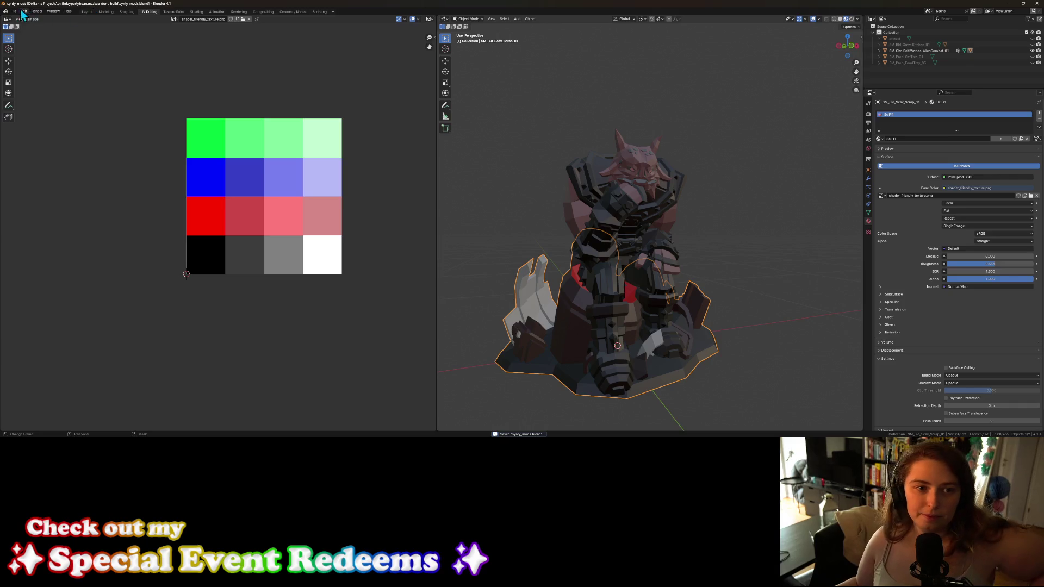
Step: Export the model as FBX, overwriting the existing the_thinker.fbx
{"action": "left_click", "coordinate": [13, 11]}
{"action": "mouse_move", "coordinate": [50, 103]}
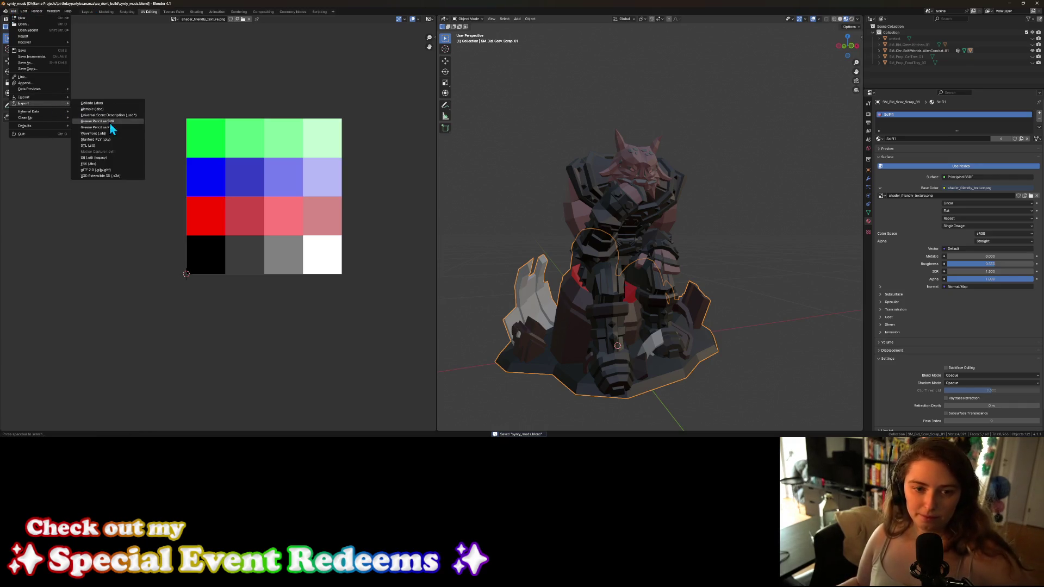
{"action": "left_click", "coordinate": [93, 168]}
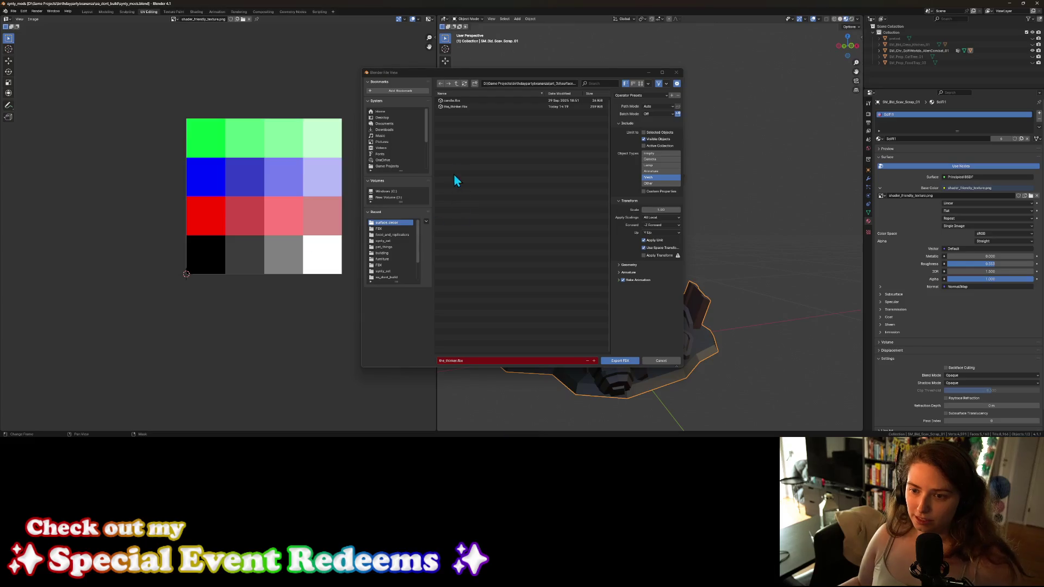
{"action": "left_click", "coordinate": [456, 106]}
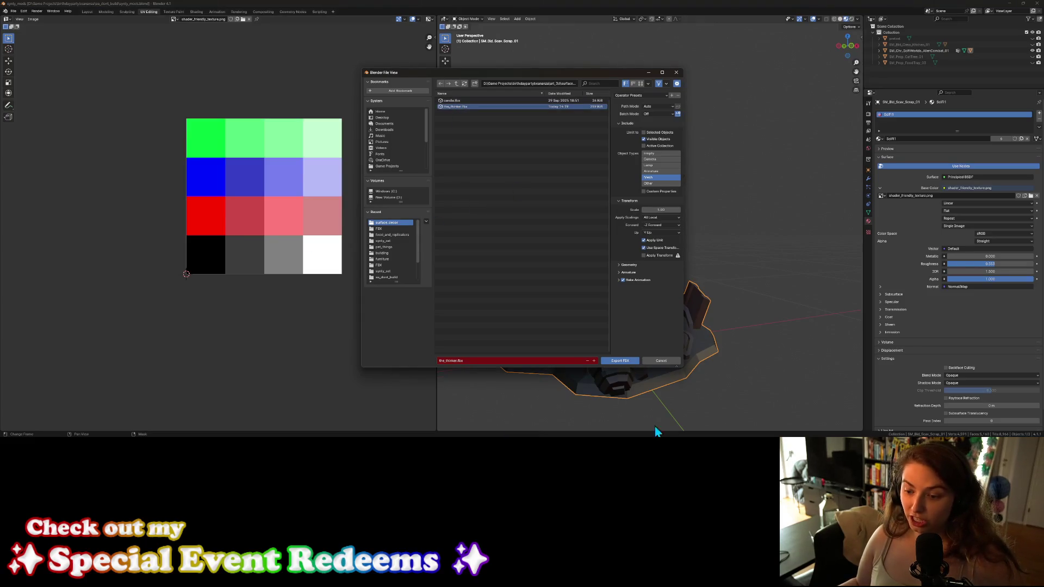
{"action": "left_click", "coordinate": [622, 362]}
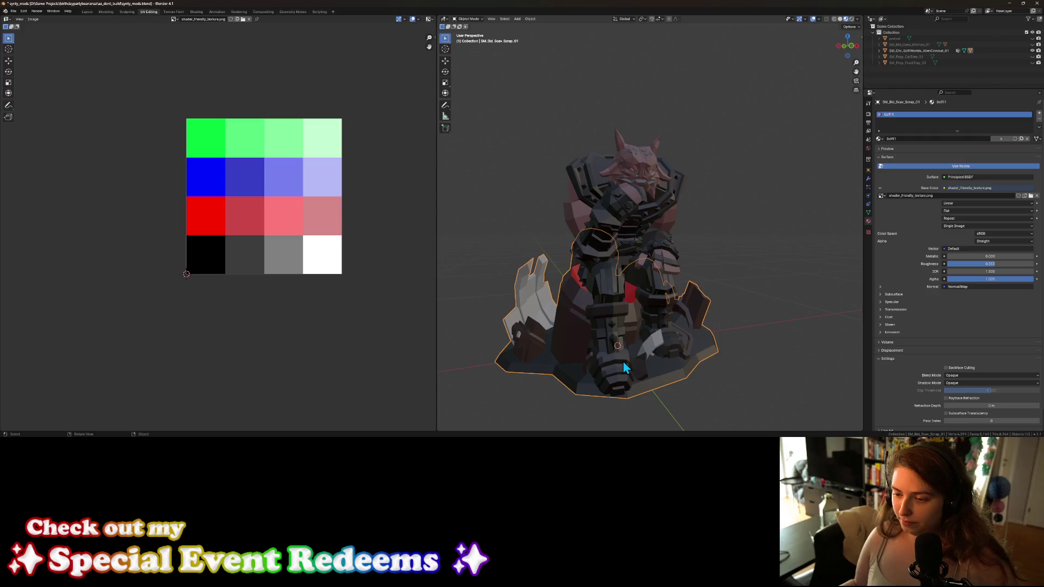
{"action": "mouse_move", "coordinate": [620, 362]}
{"action": "middle_mouse_down"}
{"action": "mouse_move", "coordinate": [671, 355]}
{"action": "mouse_move", "coordinate": [641, 376]}
{"action": "mouse_move", "coordinate": [718, 373]}
{"action": "mouse_move", "coordinate": [728, 361]}
{"action": "middle_mouse_up"}
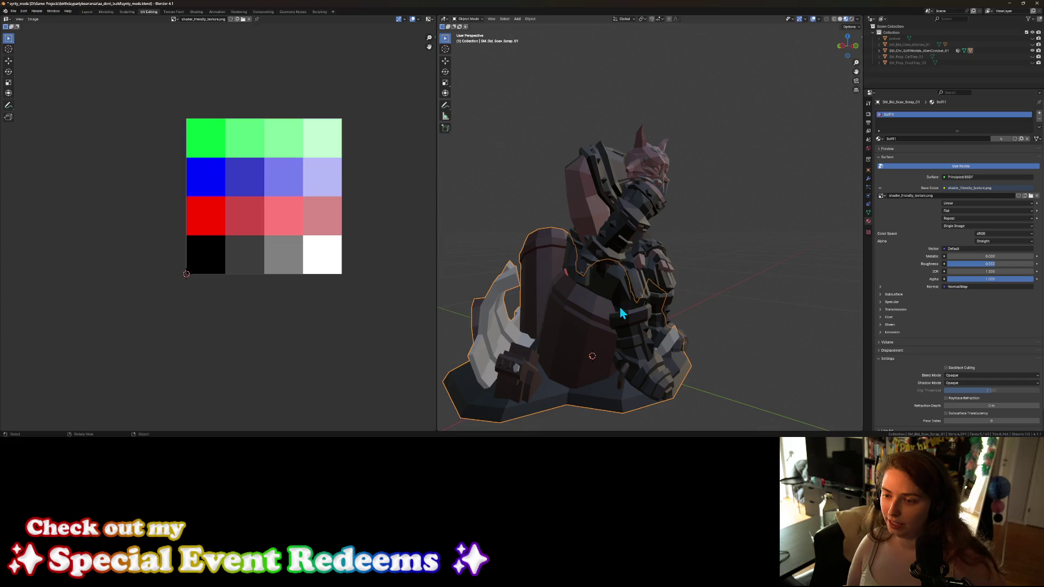
Step: Deselect the model and take a screenshot of the statue from the front
{"action": "mouse_move", "coordinate": [608, 364]}
{"action": "middle_mouse_down"}
{"action": "mouse_move", "coordinate": [606, 350]}
{"action": "mouse_move", "coordinate": [645, 345]}
{"action": "mouse_move", "coordinate": [598, 359]}
{"action": "mouse_move", "coordinate": [572, 349]}
{"action": "mouse_move", "coordinate": [648, 352]}
{"action": "middle_mouse_up"}
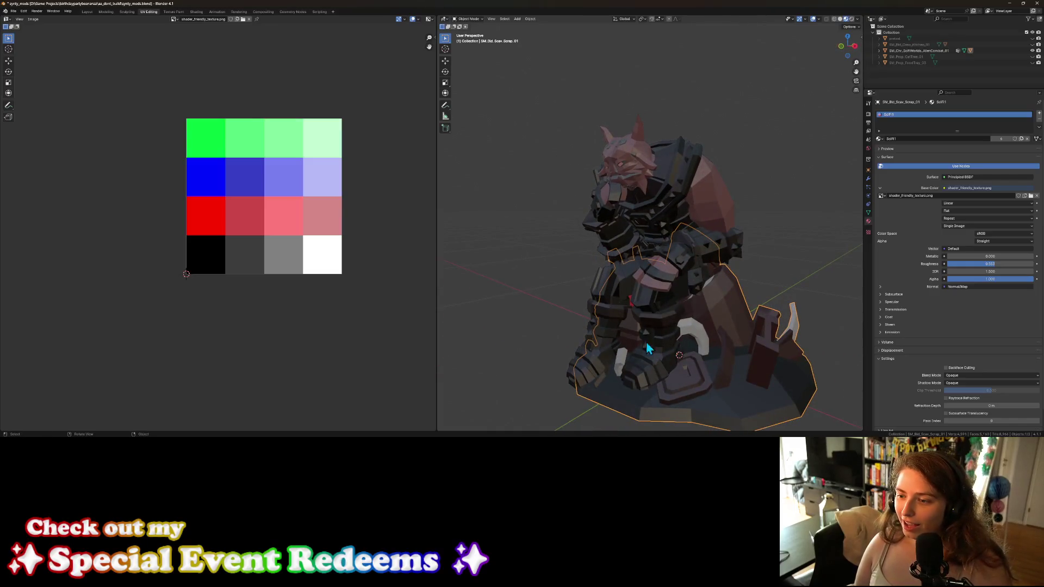
{"action": "left_click", "coordinate": [725, 122]}
{"action": "mouse_move", "coordinate": [725, 122]}
{"action": "middle_mouse_down"}
{"action": "mouse_move", "coordinate": [766, 217]}
{"action": "mouse_move", "coordinate": [787, 220]}
{"action": "mouse_move", "coordinate": [790, 246]}
{"action": "mouse_move", "coordinate": [779, 217]}
{"action": "mouse_move", "coordinate": [769, 247]}
{"action": "mouse_move", "coordinate": [792, 249]}
{"action": "mouse_move", "coordinate": [744, 247]}
{"action": "middle_mouse_up"}
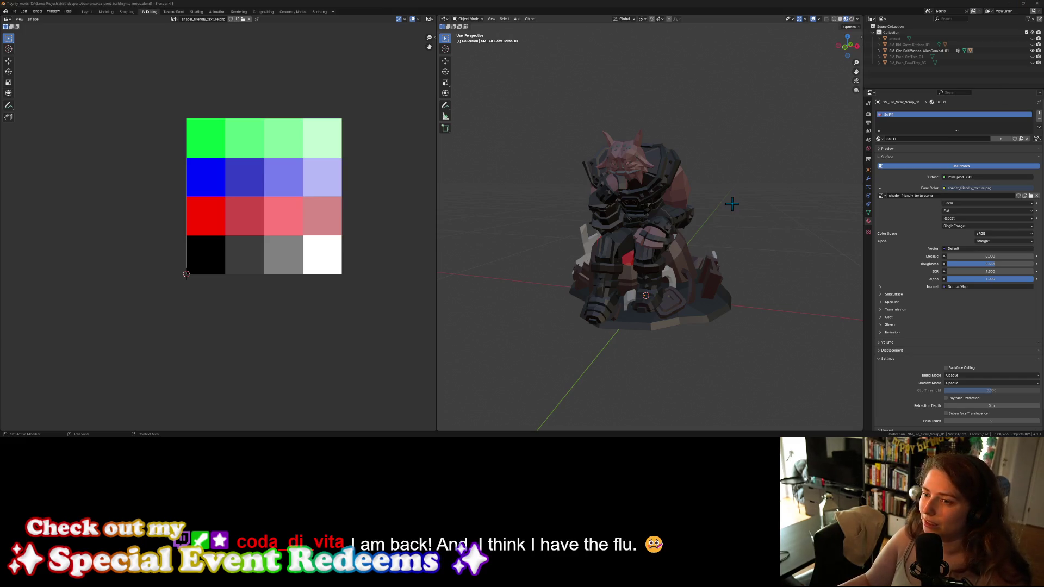
{"action": "key", "text": "super+shift+s"}
{"action": "mouse_move", "coordinate": [527, 101]}
{"action": "left_mouse_down"}
{"action": "mouse_move", "coordinate": [644, 234]}
{"action": "mouse_move", "coordinate": [771, 348]}
{"action": "left_mouse_up"}
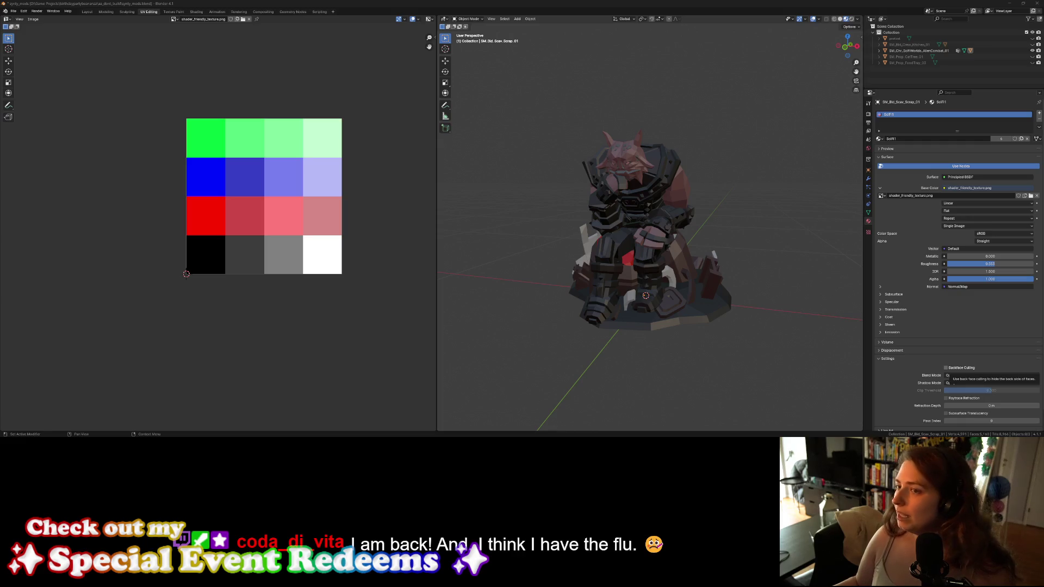
Step: Save the blend file, view the statue's side, and minimize Blender
{"action": "key", "text": "ctrl+s"}
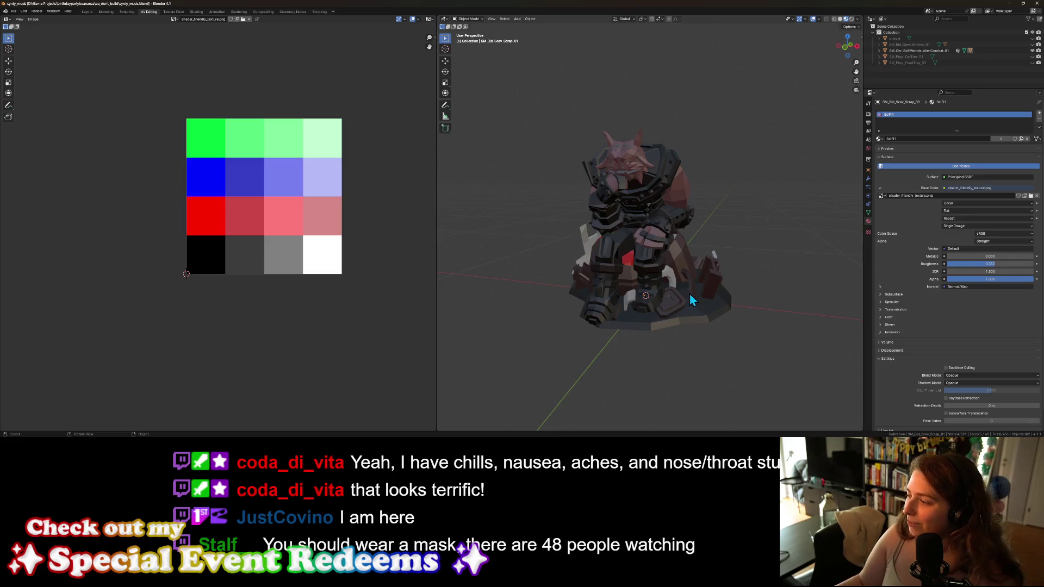
{"action": "scroll", "coordinate": [689, 292], "scroll_direction": "up", "scroll_amount": 2}
{"action": "mouse_move", "coordinate": [690, 292]}
{"action": "middle_mouse_down"}
{"action": "mouse_move", "coordinate": [717, 295]}
{"action": "mouse_move", "coordinate": [704, 315]}
{"action": "mouse_move", "coordinate": [677, 315]}
{"action": "mouse_move", "coordinate": [673, 299]}
{"action": "mouse_move", "coordinate": [753, 305]}
{"action": "mouse_move", "coordinate": [689, 316]}
{"action": "mouse_move", "coordinate": [672, 304]}
{"action": "mouse_move", "coordinate": [757, 299]}
{"action": "mouse_move", "coordinate": [606, 253]}
{"action": "mouse_move", "coordinate": [622, 302]}
{"action": "middle_mouse_up"}
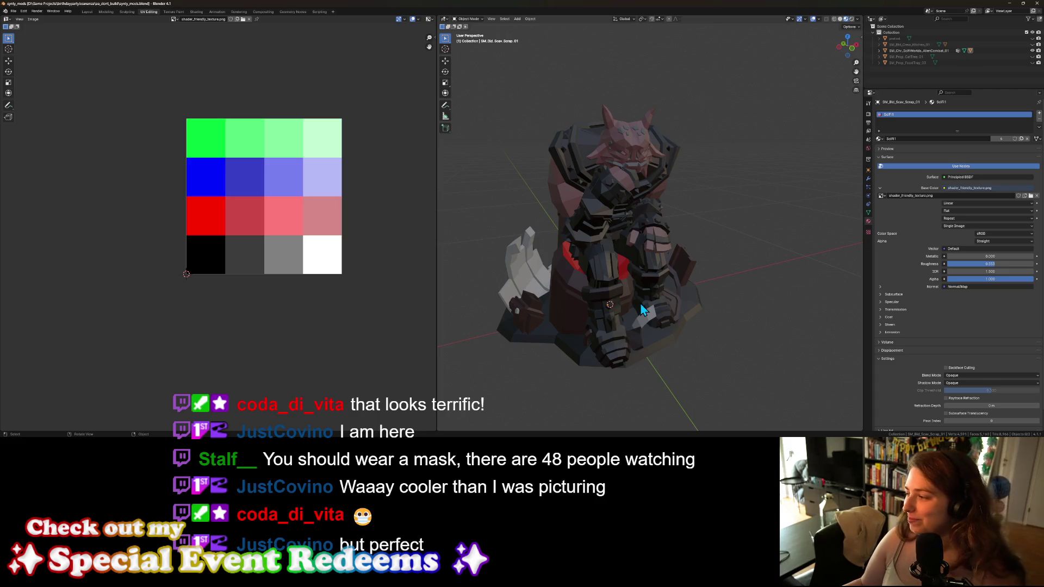
{"action": "mouse_move", "coordinate": [647, 308]}
{"action": "middle_mouse_down"}
{"action": "mouse_move", "coordinate": [730, 358]}
{"action": "mouse_move", "coordinate": [674, 352]}
{"action": "mouse_move", "coordinate": [694, 355]}
{"action": "middle_mouse_up"}
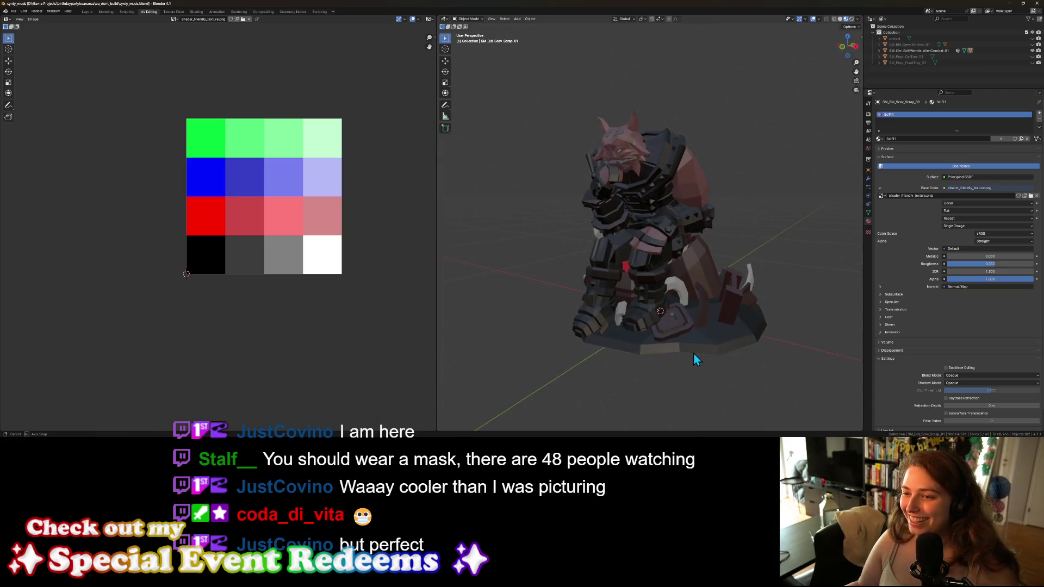
{"action": "left_click", "coordinate": [1009, 5]}
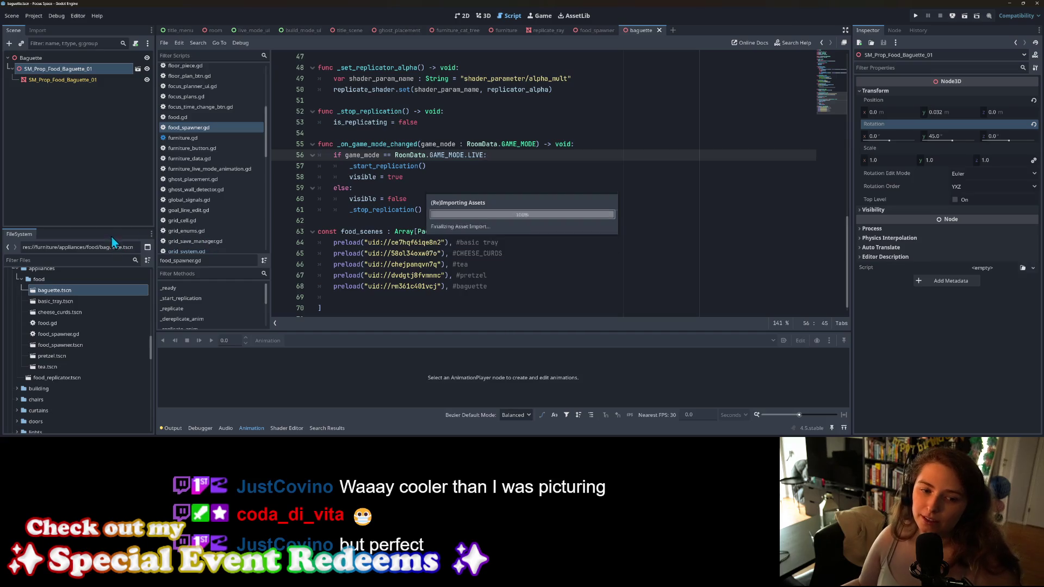
Step: Enlarge the FileSystem tree, collapse the food folder, and open the furniture.tscn template scene
{"action": "left_click_drag", "start_coordinate": [110, 229], "coordinate": [112, 165]}
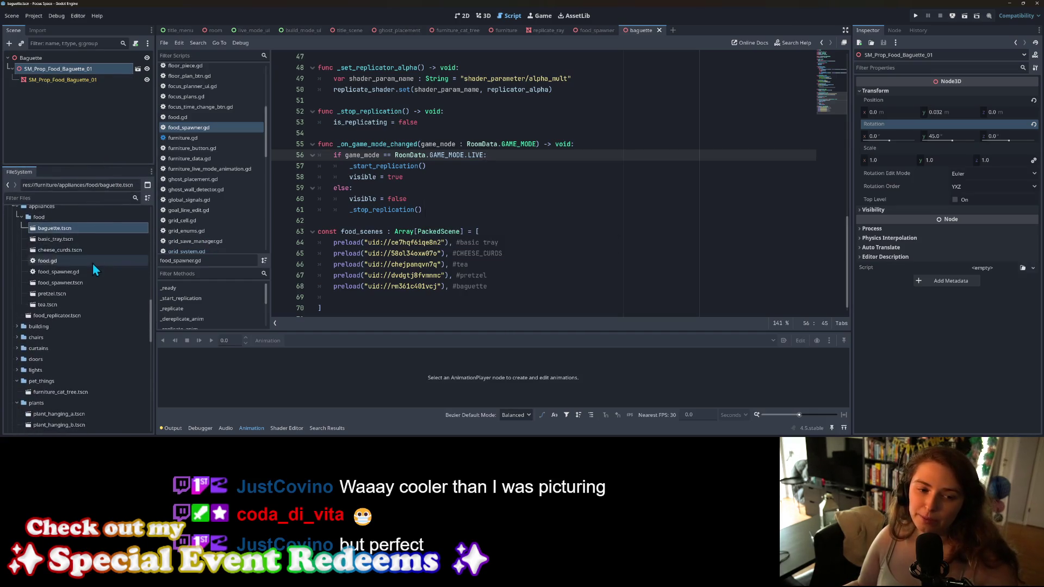
{"action": "scroll", "coordinate": [93, 265], "scroll_direction": "up", "scroll_amount": 3}
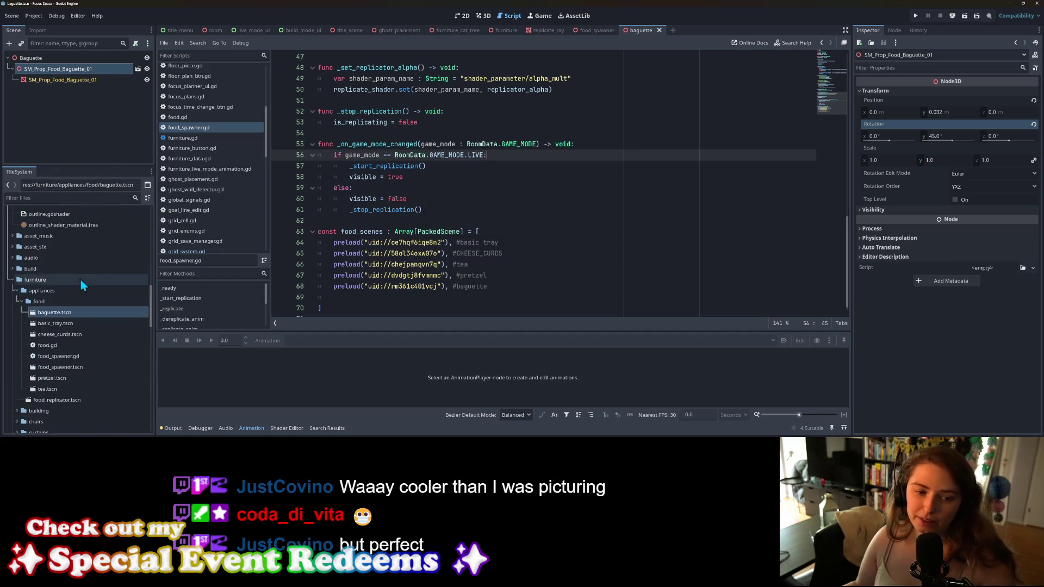
{"action": "left_click", "coordinate": [18, 302]}
{"action": "scroll", "coordinate": [37, 347], "scroll_direction": "down", "scroll_amount": 2}
{"action": "scroll", "coordinate": [39, 360], "scroll_direction": "down", "scroll_amount": 10}
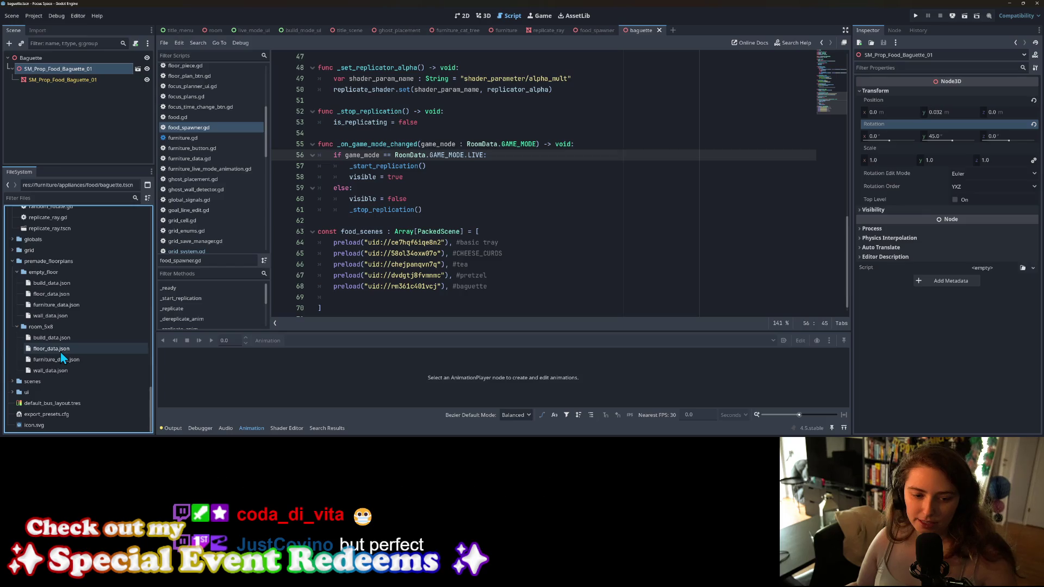
{"action": "scroll", "coordinate": [64, 364], "scroll_direction": "down", "scroll_amount": 2}
{"action": "scroll", "coordinate": [64, 363], "scroll_direction": "up", "scroll_amount": 5}
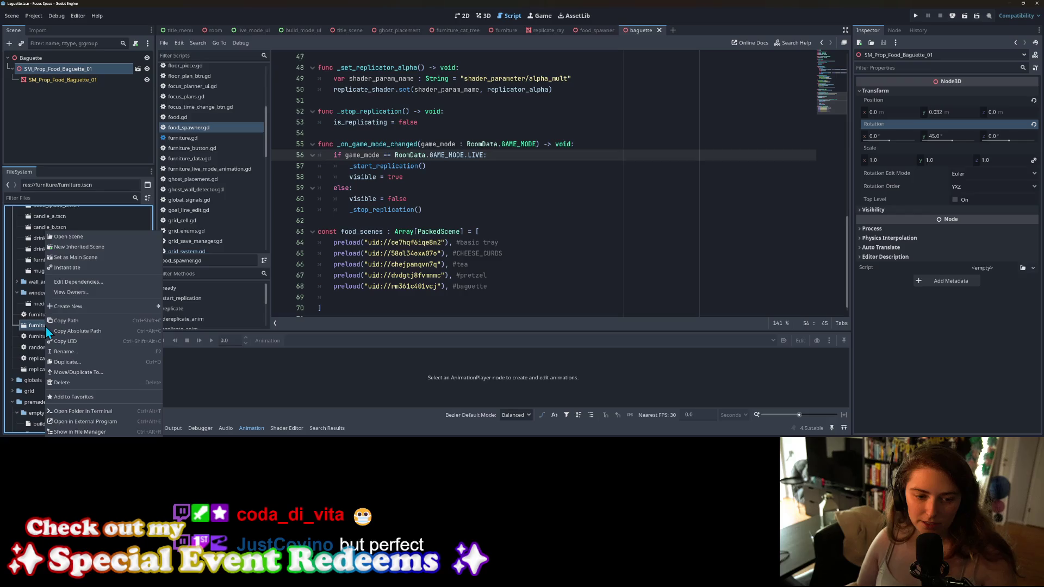
{"action": "double_click", "coordinate": [46, 326]}
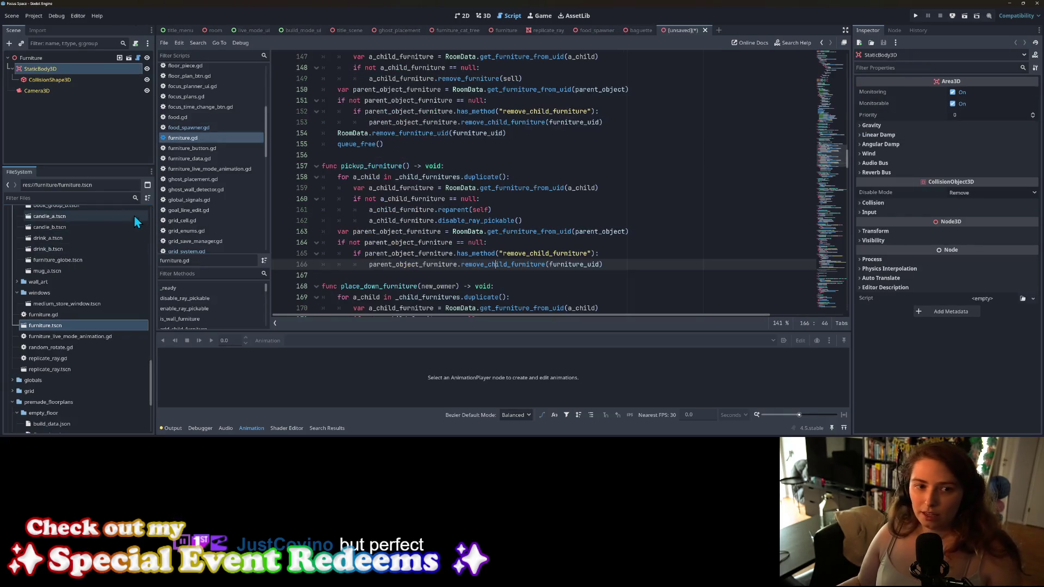
Step: Rename the scene's root node to FurnitureTheThinker
{"action": "right_click", "coordinate": [82, 63]}
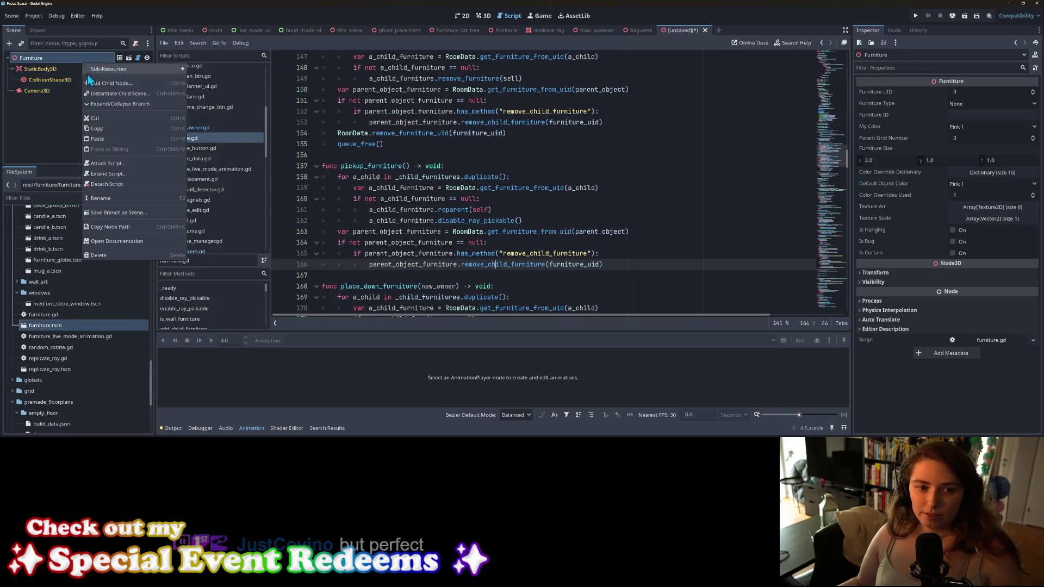
{"action": "left_click", "coordinate": [114, 199]}
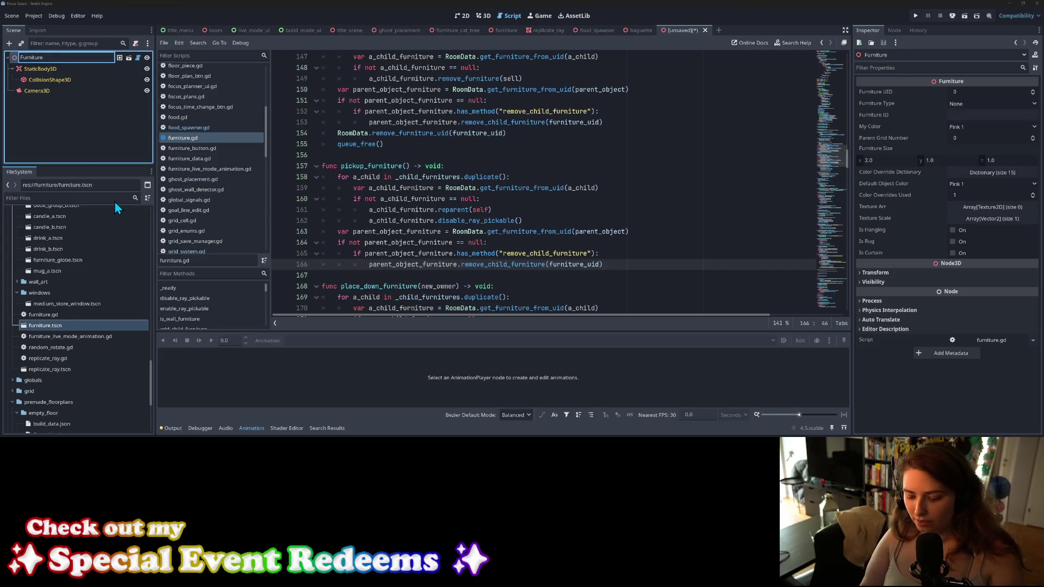
{"action": "type", "text": "TheThinker"}
{"action": "key", "text": "Return"}
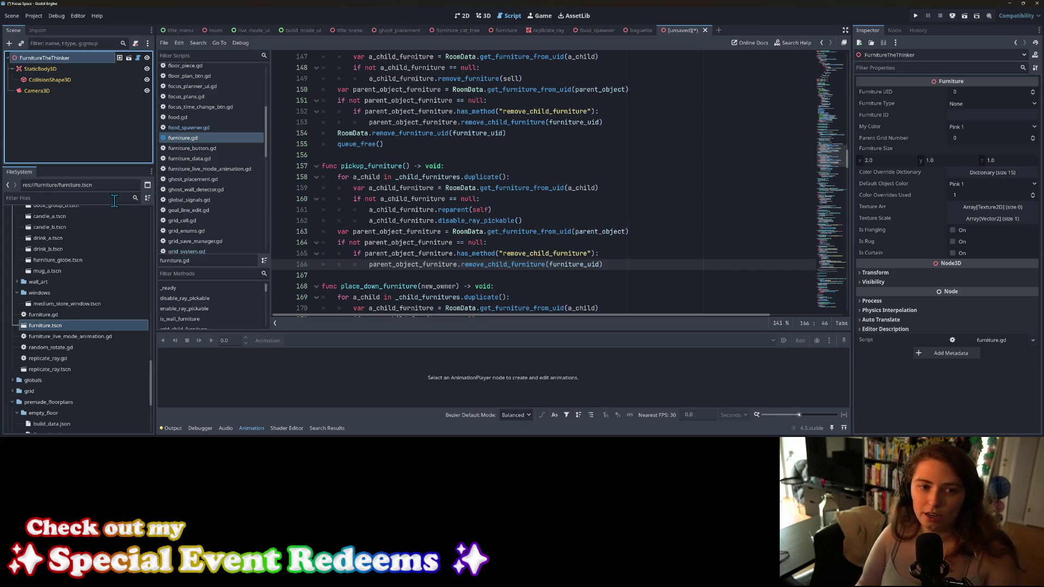
Step: In the 3D view, start instancing a child scene, cancel it, and bring up Save Scene As
{"action": "left_click", "coordinate": [481, 17]}
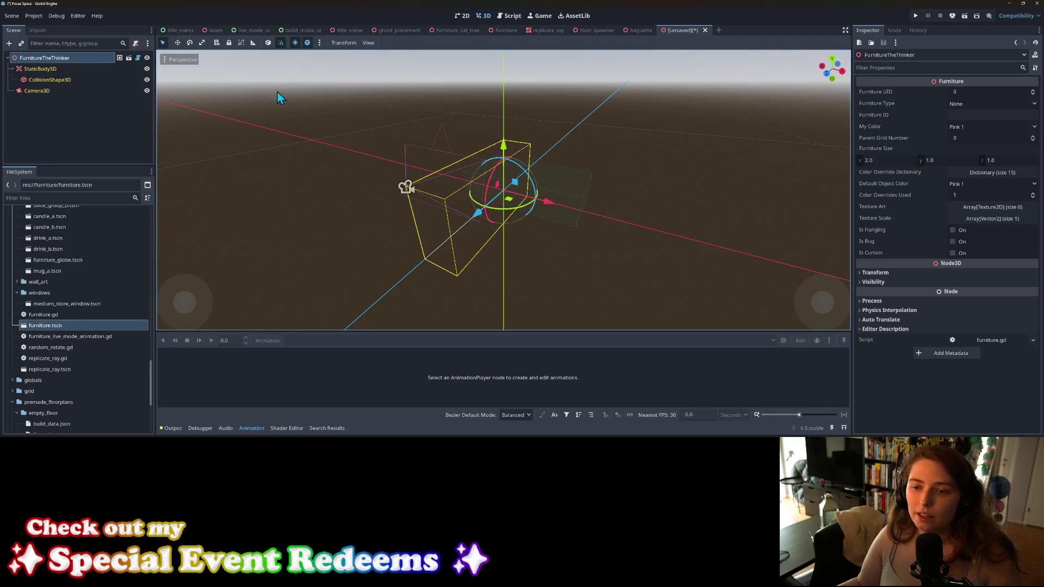
{"action": "right_click", "coordinate": [38, 60]}
{"action": "left_click", "coordinate": [70, 90]}
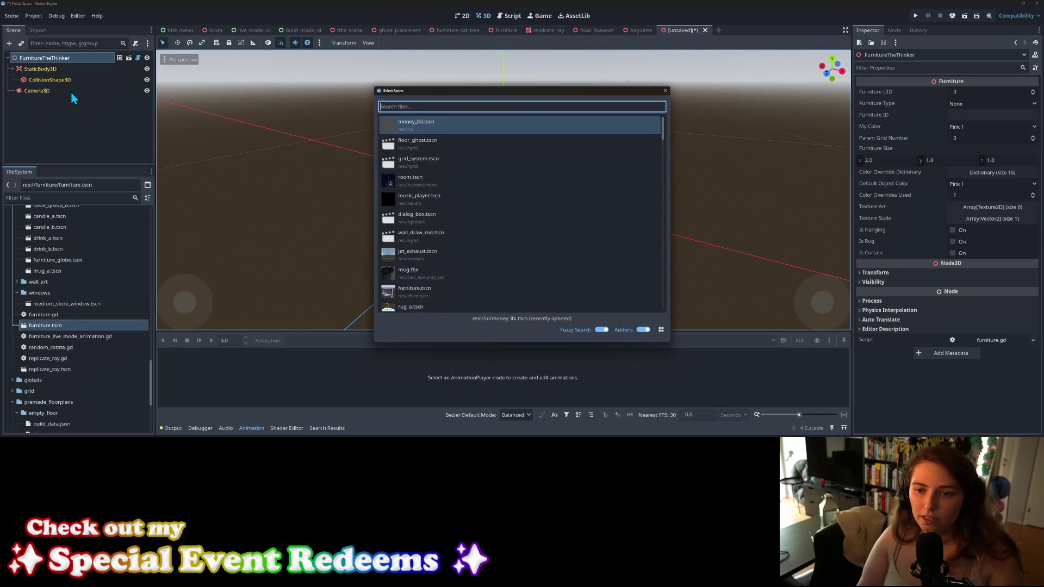
{"action": "left_click", "coordinate": [666, 91]}
{"action": "key", "text": "ctrl+s"}
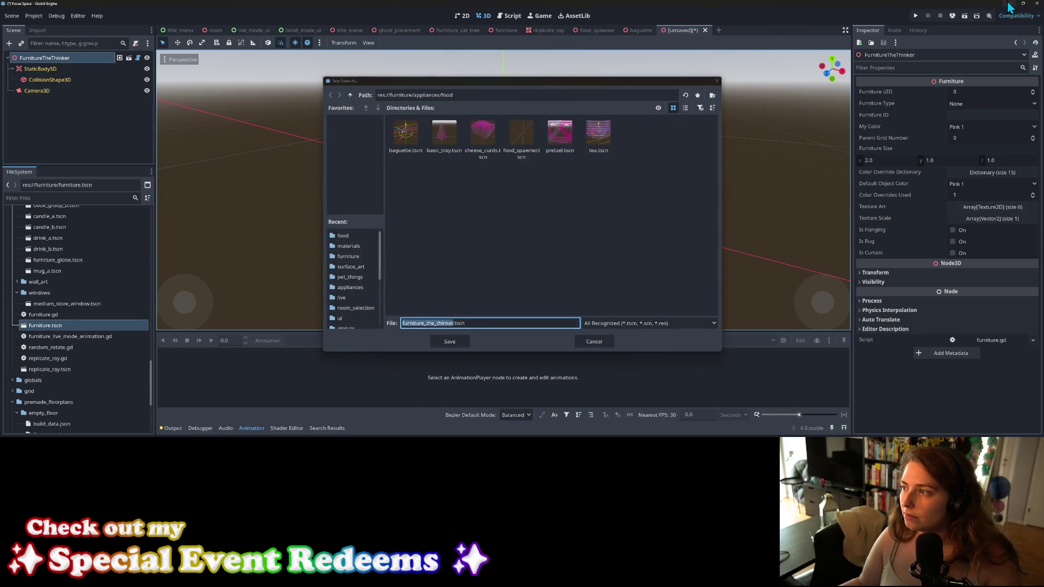
Step: Minimize Godot, return to Blender, and select the statue character model
{"action": "left_click", "coordinate": [1009, 5]}
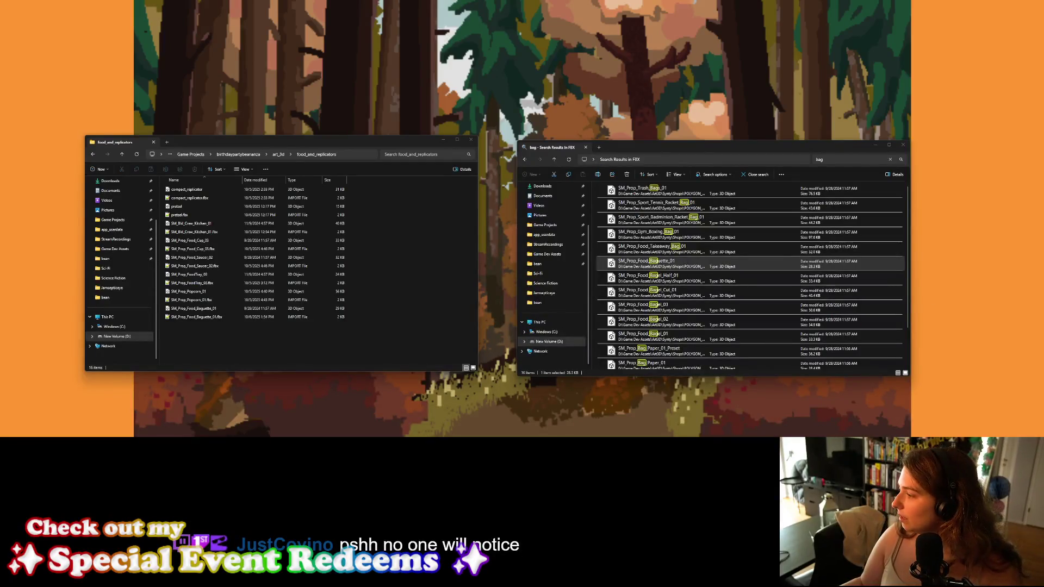
{"action": "key", "text": "alt+Tab"}
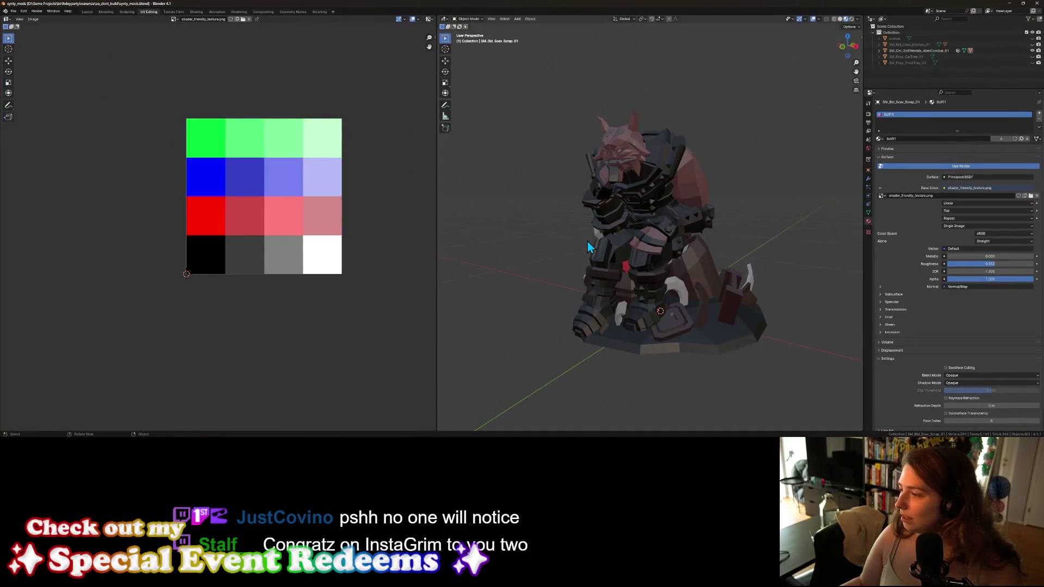
{"action": "left_click", "coordinate": [647, 267]}
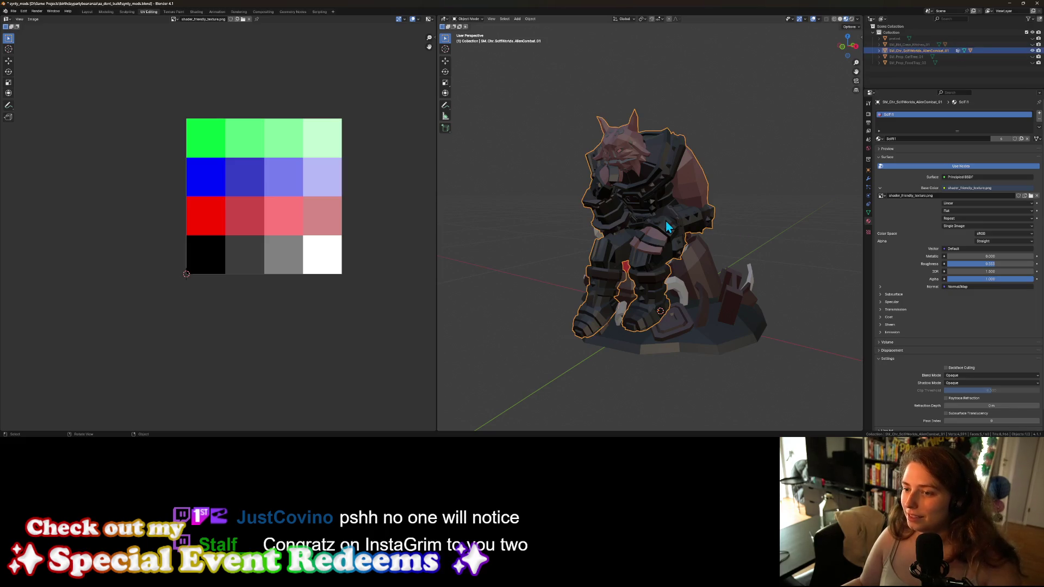
Step: Select the statue and pedestal, apply all transforms, and save the blend file
{"action": "key", "text": "a"}
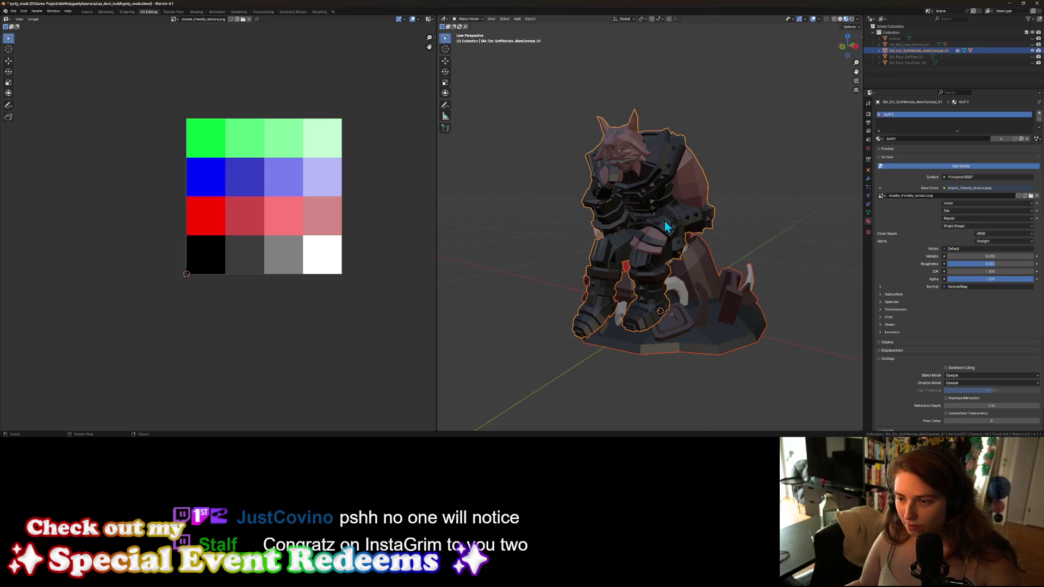
{"action": "key", "text": "ctrl+a"}
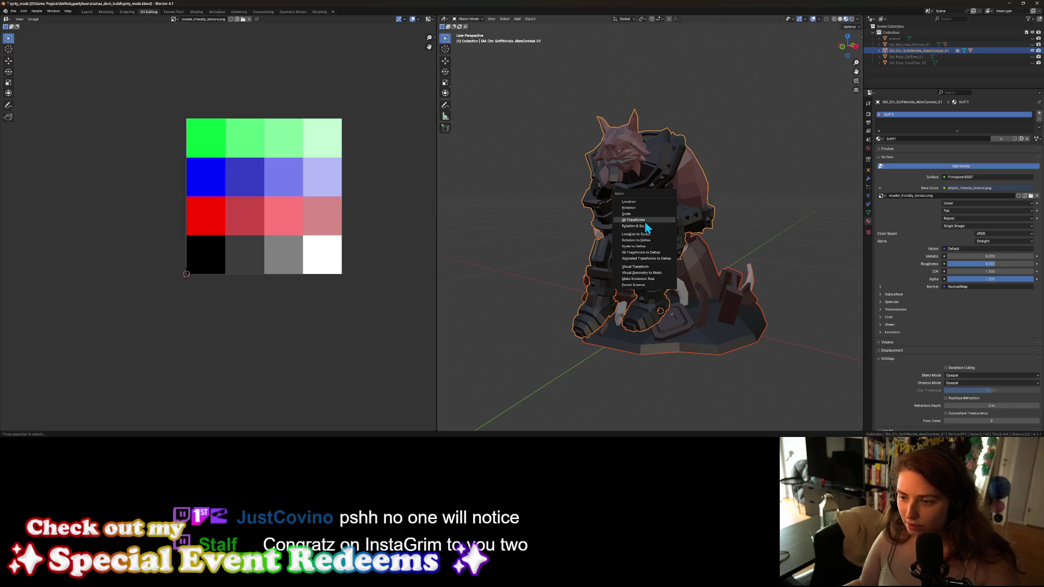
{"action": "left_click", "coordinate": [646, 223]}
{"action": "key", "text": "ctrl+s"}
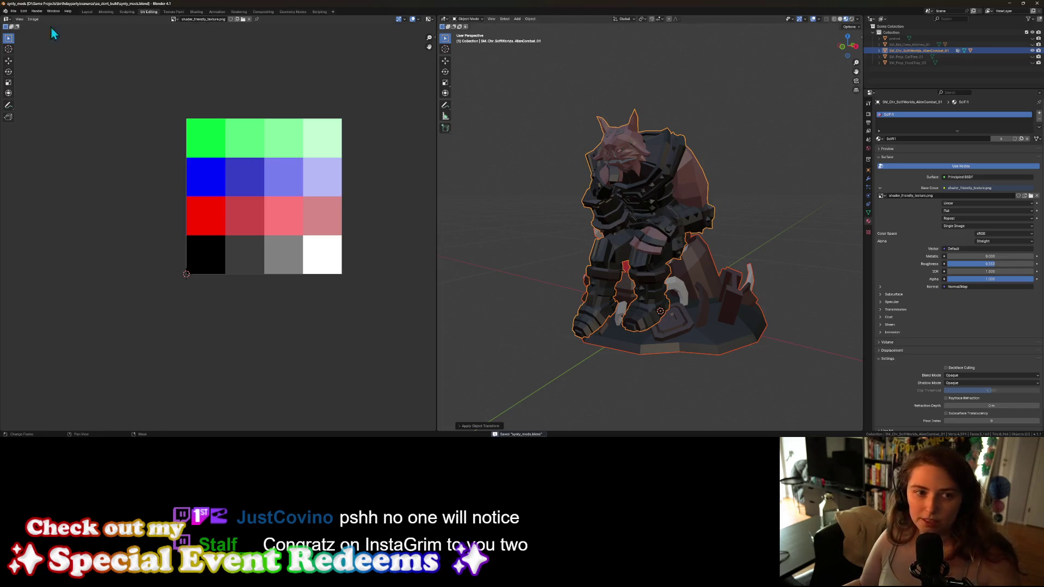
Step: Open the FBX export dialog and close it without exporting
{"action": "left_click", "coordinate": [14, 11]}
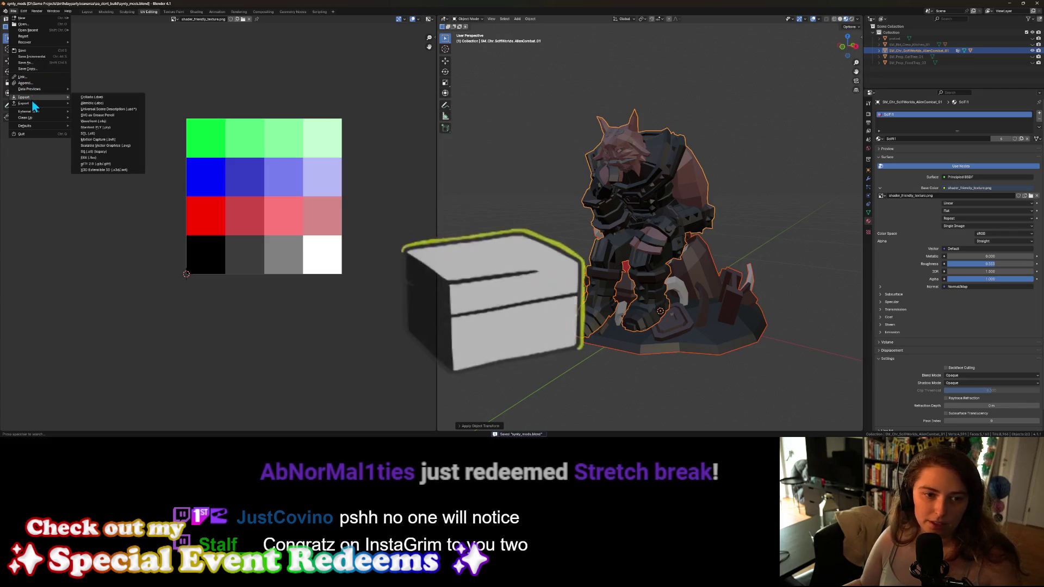
{"action": "mouse_move", "coordinate": [40, 103]}
{"action": "left_click", "coordinate": [115, 164]}
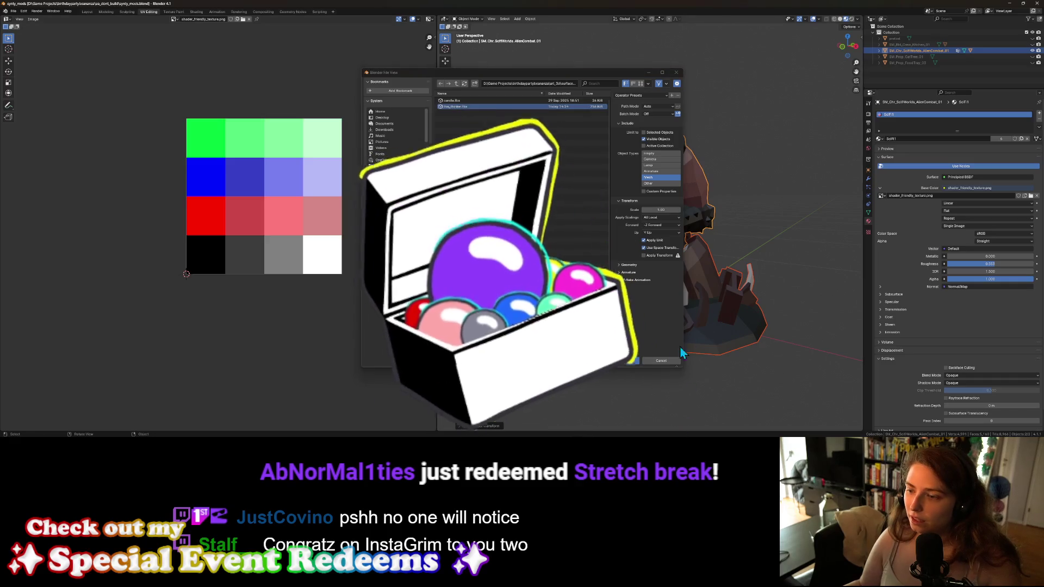
{"action": "left_click", "coordinate": [617, 362]}
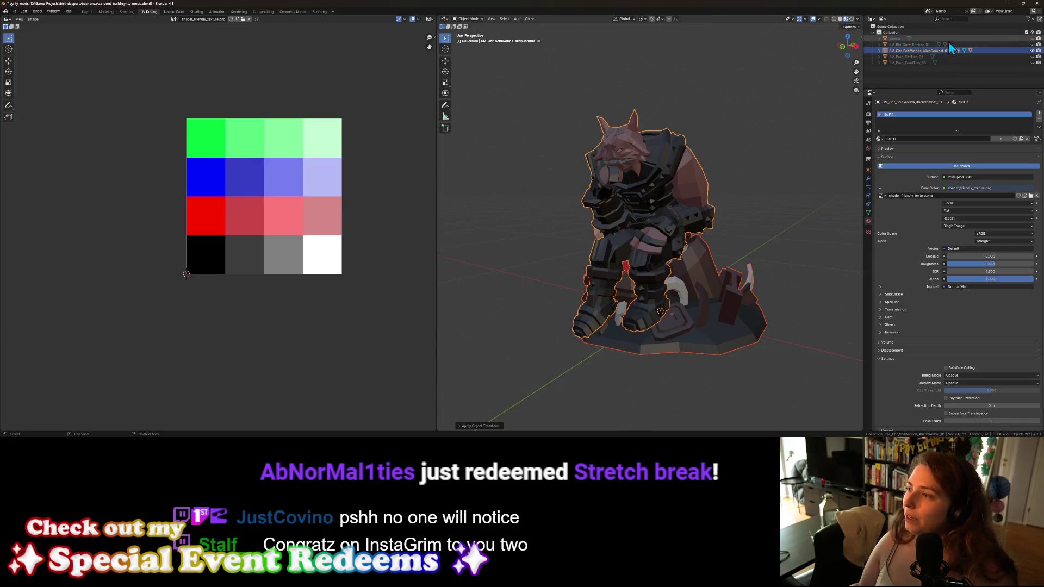
Step: Rename the statue object to TheThinker and save the blend file
{"action": "double_click", "coordinate": [918, 50]}
{"action": "type", "text": "Th"}
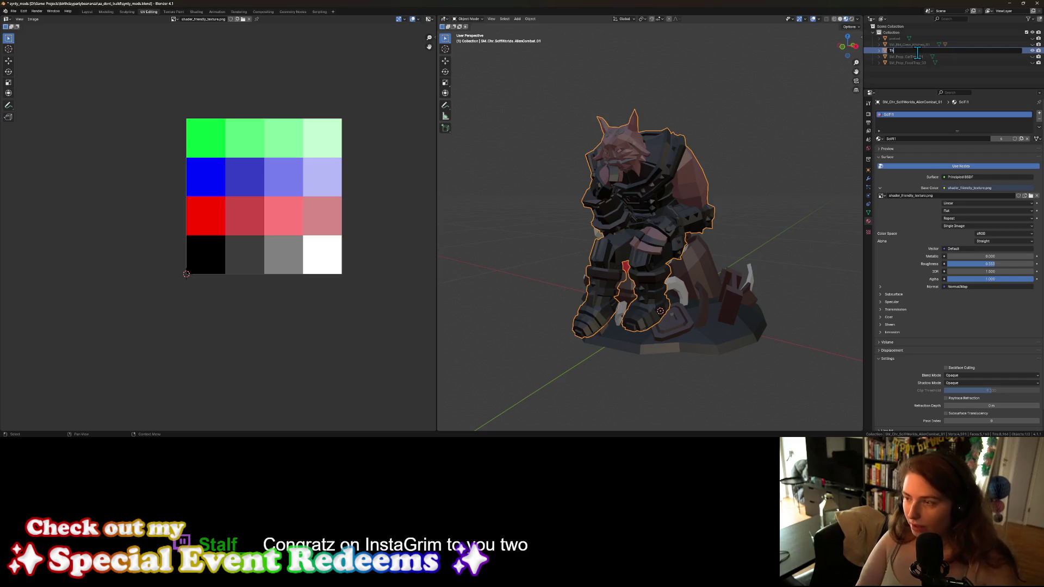
{"action": "type", "text": "eThinker"}
{"action": "key", "text": "Return"}
{"action": "left_click", "coordinate": [879, 63]}
{"action": "key", "text": "ctrl+s"}
{"action": "left_click", "coordinate": [880, 63]}
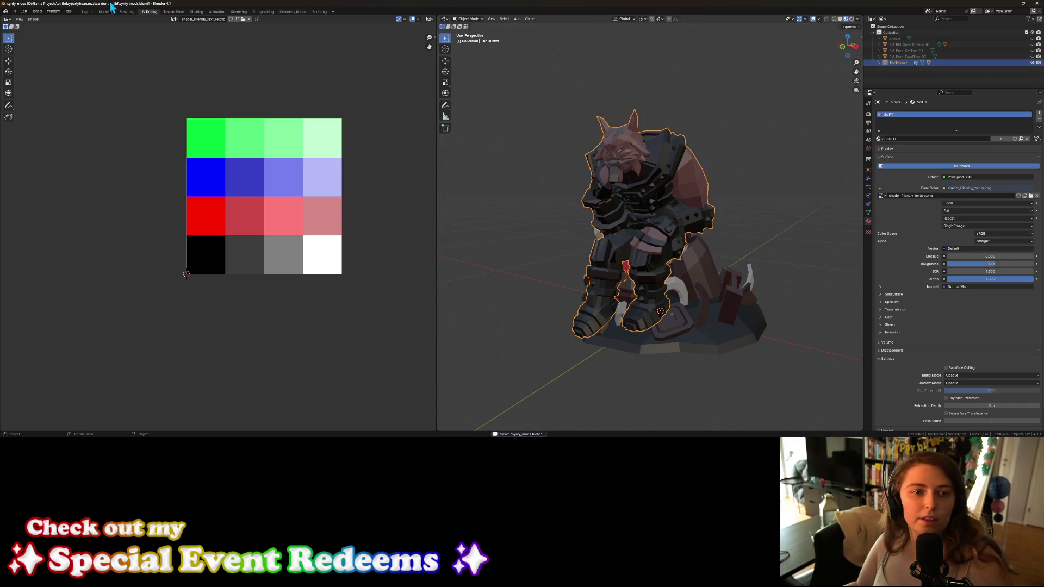
Step: Export the model as the_thinker.fbx, save the blend file again, and minimize Blender
{"action": "left_click", "coordinate": [13, 12]}
{"action": "mouse_move", "coordinate": [24, 103]}
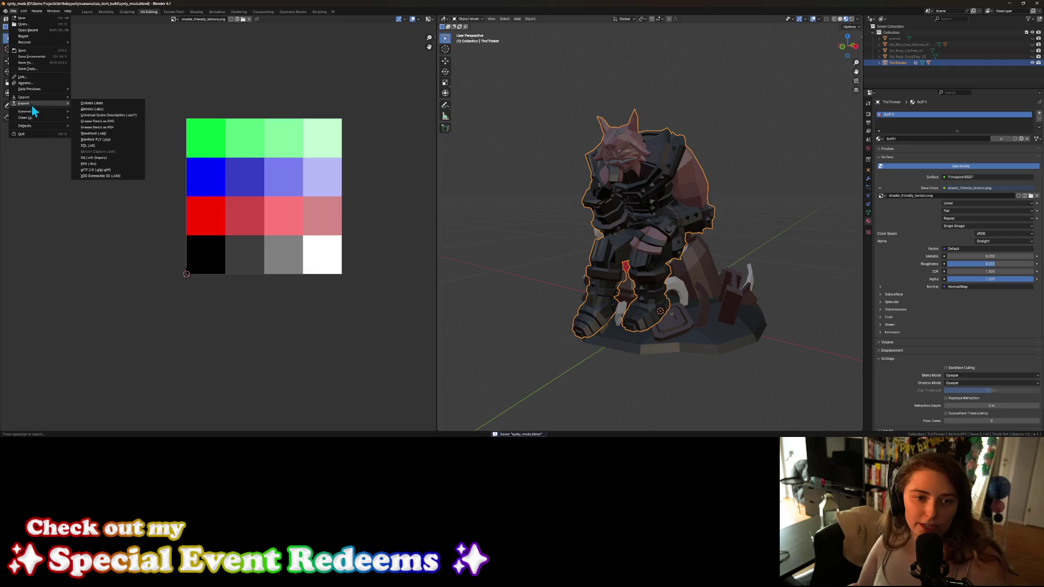
{"action": "left_click", "coordinate": [122, 164]}
{"action": "left_click", "coordinate": [449, 107]}
{"action": "left_click", "coordinate": [621, 362]}
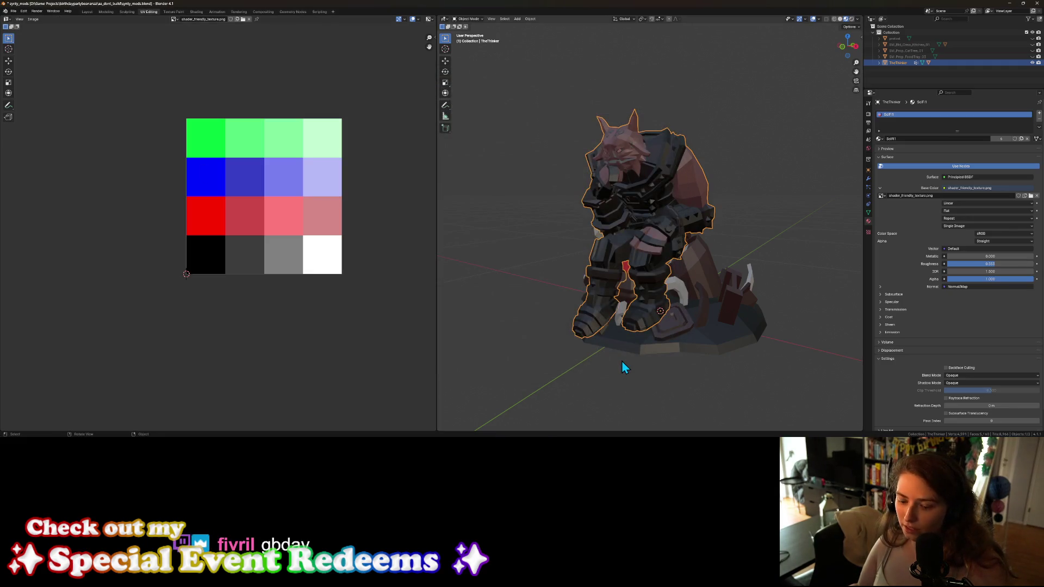
{"action": "key", "text": "ctrl+s"}
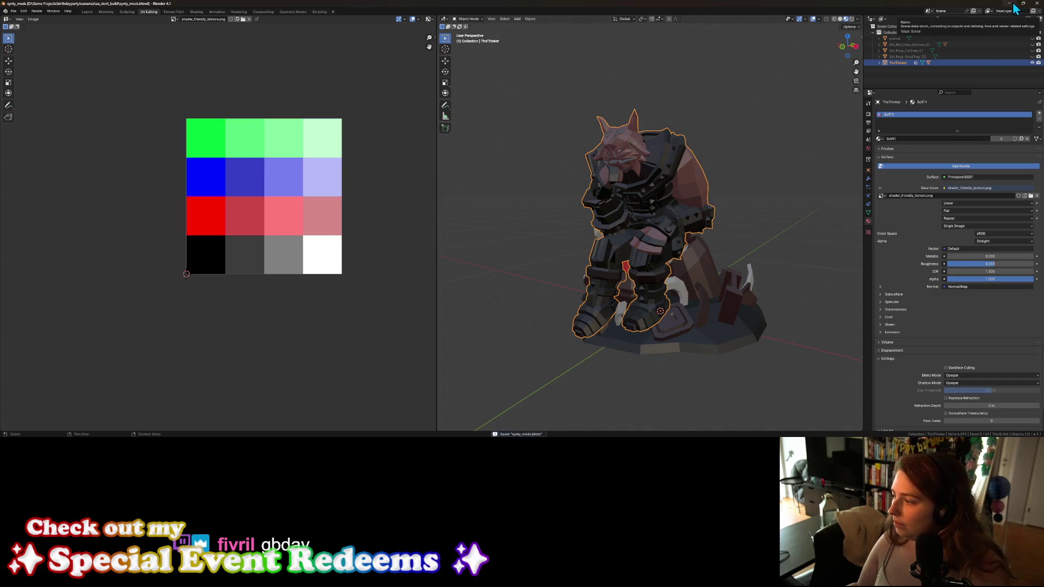
{"action": "left_click", "coordinate": [1014, 4]}
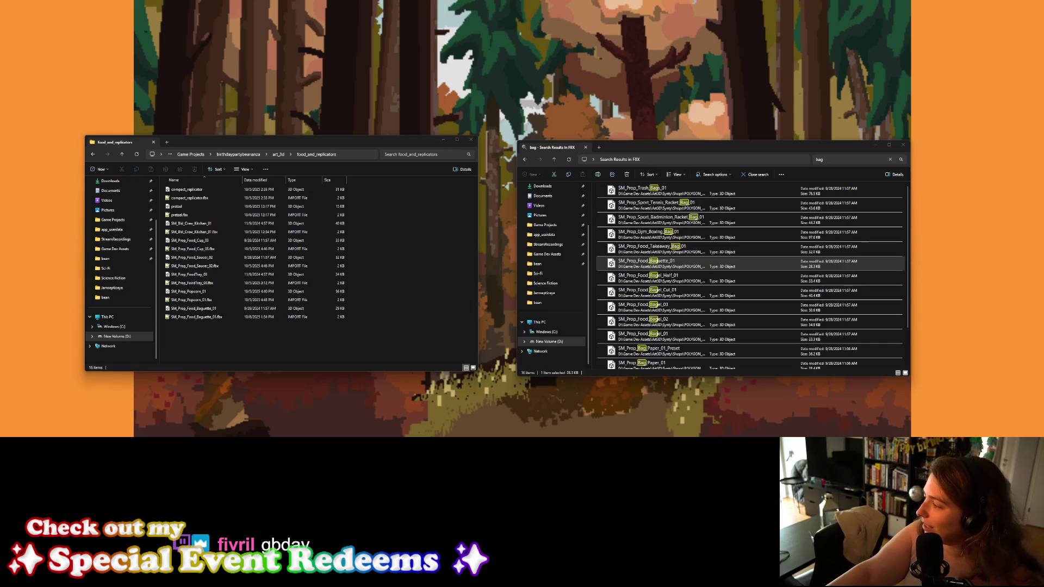
Step: Switch back to the Godot editor, where the Save Scene As dialog is waiting
{"action": "key", "text": "alt+Tab"}
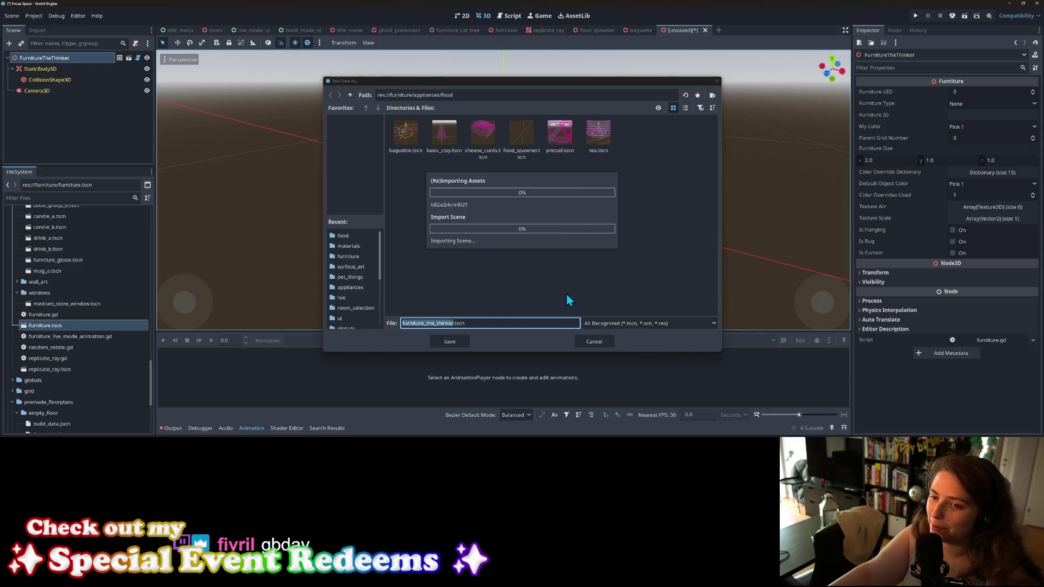
Step: Save the scene as furniture_the_thinker in the furniture/surface_art folder
{"action": "left_click", "coordinate": [356, 259]}
{"action": "double_click", "coordinate": [482, 175]}
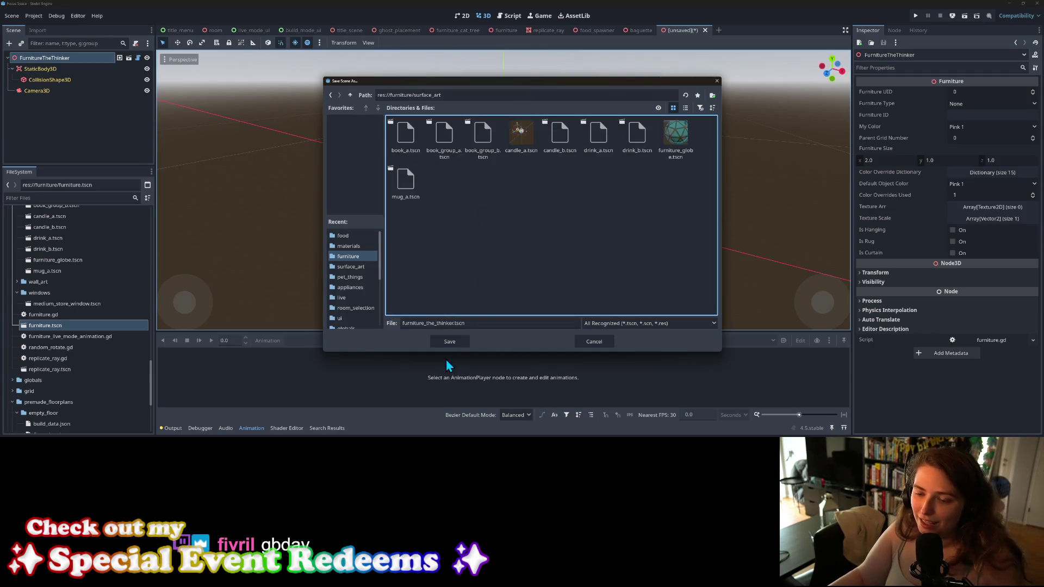
{"action": "left_click", "coordinate": [450, 342]}
Step: Instance the thinker scene as a child of the root and turn off the preview sunlight
{"action": "right_click", "coordinate": [55, 57]}
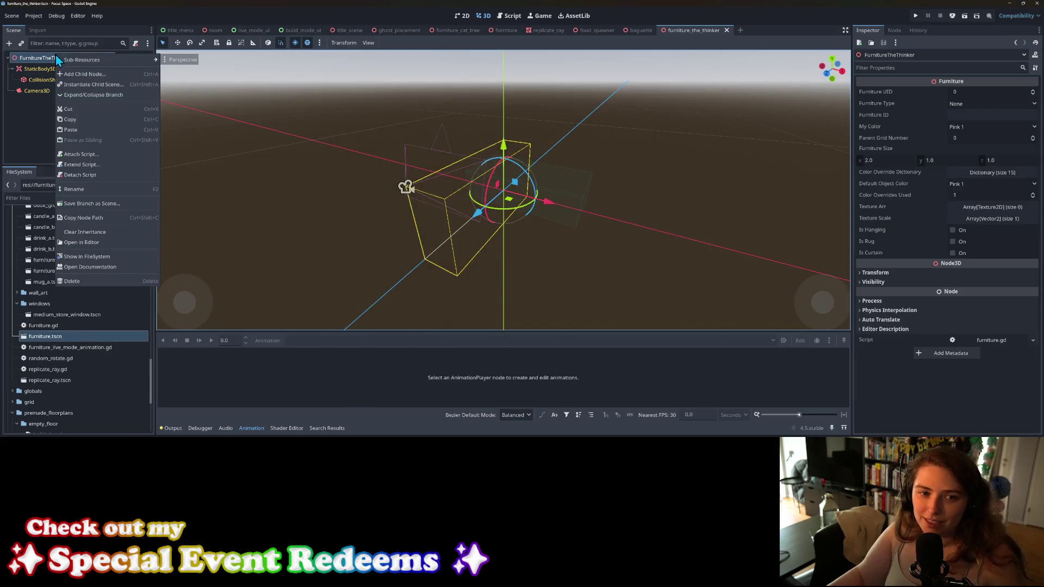
{"action": "left_click", "coordinate": [73, 85]}
{"action": "type", "text": "thinker"}
{"action": "key", "text": "Return"}
{"action": "scroll", "coordinate": [409, 227], "scroll_direction": "up", "scroll_amount": 8}
{"action": "scroll", "coordinate": [416, 240], "scroll_direction": "down", "scroll_amount": 3}
{"action": "mouse_move", "coordinate": [429, 254]}
{"action": "middle_mouse_down"}
{"action": "mouse_move", "coordinate": [487, 256]}
{"action": "mouse_move", "coordinate": [326, 163]}
{"action": "middle_mouse_up"}
{"action": "left_click", "coordinate": [294, 43]}
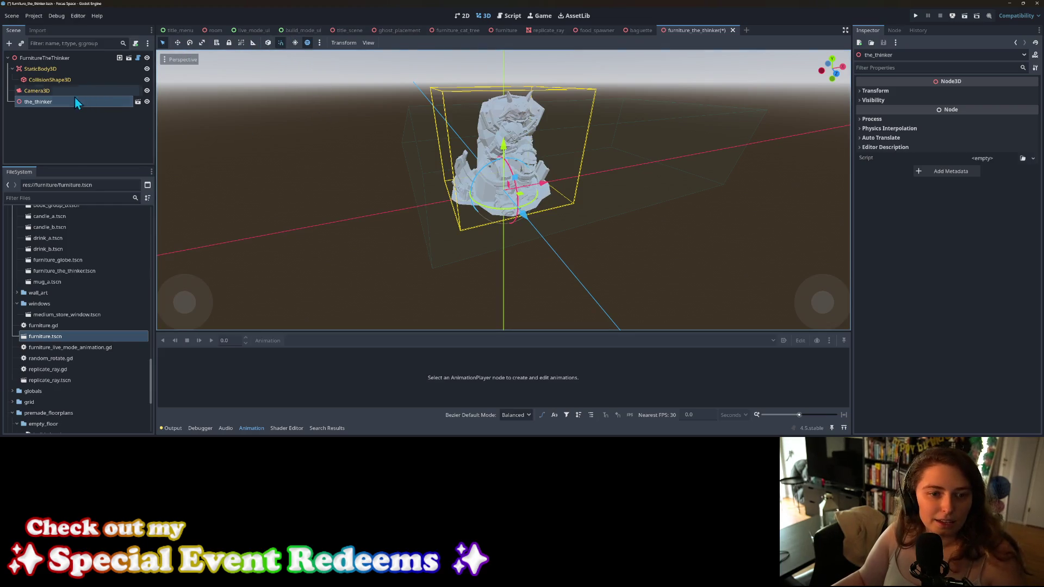
Step: Make the_thinker's children editable and select the TheThinker and SM_Bld_Scav_Scrap_01 meshes
{"action": "left_click", "coordinate": [280, 43]}
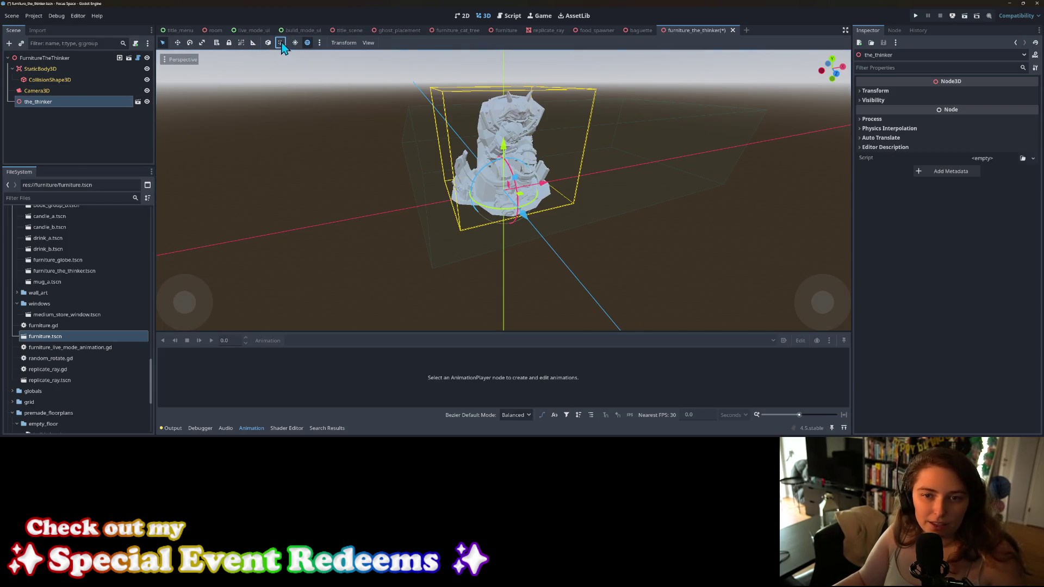
{"action": "right_click", "coordinate": [37, 102]}
{"action": "left_click", "coordinate": [64, 322]}
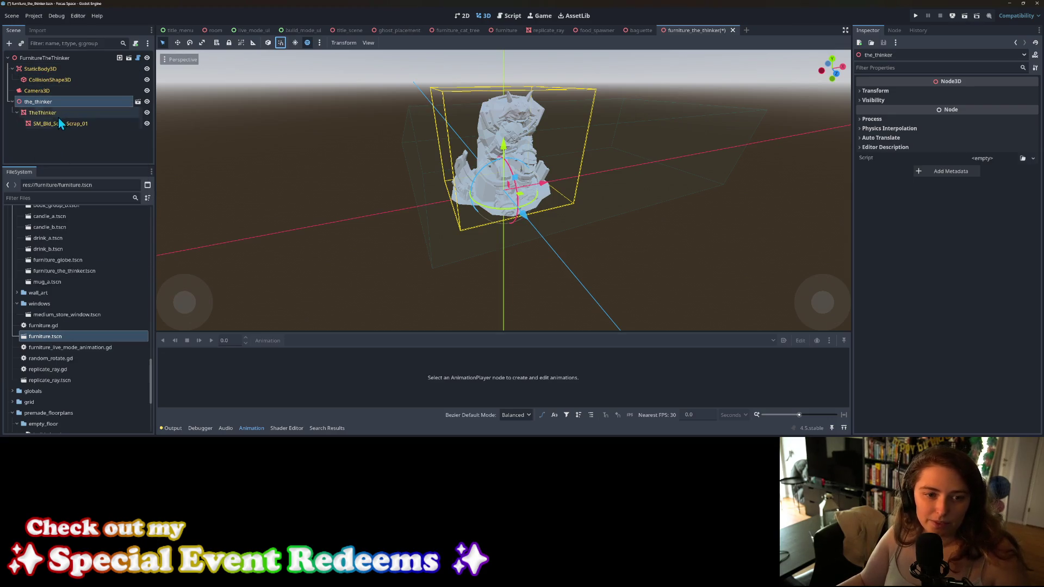
{"action": "left_click", "coordinate": [58, 115]}
{"action": "left_click", "coordinate": [59, 124], "text": "shift"}
Step: Set Surface Material Override 0 to off_white.tres, then bring up the furniture_cat_tree scene
{"action": "left_click", "coordinate": [938, 128]}
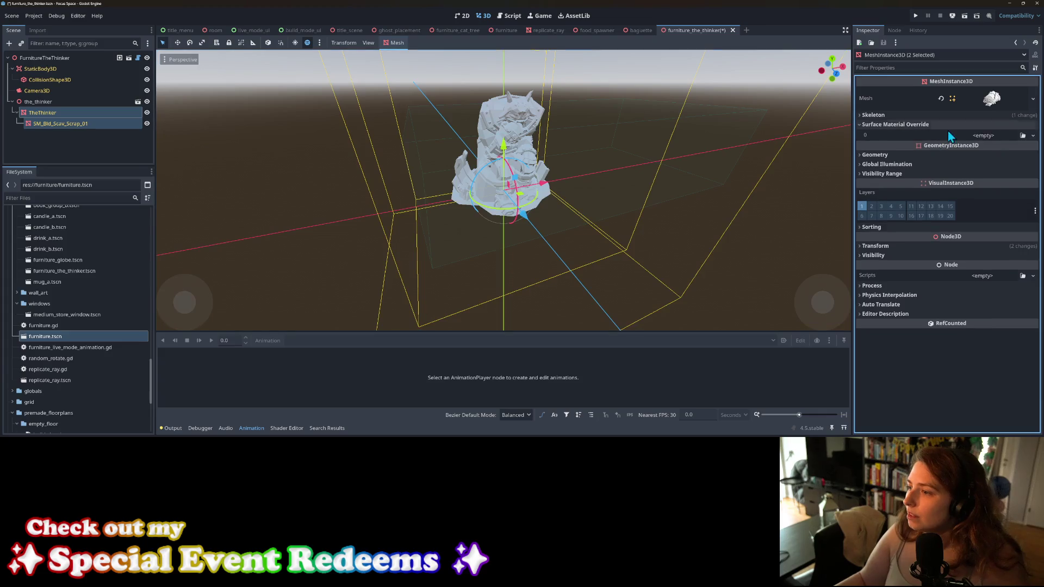
{"action": "left_click", "coordinate": [1023, 135]}
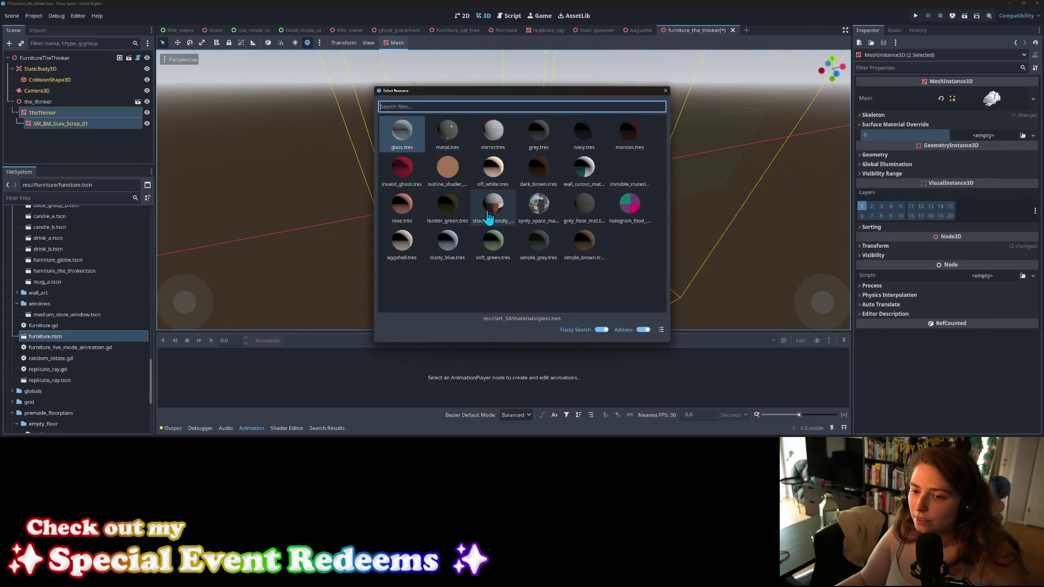
{"action": "double_click", "coordinate": [505, 175]}
{"action": "scroll", "coordinate": [557, 239], "scroll_direction": "up", "scroll_amount": 5}
{"action": "scroll", "coordinate": [567, 237], "scroll_direction": "down", "scroll_amount": 3}
{"action": "mouse_move", "coordinate": [560, 233]}
{"action": "middle_mouse_down"}
{"action": "mouse_move", "coordinate": [523, 234]}
{"action": "mouse_move", "coordinate": [520, 224]}
{"action": "mouse_move", "coordinate": [508, 253]}
{"action": "mouse_move", "coordinate": [489, 234]}
{"action": "middle_mouse_up"}
{"action": "scroll", "coordinate": [508, 254], "scroll_direction": "up", "scroll_amount": 2}
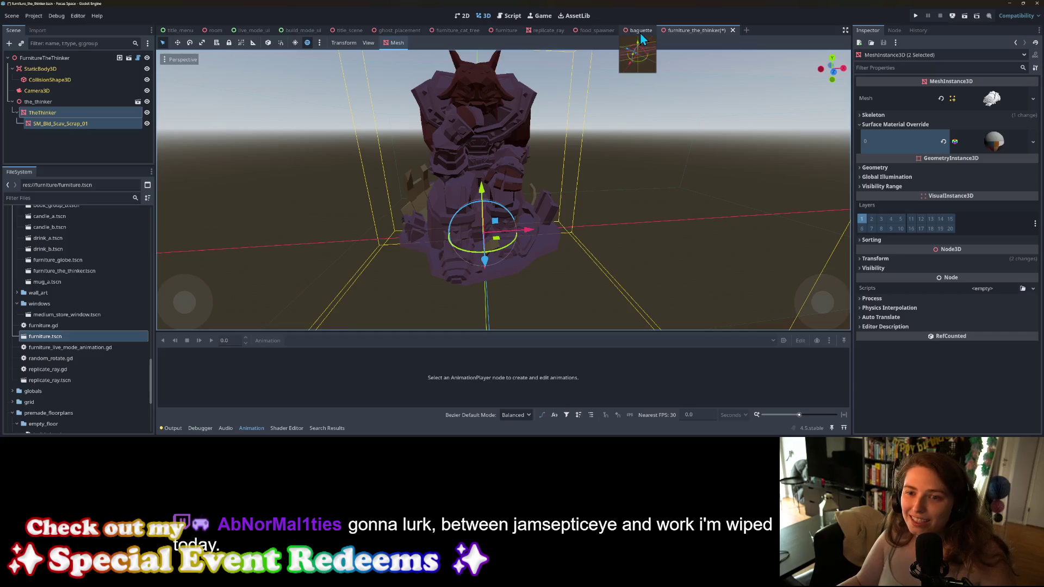
{"action": "left_click", "coordinate": [459, 31]}
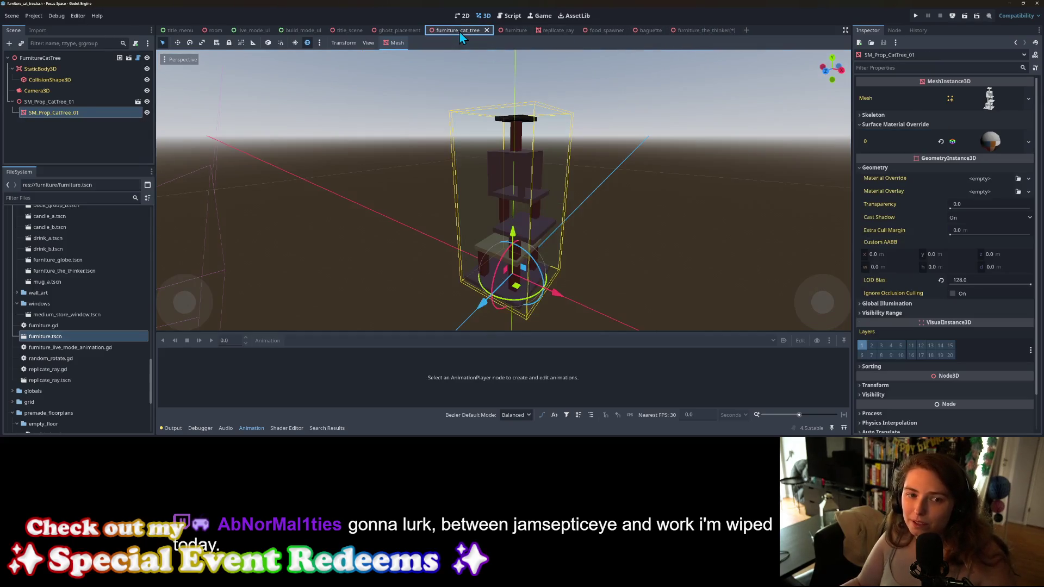
Step: Copy the cat tree's Color Override Dictionary and paste it into the FurnitureTheThinker root
{"action": "left_click", "coordinate": [39, 57]}
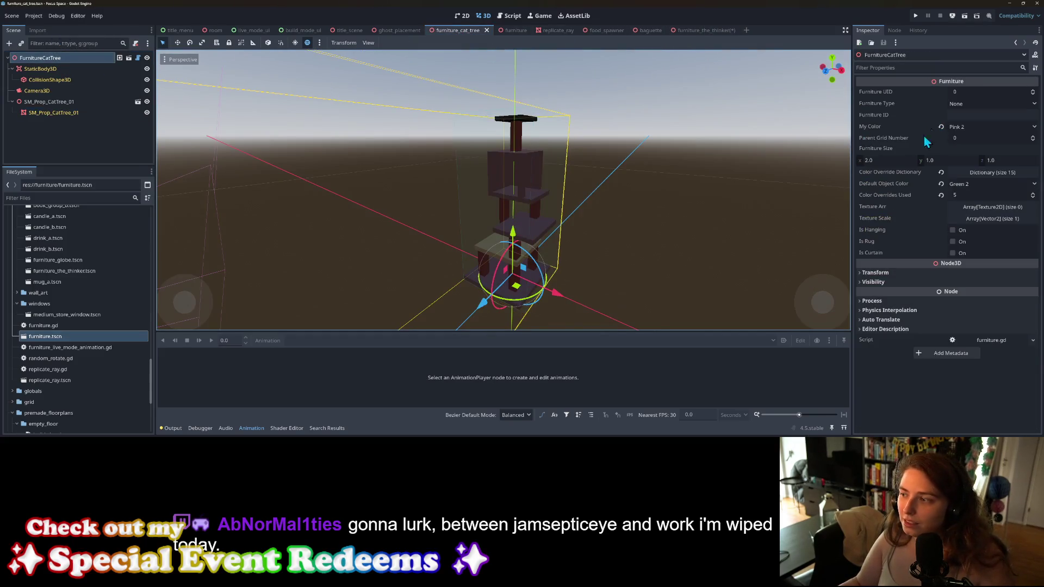
{"action": "right_click", "coordinate": [896, 172]}
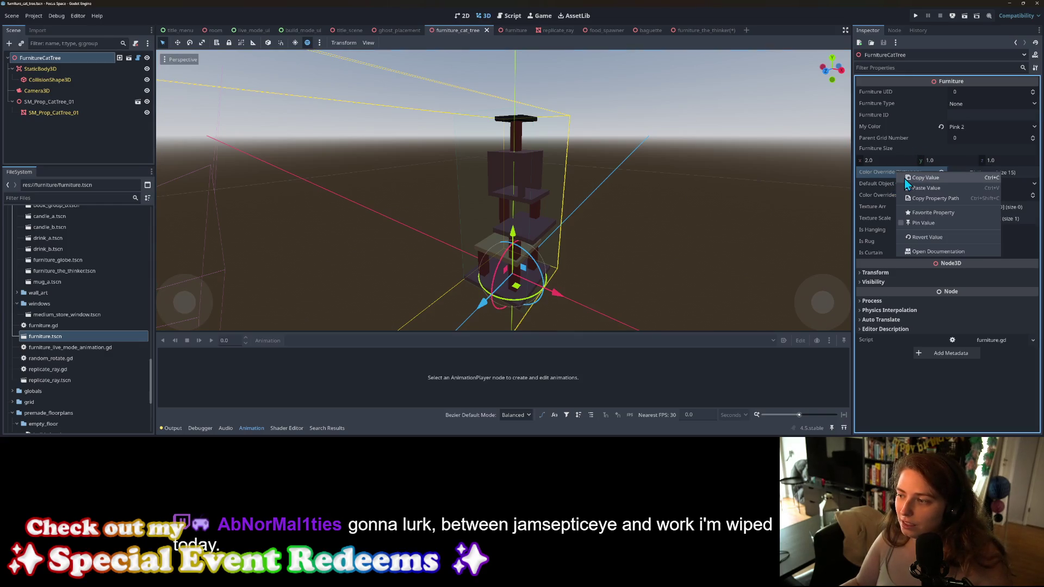
{"action": "left_click", "coordinate": [905, 178]}
{"action": "left_click", "coordinate": [706, 30]}
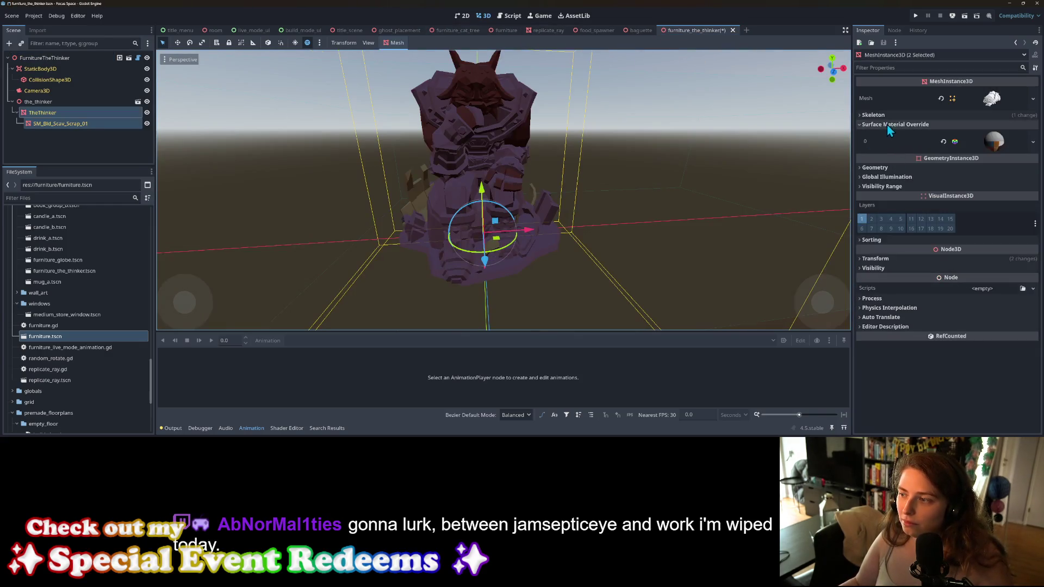
{"action": "left_click", "coordinate": [106, 59]}
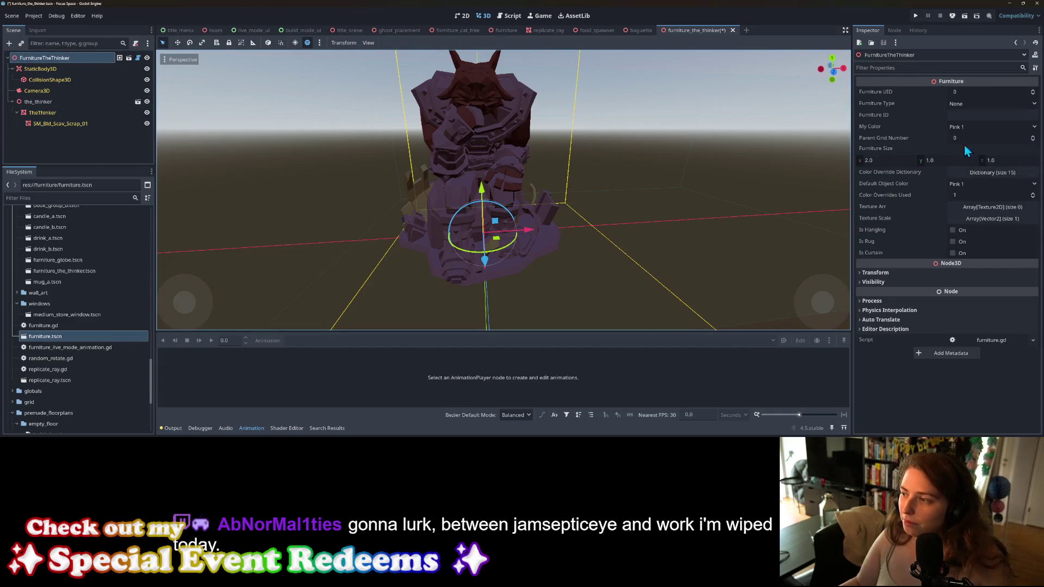
{"action": "right_click", "coordinate": [893, 173]}
{"action": "left_click", "coordinate": [911, 196]}
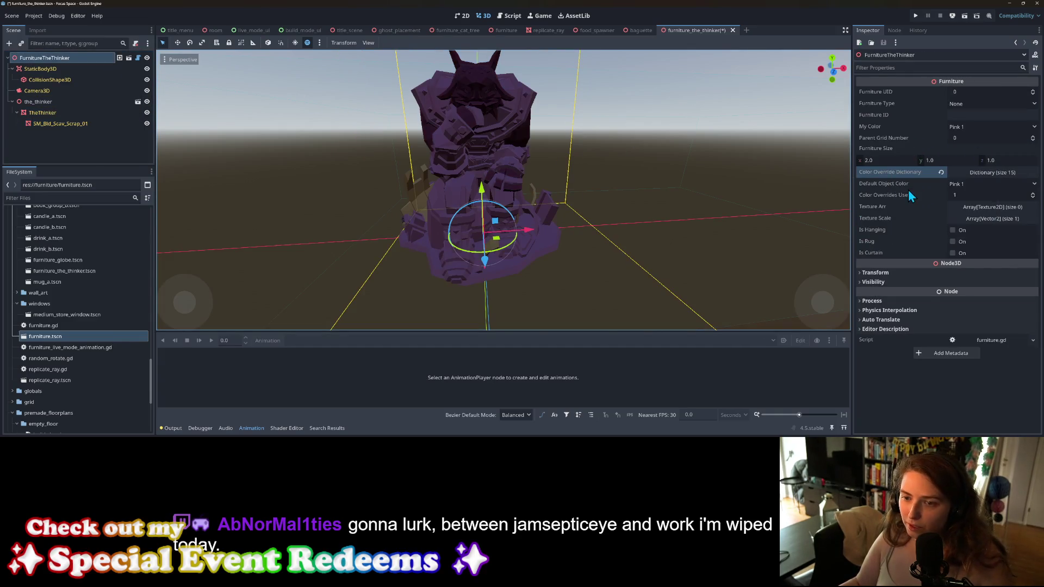
{"action": "middle_click_drag", "start_coordinate": [571, 236], "coordinate": [533, 239]}
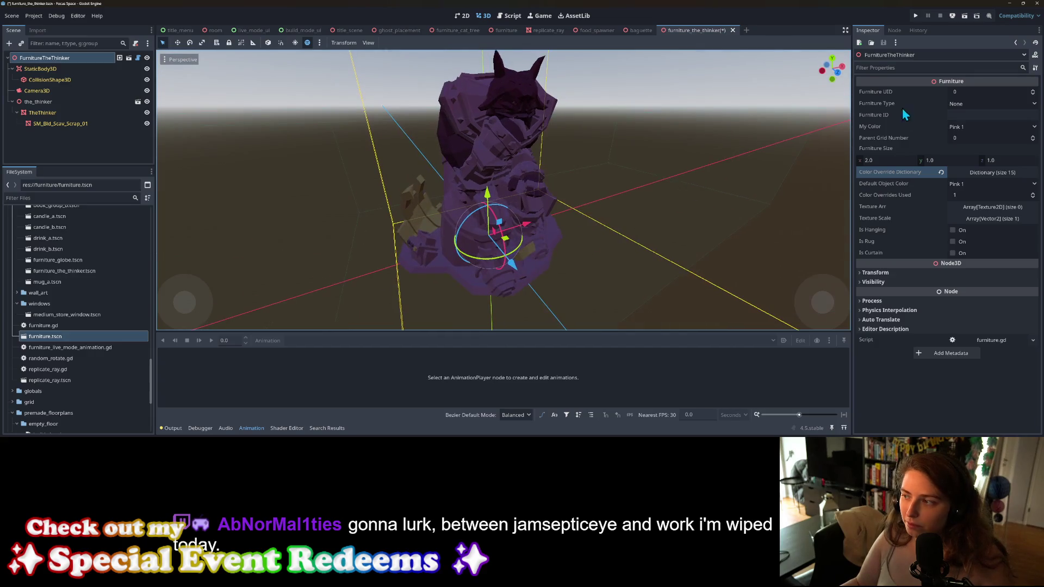
Step: Try Pink 2, Pink 3 and Blue 4, settle on Blue 1 as the colour, and save
{"action": "left_click", "coordinate": [957, 129]}
{"action": "left_click", "coordinate": [974, 152]}
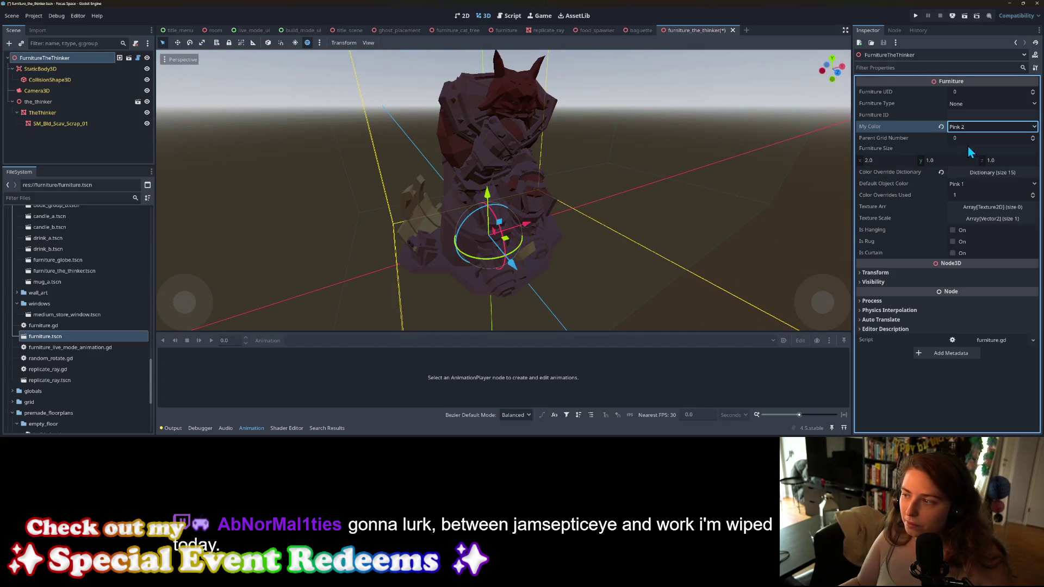
{"action": "left_click", "coordinate": [968, 129]}
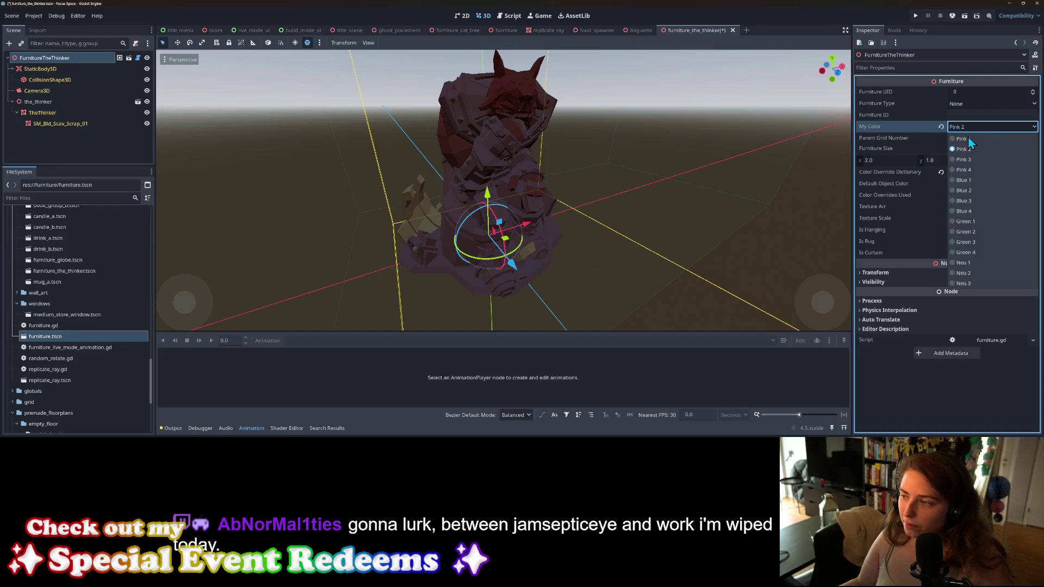
{"action": "left_click", "coordinate": [967, 161]}
{"action": "left_click", "coordinate": [965, 127]}
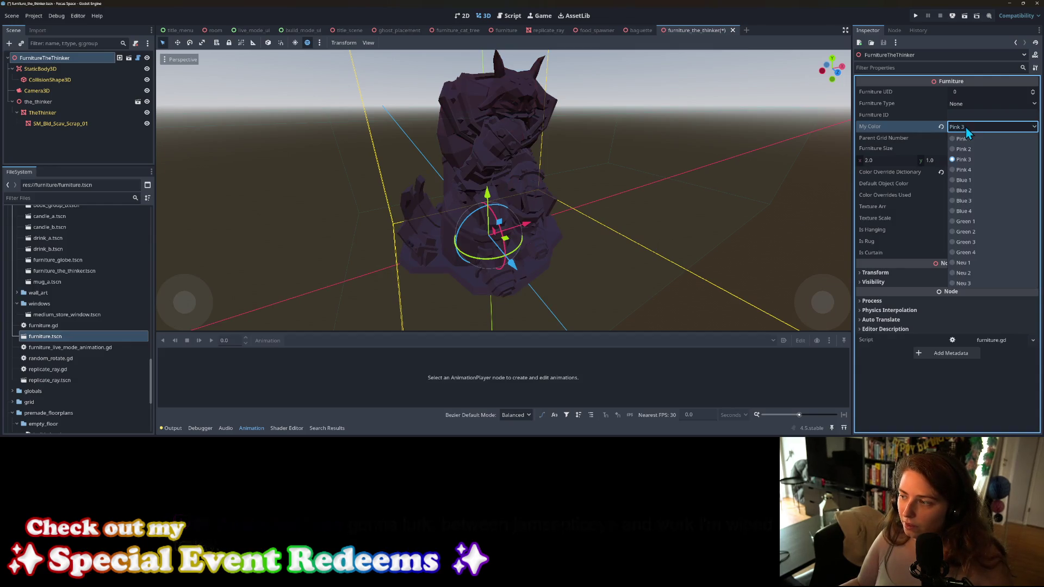
{"action": "left_click", "coordinate": [975, 211]}
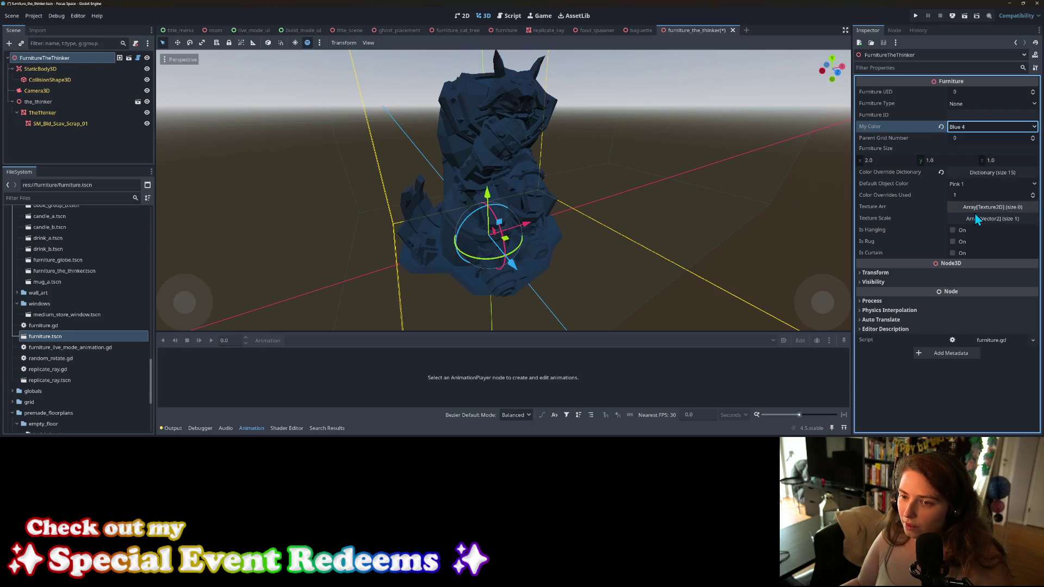
{"action": "left_click", "coordinate": [972, 128]}
{"action": "left_click", "coordinate": [973, 181]}
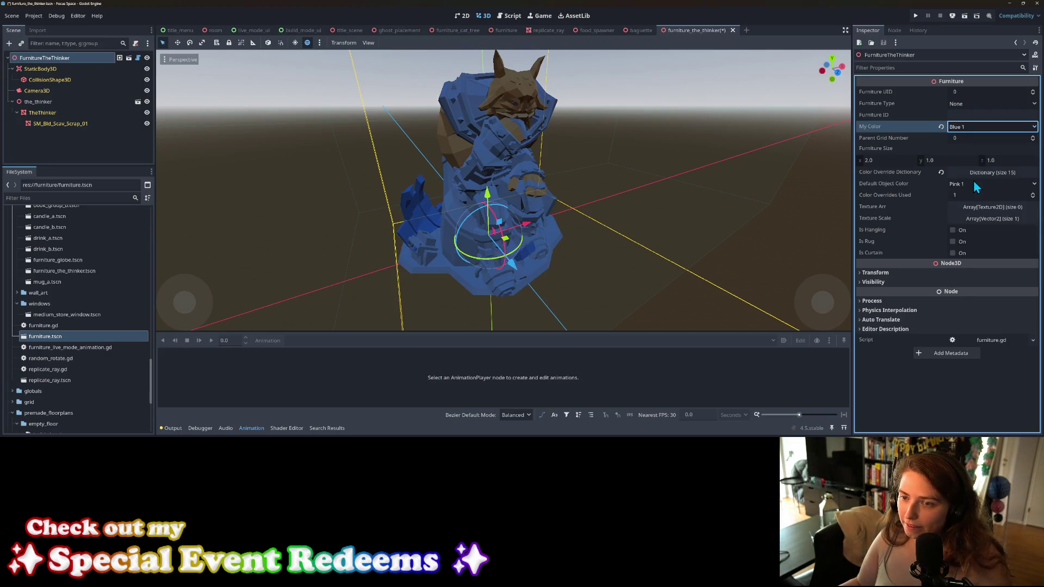
{"action": "mouse_move", "coordinate": [605, 240]}
{"action": "middle_mouse_down"}
{"action": "mouse_move", "coordinate": [661, 242]}
{"action": "mouse_move", "coordinate": [578, 242]}
{"action": "middle_mouse_up"}
{"action": "scroll", "coordinate": [576, 239], "scroll_direction": "down", "scroll_amount": 2}
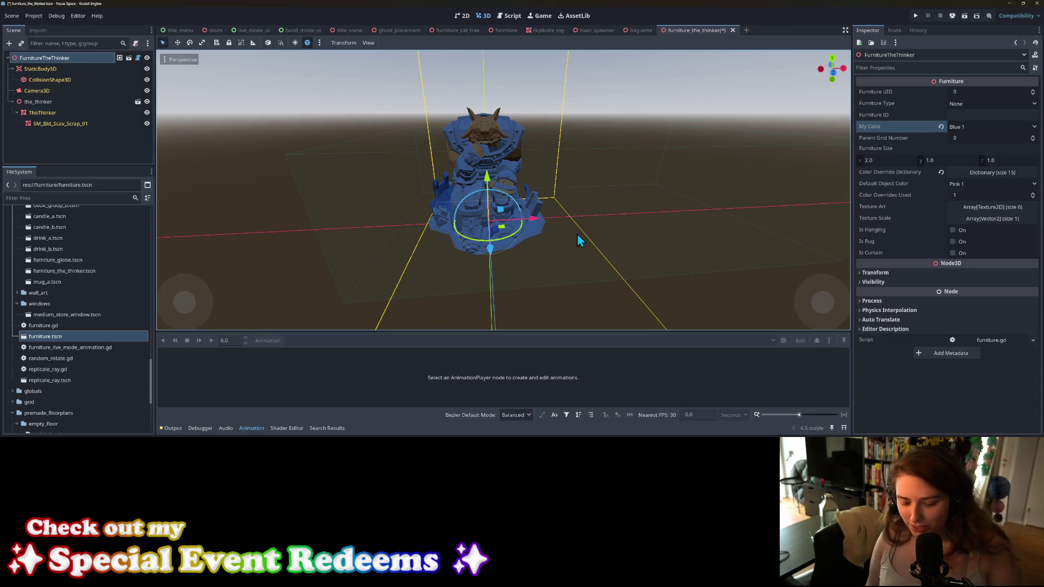
{"action": "key", "text": "ctrl+s"}
Step: Select the CollisionShape3D and make its BoxShape3D unique to this scene
{"action": "middle_click_drag", "start_coordinate": [465, 256], "coordinate": [501, 259]}
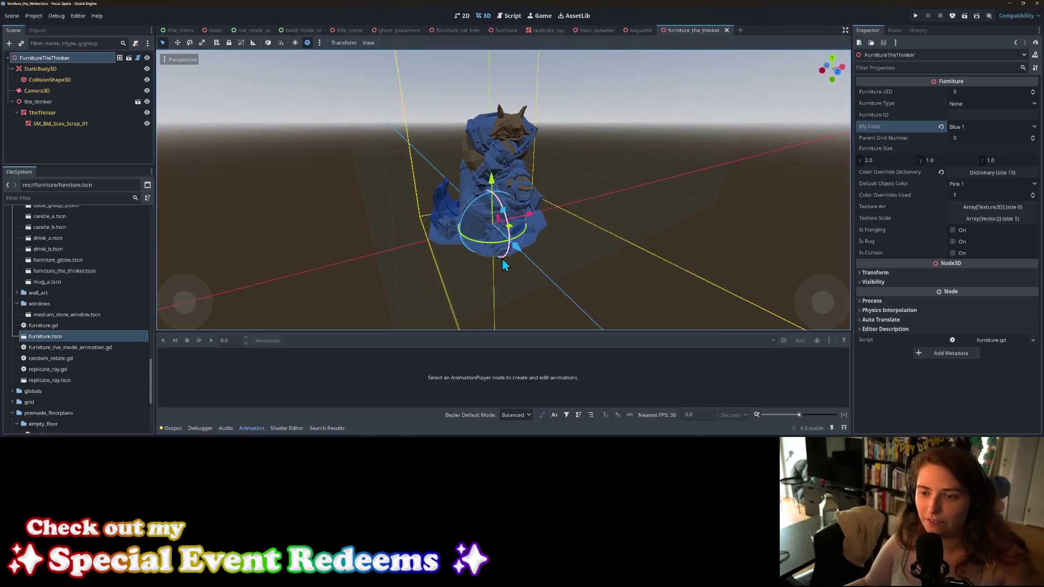
{"action": "left_click", "coordinate": [54, 81]}
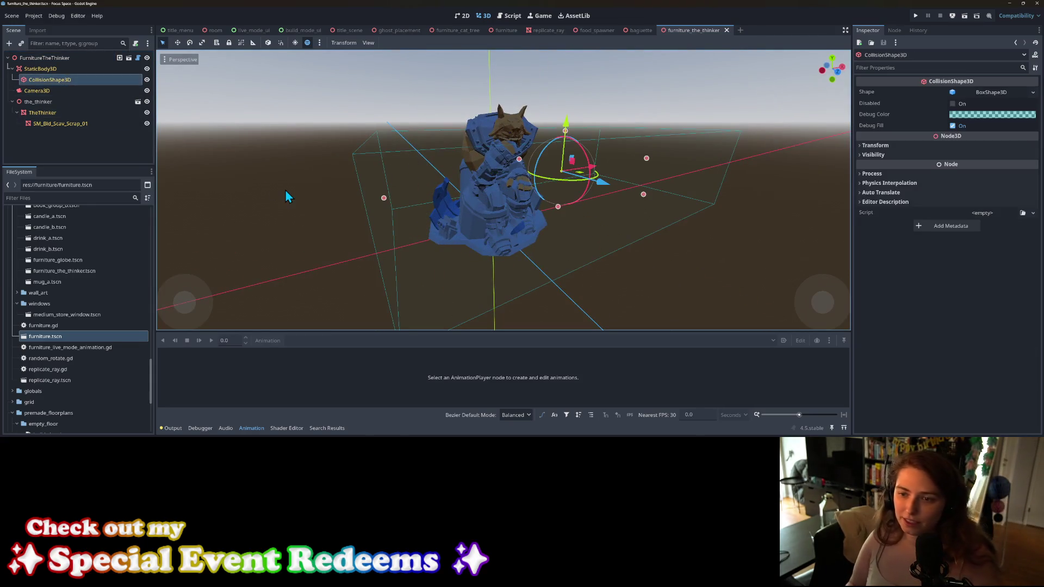
{"action": "key", "text": "KP_1"}
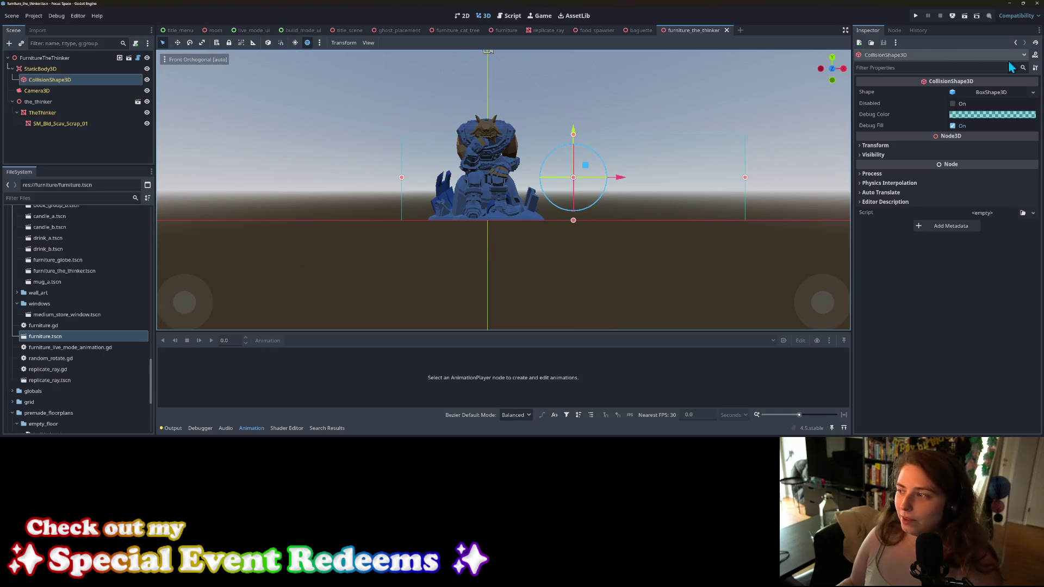
{"action": "left_click", "coordinate": [1032, 91]}
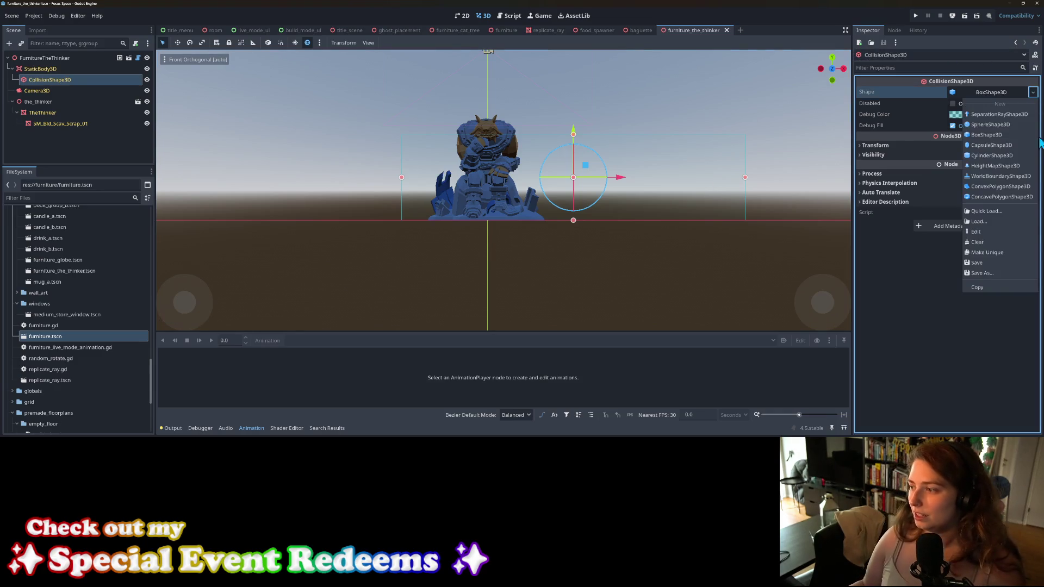
{"action": "left_click", "coordinate": [997, 252]}
Step: Shrink the box's height, width and depth to the statue in front and side views, then save
{"action": "left_click_drag", "start_coordinate": [572, 137], "coordinate": [574, 119]}
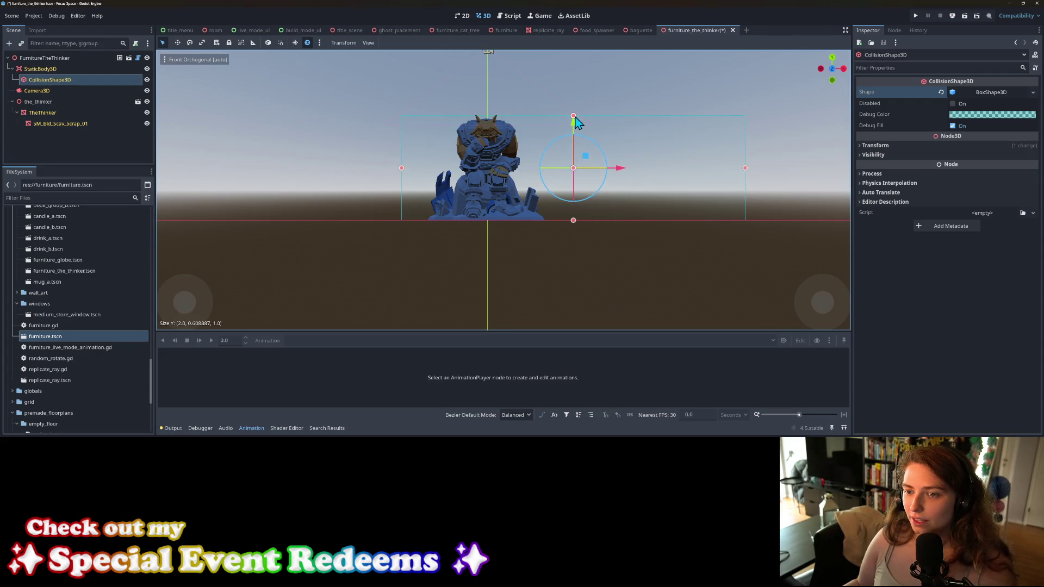
{"action": "left_click_drag", "start_coordinate": [747, 170], "coordinate": [546, 182]}
{"action": "left_click_drag", "start_coordinate": [400, 169], "coordinate": [446, 176]}
{"action": "key", "text": "KP_3"}
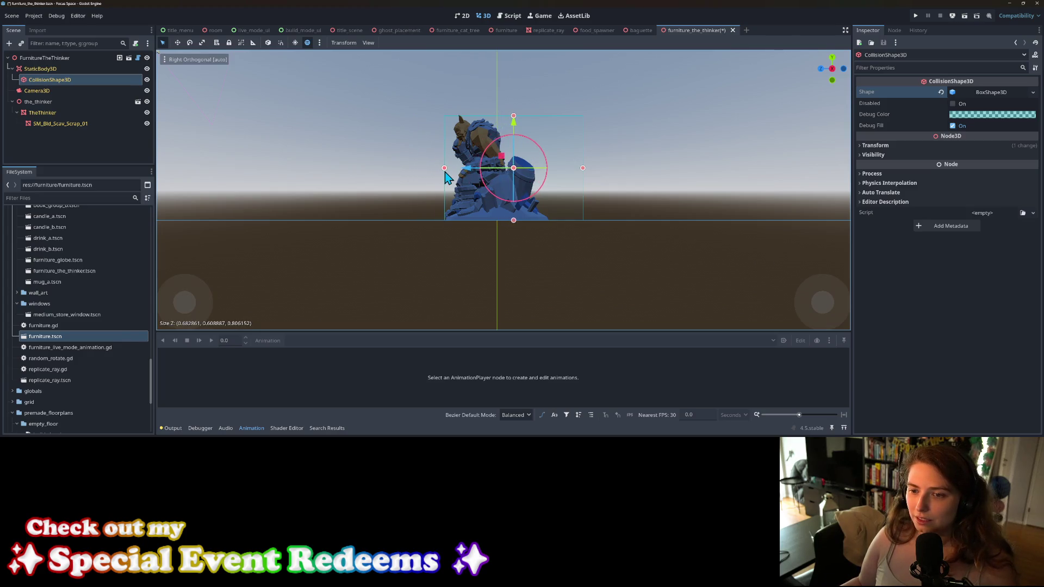
{"action": "left_click_drag", "start_coordinate": [583, 170], "coordinate": [549, 169]}
{"action": "key", "text": "ctrl+s"}
{"action": "mouse_move", "coordinate": [463, 245]}
{"action": "middle_mouse_down"}
{"action": "mouse_move", "coordinate": [659, 275]}
{"action": "mouse_move", "coordinate": [545, 253]}
{"action": "mouse_move", "coordinate": [552, 268]}
{"action": "middle_mouse_up"}
{"action": "scroll", "coordinate": [545, 253], "scroll_direction": "down", "scroll_amount": 1}
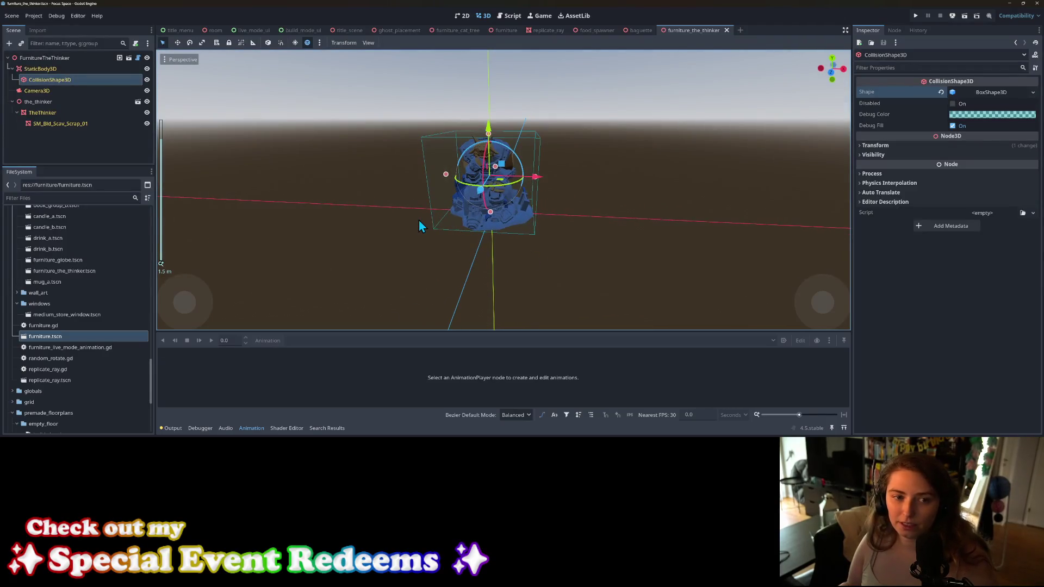
Step: Lower the preview Camera3D and move it closer to the statue, then save
{"action": "left_click", "coordinate": [52, 91]}
{"action": "middle_click_drag", "start_coordinate": [368, 215], "coordinate": [449, 216]}
{"action": "scroll", "coordinate": [449, 216], "scroll_direction": "down", "scroll_amount": 2}
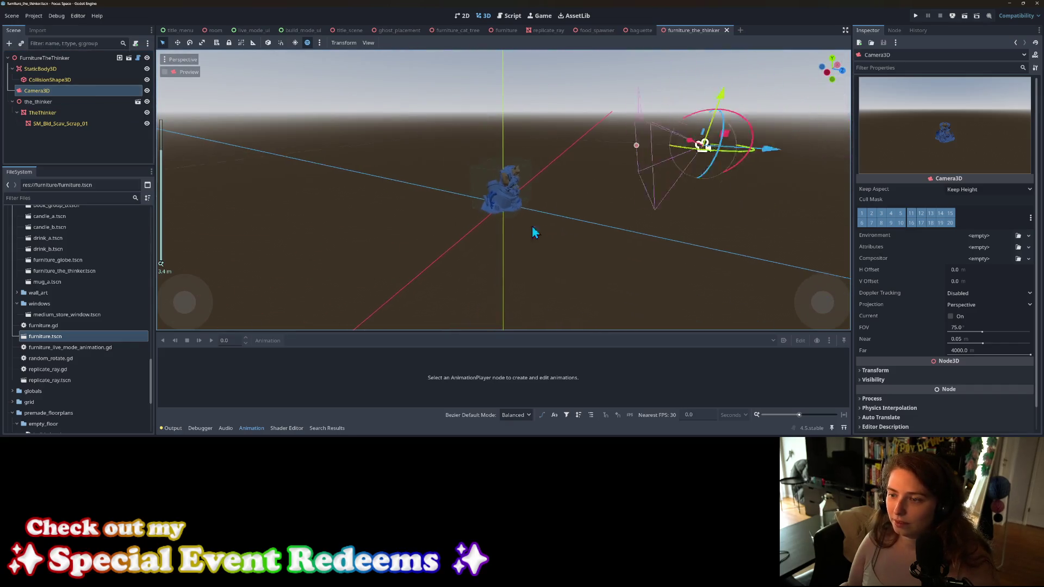
{"action": "left_click_drag", "start_coordinate": [741, 155], "coordinate": [626, 150]}
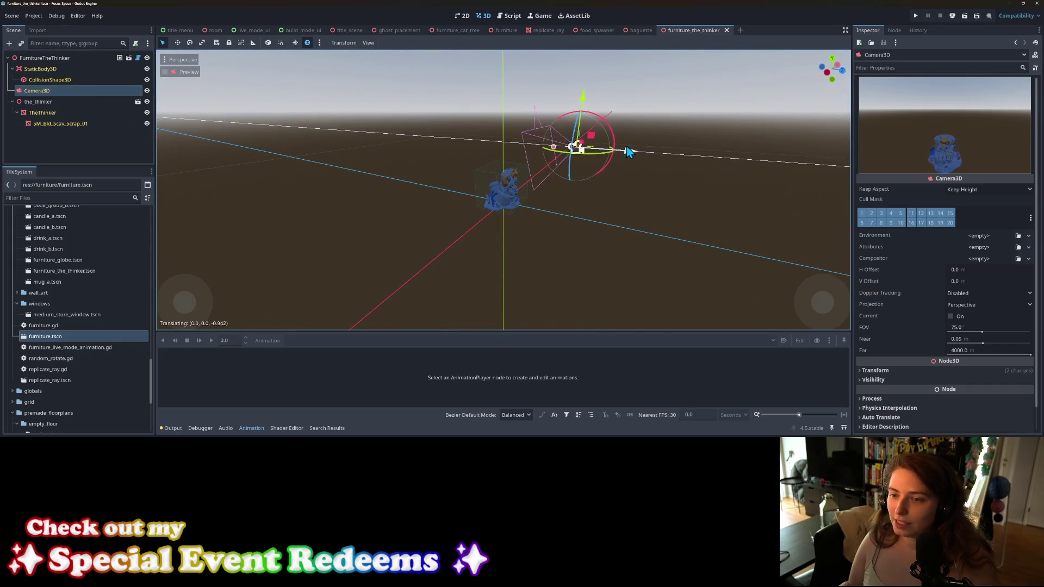
{"action": "left_click_drag", "start_coordinate": [583, 99], "coordinate": [570, 137]}
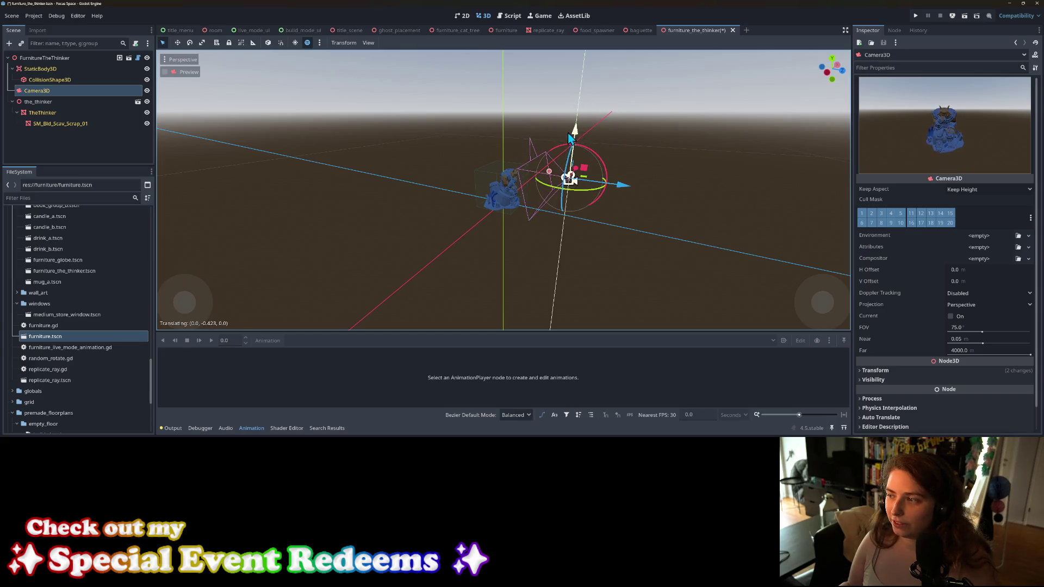
{"action": "mouse_move", "coordinate": [626, 188]}
{"action": "left_mouse_down"}
{"action": "mouse_move", "coordinate": [559, 188]}
{"action": "mouse_move", "coordinate": [569, 195]}
{"action": "mouse_move", "coordinate": [570, 161]}
{"action": "mouse_move", "coordinate": [577, 183]}
{"action": "mouse_move", "coordinate": [611, 177]}
{"action": "mouse_move", "coordinate": [544, 161]}
{"action": "mouse_move", "coordinate": [603, 184]}
{"action": "mouse_move", "coordinate": [550, 158]}
{"action": "left_mouse_up"}
{"action": "left_click_drag", "start_coordinate": [553, 120], "coordinate": [556, 126]}
{"action": "key", "text": "ctrl+s"}
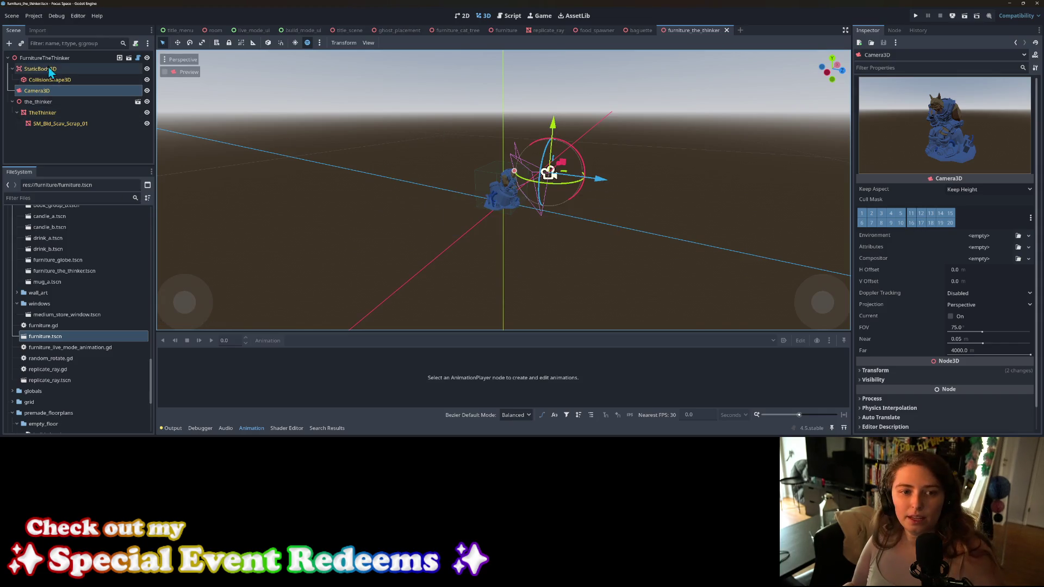
Step: Set the FurnitureTheThinker root's Default Object Color to Blue 1 and save
{"action": "left_click", "coordinate": [53, 60]}
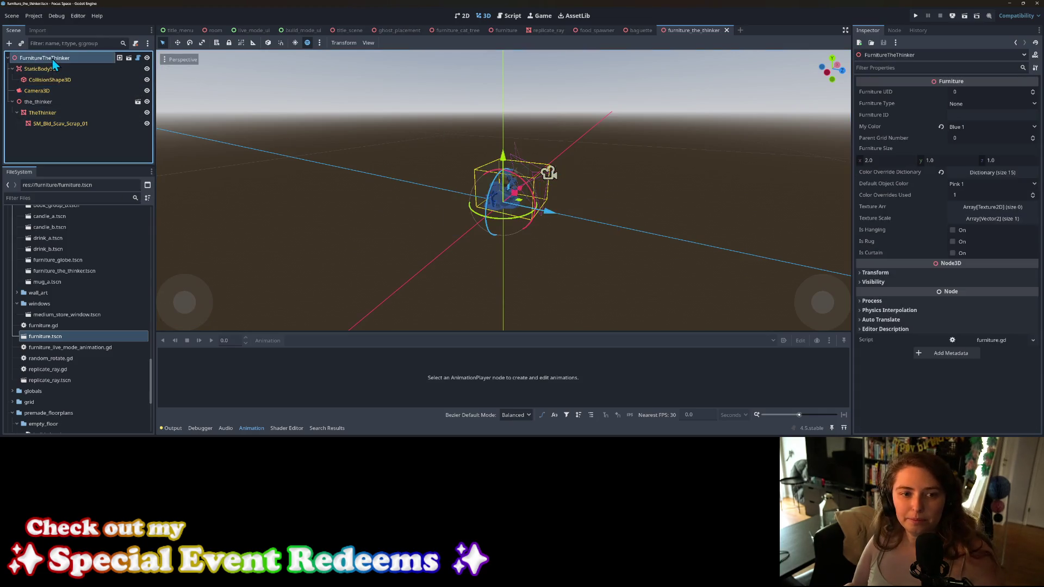
{"action": "left_click", "coordinate": [977, 184]}
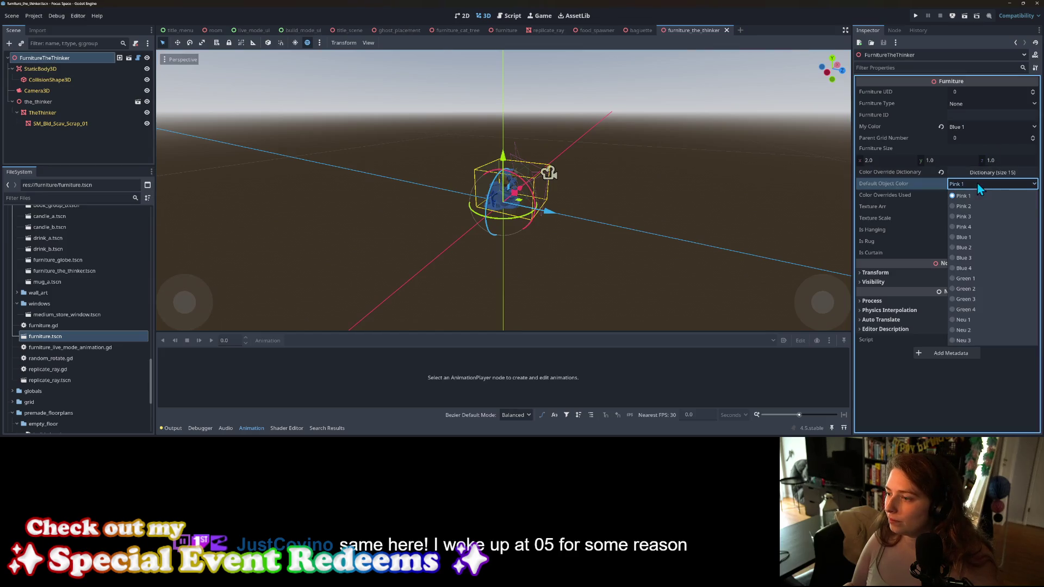
{"action": "left_click", "coordinate": [973, 237]}
{"action": "key", "text": "ctrl+s"}
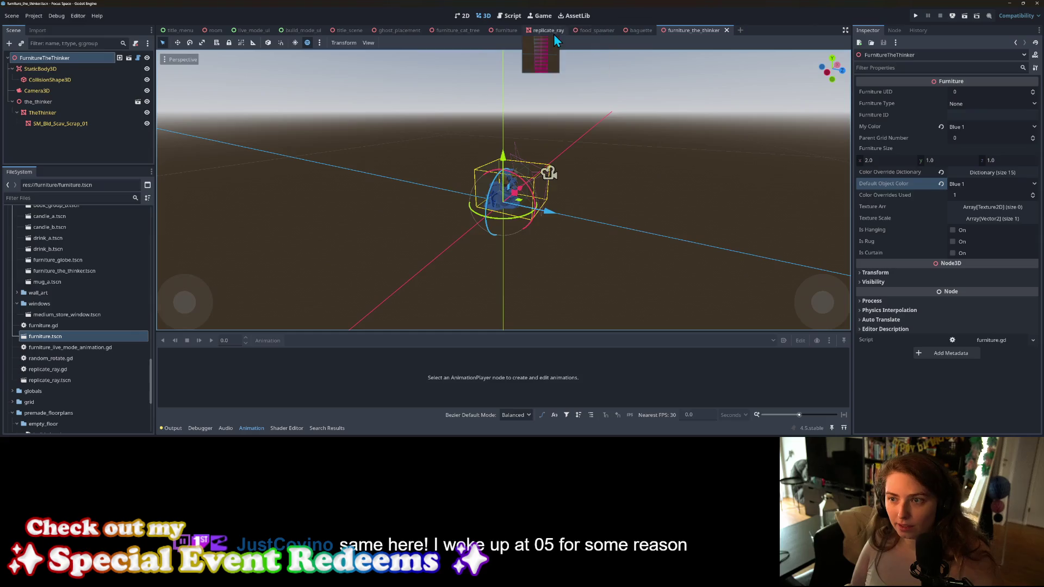
Step: Open furniture_data.gd in the script editor and scroll to the globe entry
{"action": "left_click", "coordinate": [500, 18]}
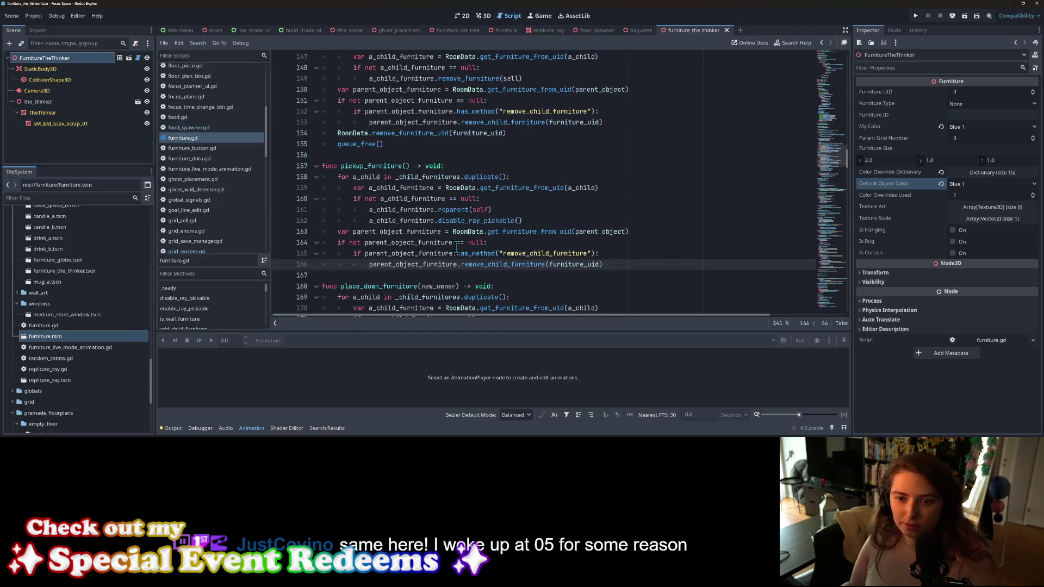
{"action": "scroll", "coordinate": [212, 245], "scroll_direction": "up", "scroll_amount": 3}
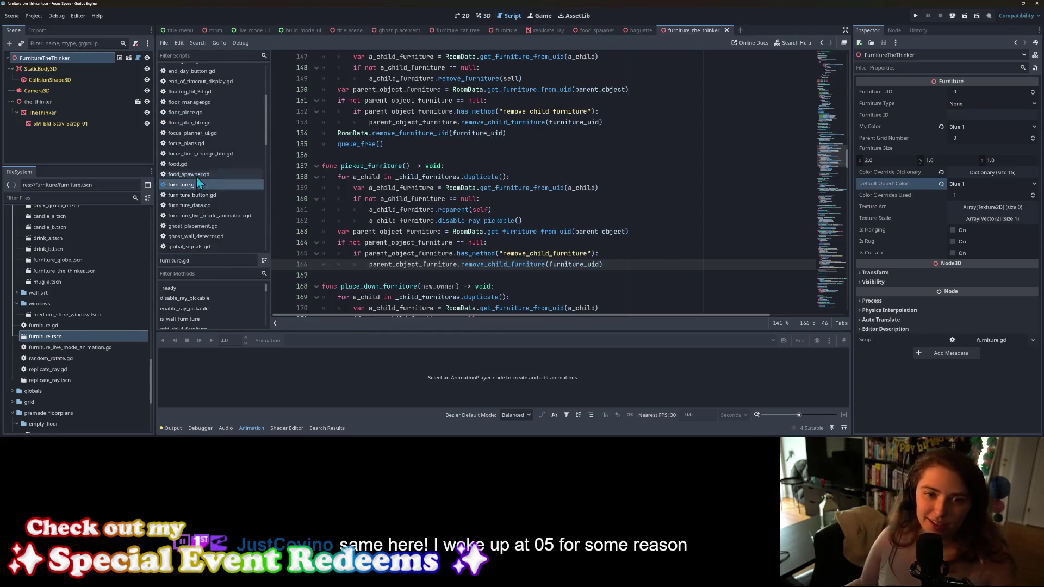
{"action": "left_click", "coordinate": [207, 205]}
{"action": "scroll", "coordinate": [461, 238], "scroll_direction": "down", "scroll_amount": 3}
{"action": "scroll", "coordinate": [461, 238], "scroll_direction": "down", "scroll_amount": 15}
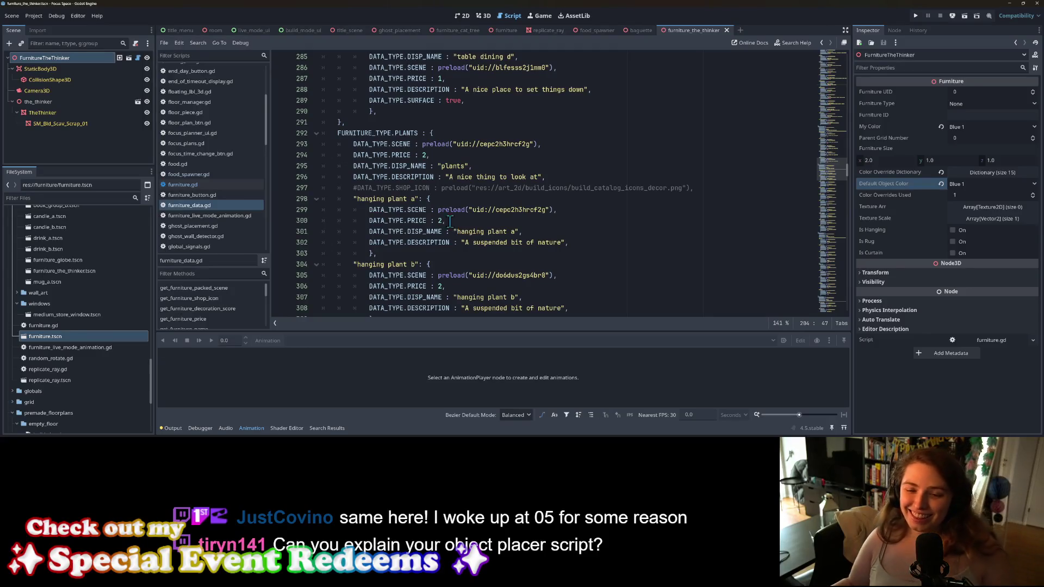
{"action": "scroll", "coordinate": [454, 225], "scroll_direction": "down", "scroll_amount": 20}
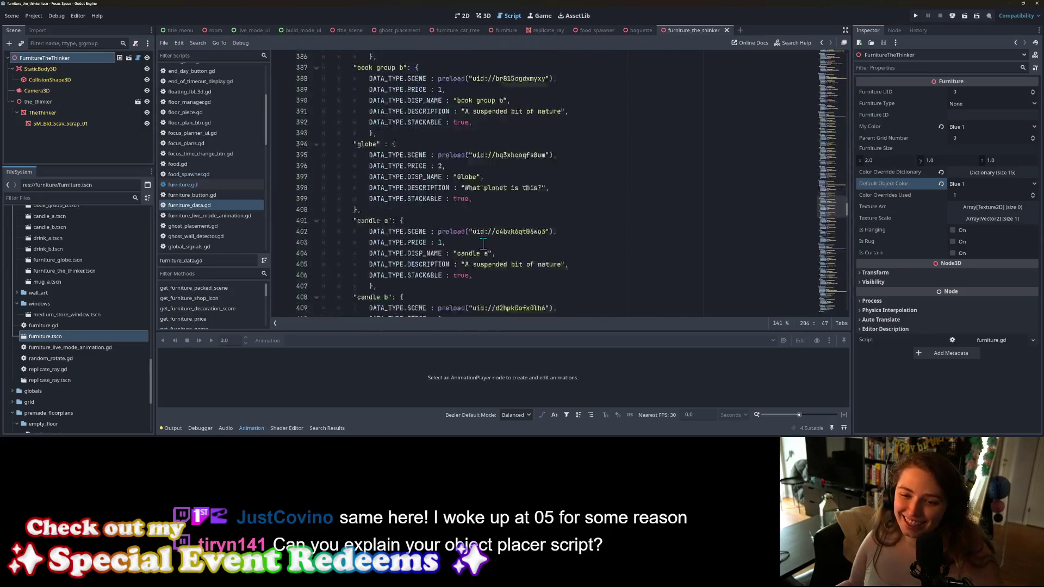
{"action": "scroll", "coordinate": [473, 250], "scroll_direction": "up", "scroll_amount": 5}
{"action": "scroll", "coordinate": [466, 267], "scroll_direction": "down", "scroll_amount": 4}
Step: Add a new "the thinker" entry after the globe entry, filled with the globe's copied properties
{"action": "left_click", "coordinate": [404, 232]}
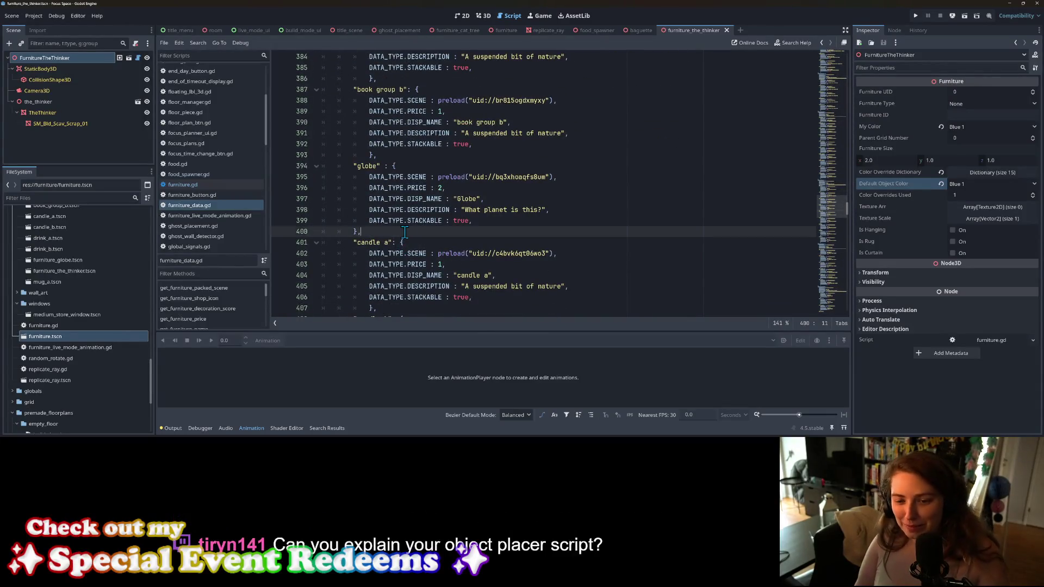
{"action": "key", "text": "Return"}
{"action": "type", "text": "the thinker"}
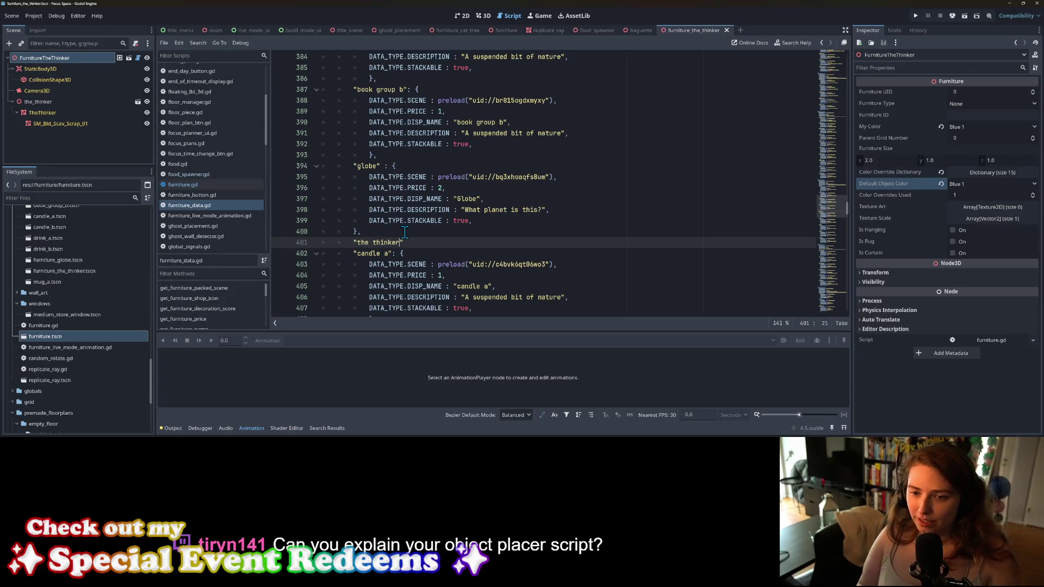
{"action": "type", "text": "{"}
{"action": "key", "text": "Return"}
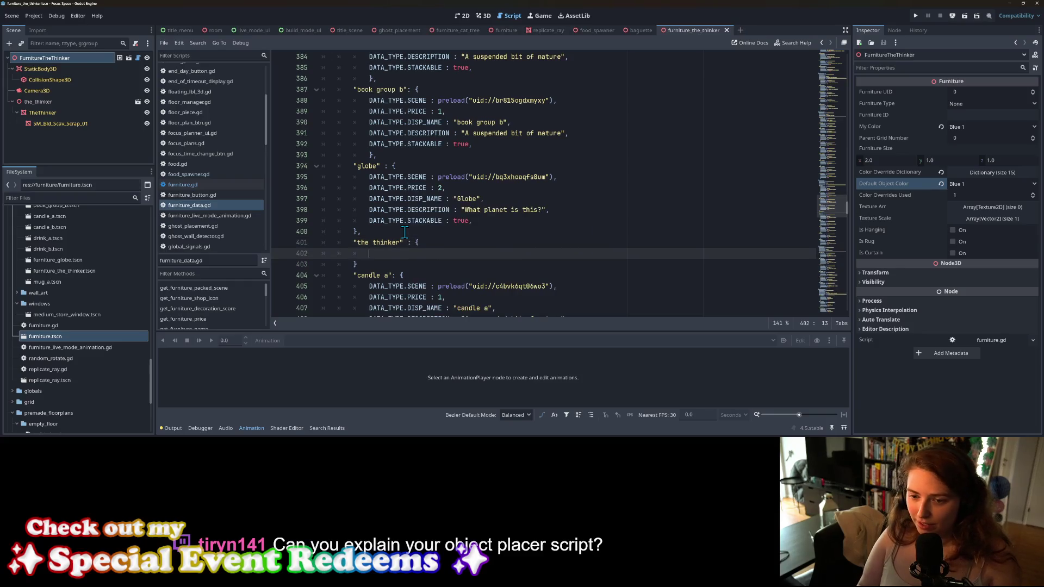
{"action": "left_click_drag", "start_coordinate": [368, 177], "coordinate": [519, 222]}
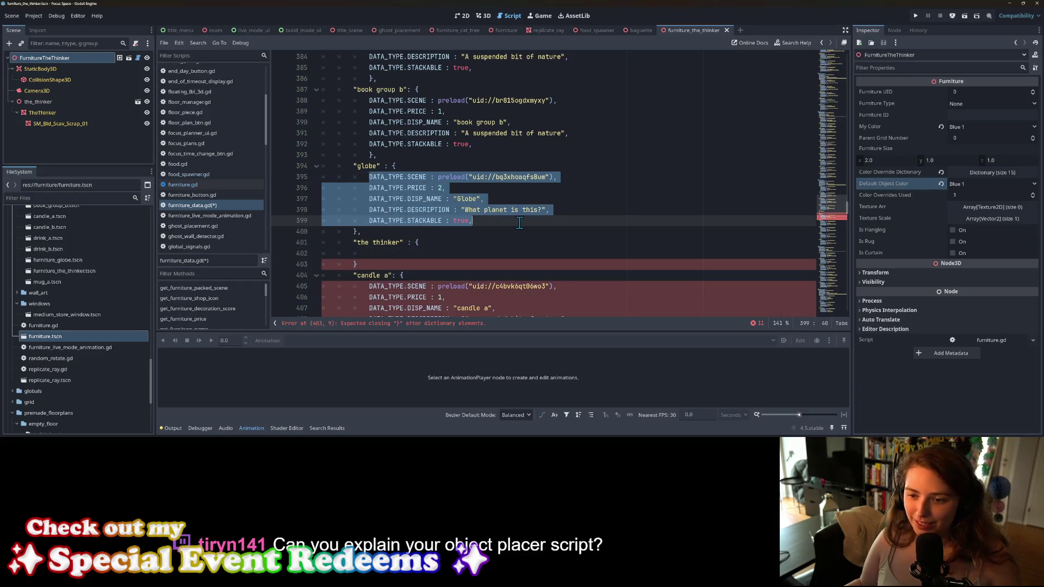
{"action": "key", "text": "ctrl+c"}
{"action": "left_click", "coordinate": [450, 254]}
{"action": "key", "text": "ctrl+v"}
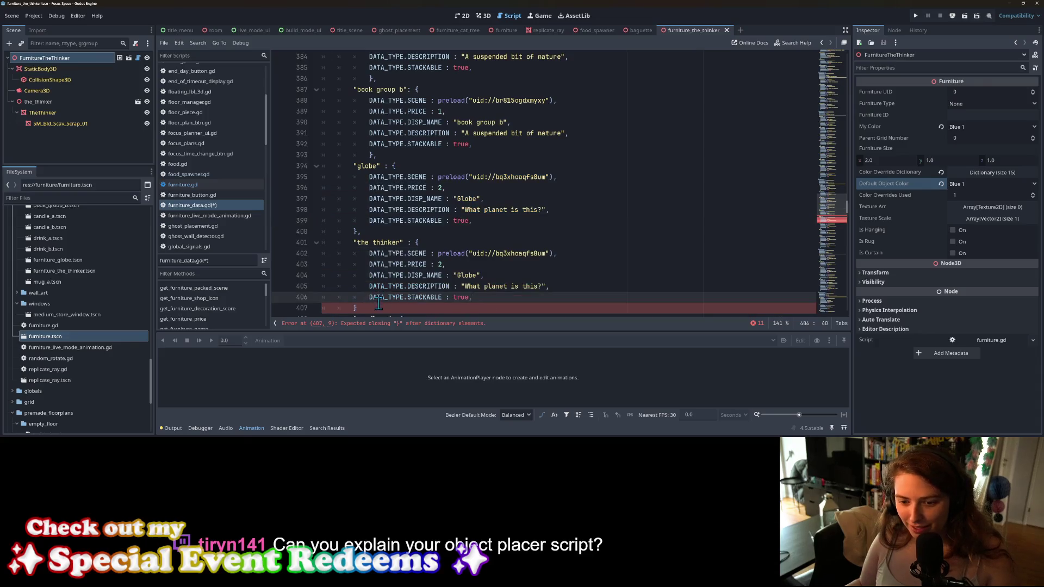
{"action": "left_click", "coordinate": [384, 306]}
{"action": "type", "text": ","}
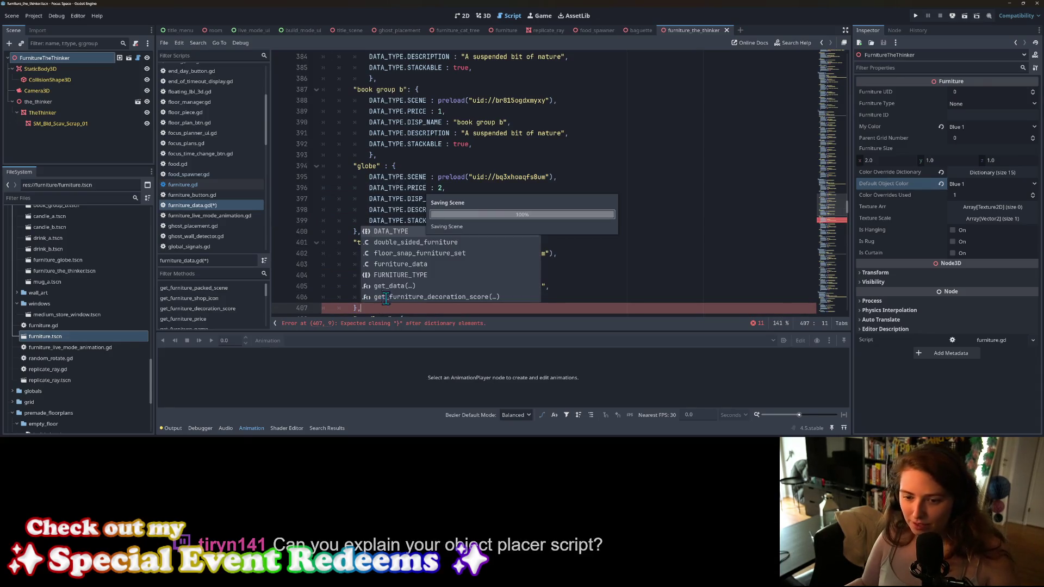
Step: Rename it The Thinker, link furniture_the_thinker.tscn as its scene, start a new description, and save
{"action": "scroll", "coordinate": [342, 267], "scroll_direction": "down", "scroll_amount": 2}
{"action": "left_click", "coordinate": [460, 210]}
{"action": "double_click", "coordinate": [466, 209]}
{"action": "type", "text": "T"}
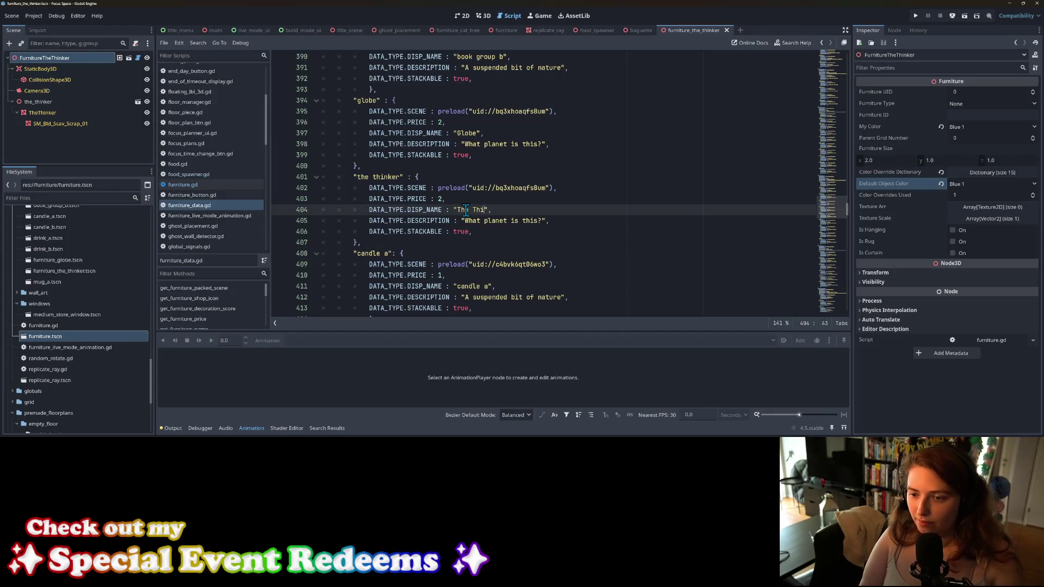
{"action": "type", "text": "nker"}
{"action": "key", "text": "Escape"}
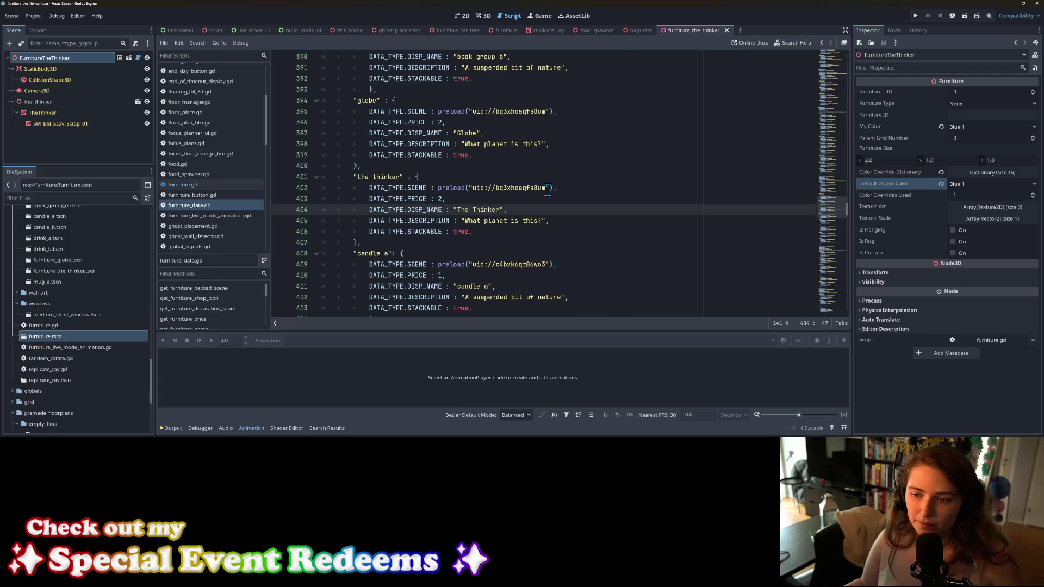
{"action": "left_click_drag", "start_coordinate": [552, 189], "coordinate": [439, 189]}
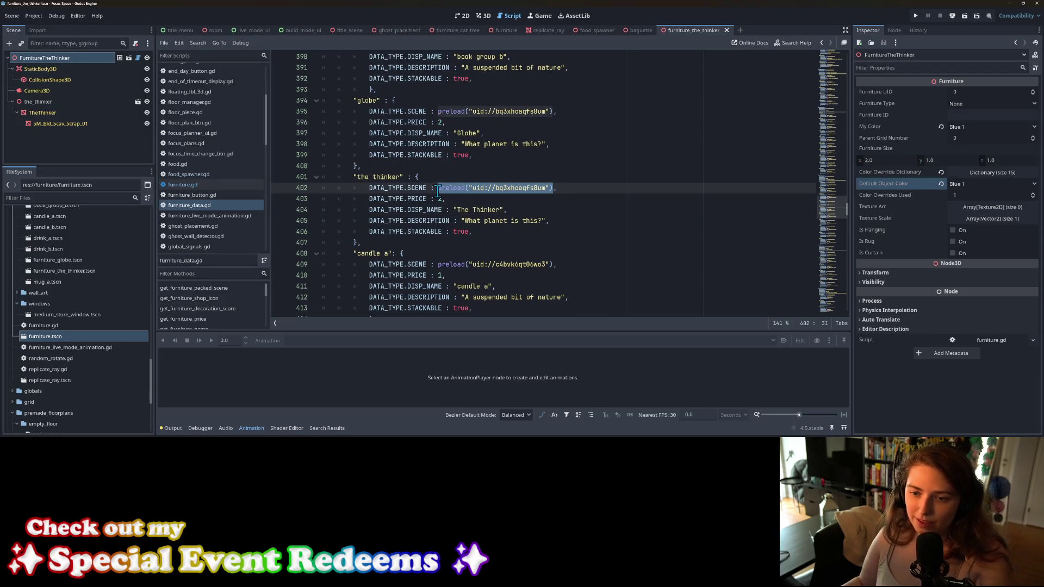
{"action": "key", "text": "BackSpace"}
{"action": "mouse_move", "coordinate": [60, 272]}
{"action": "left_mouse_down"}
{"action": "mouse_move", "coordinate": [442, 202]}
{"action": "mouse_move", "coordinate": [439, 190]}
{"action": "mouse_move", "coordinate": [541, 219]}
{"action": "left_mouse_up"}
{"action": "type", "text": "Where did he come from? Where will h"}
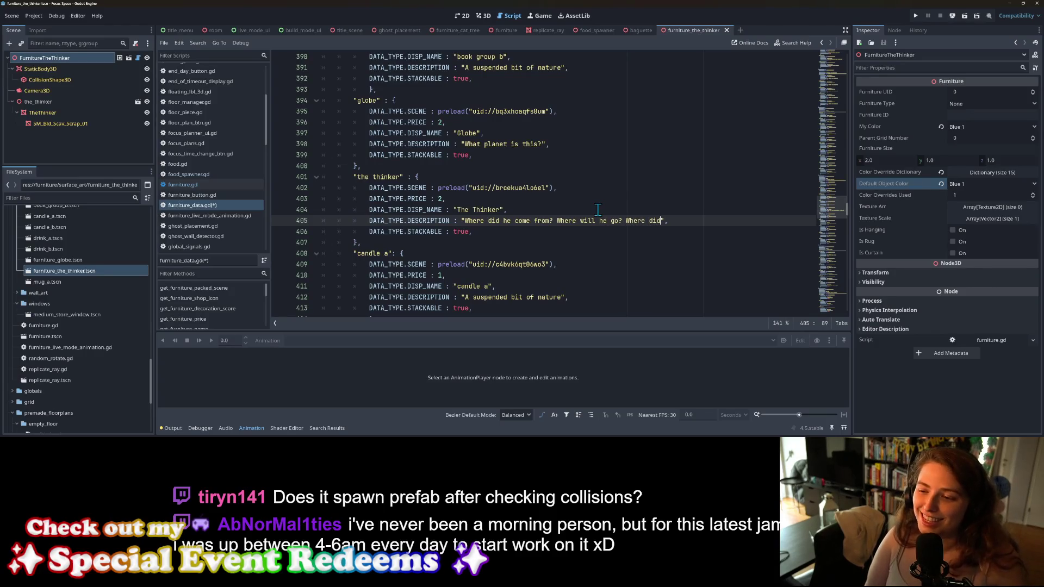
{"action": "key", "text": "ctrl+s"}
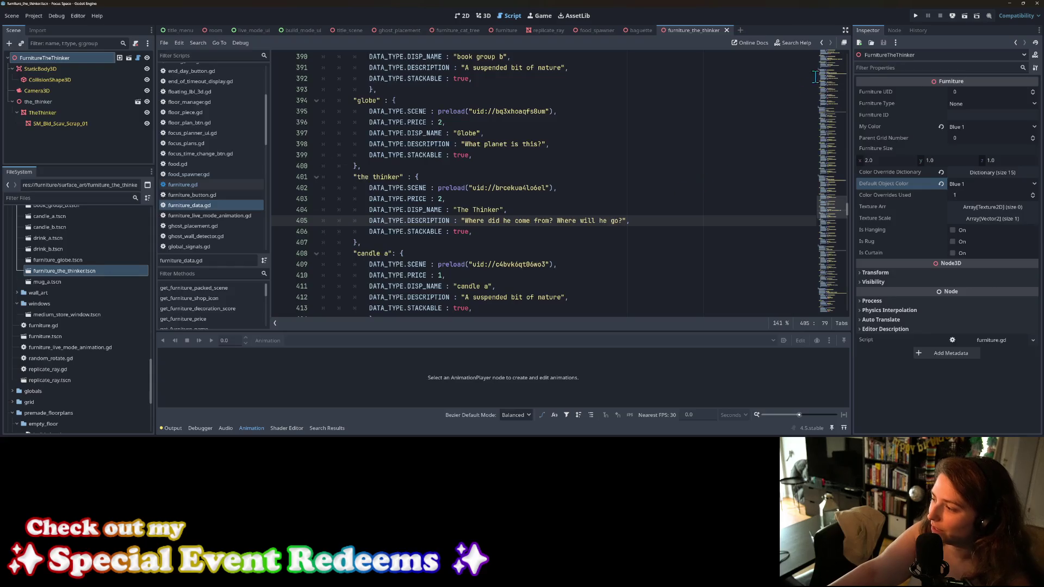
Step: Run the game from Godot, start from the title screen and open the my_room1 room
{"action": "left_click", "coordinate": [74, 18]}
{"action": "mouse_move", "coordinate": [56, 16]}
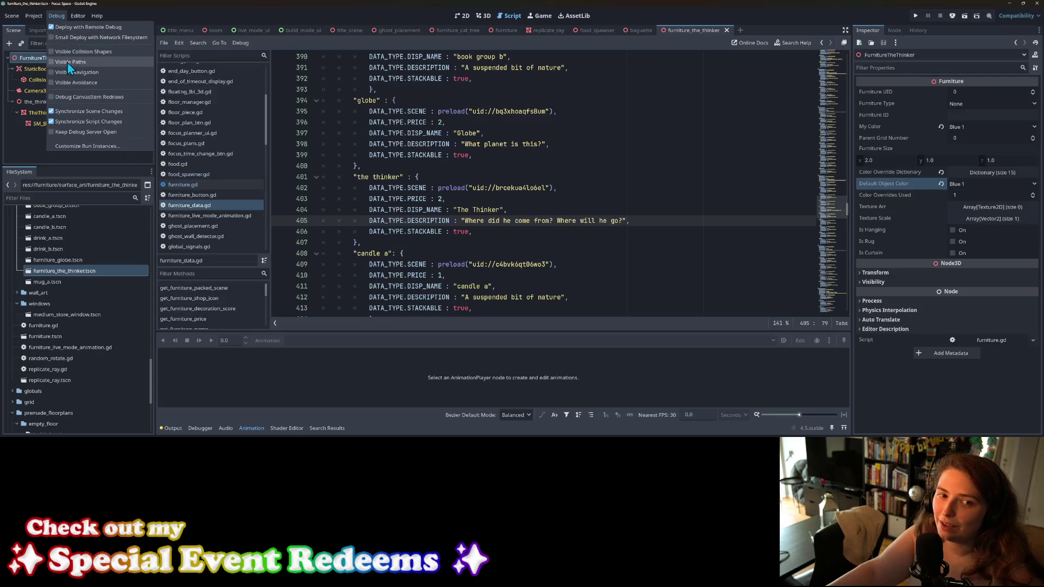
{"action": "left_click", "coordinate": [320, 9]}
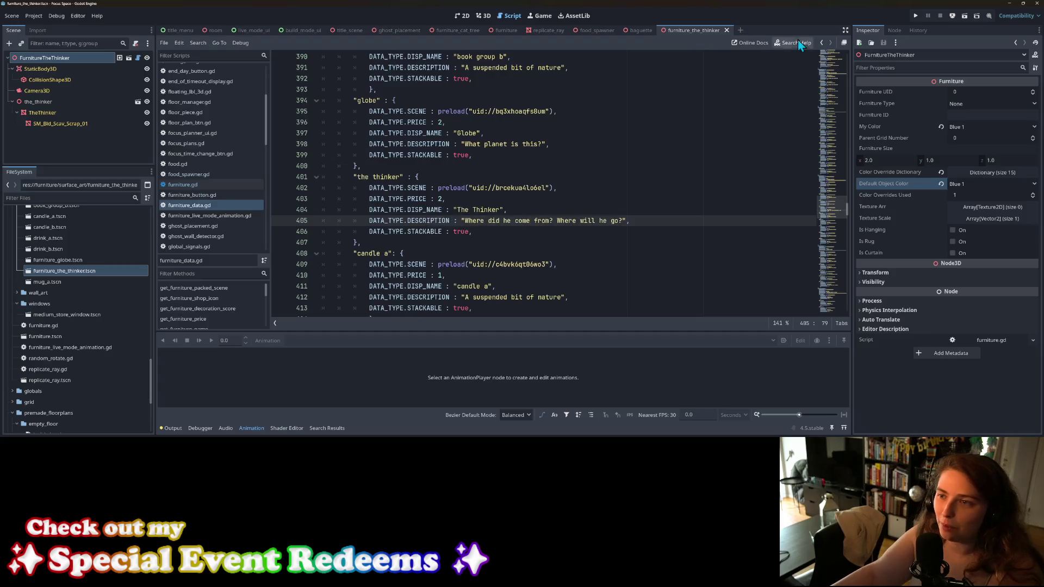
{"action": "left_click", "coordinate": [916, 16]}
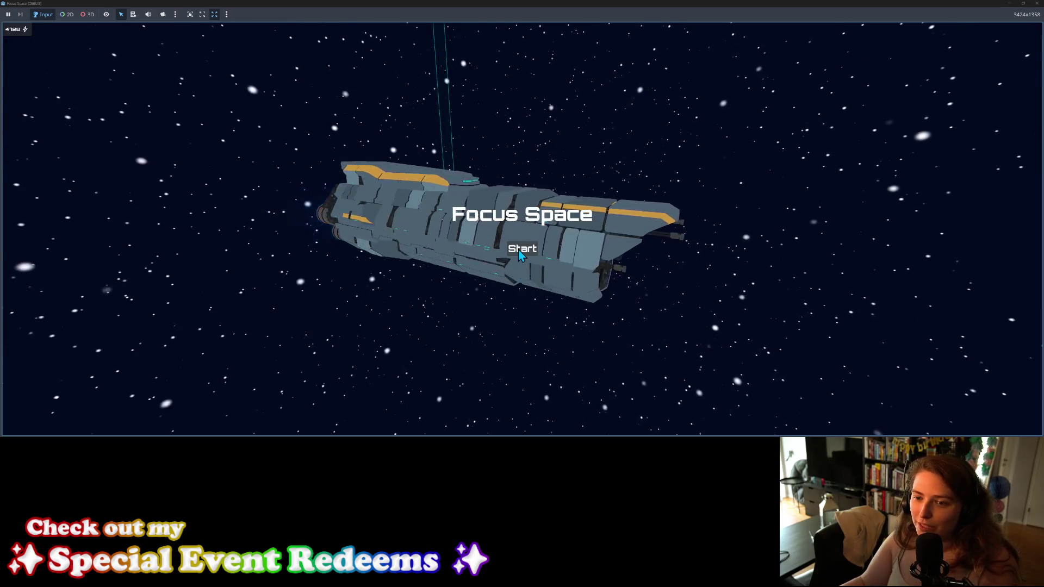
{"action": "left_click", "coordinate": [519, 252]}
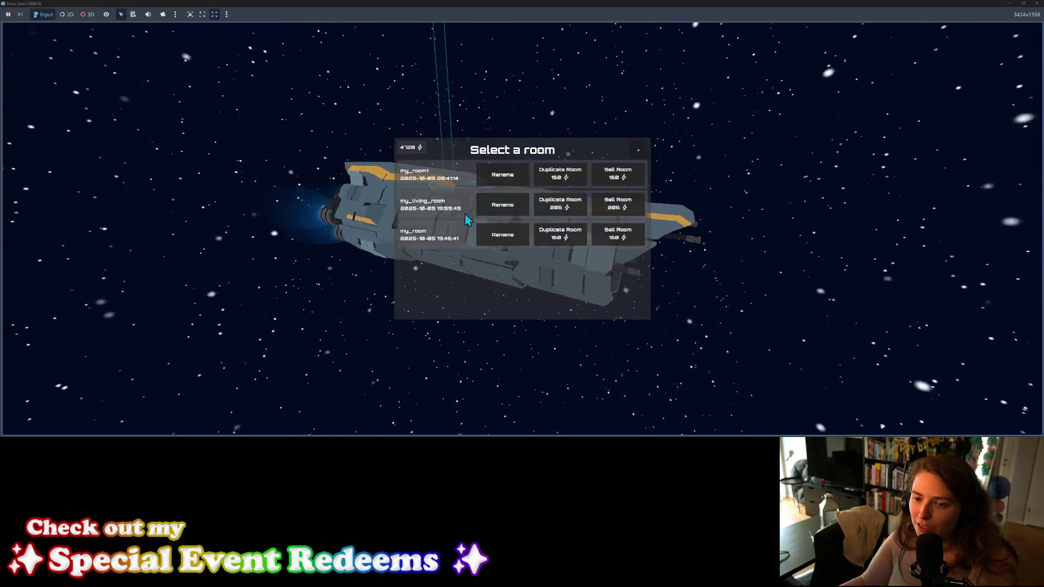
{"action": "left_click", "coordinate": [432, 173]}
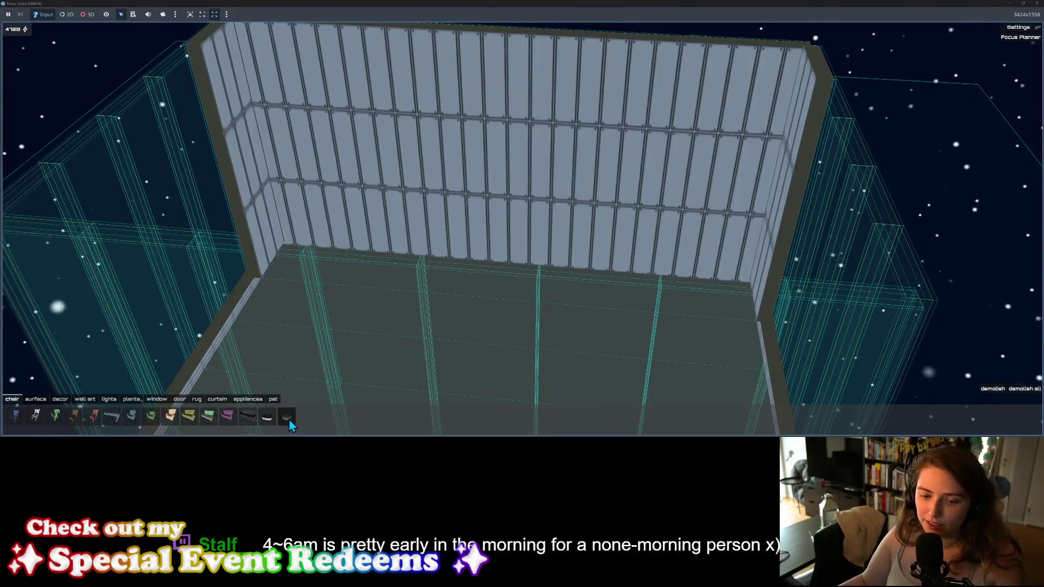
Step: Place a green Pinwheel Cushion on the room floor and cancel the Cookie Cushion
{"action": "left_click", "coordinate": [287, 417]}
{"action": "scroll", "coordinate": [460, 346], "scroll_direction": "down", "scroll_amount": 5}
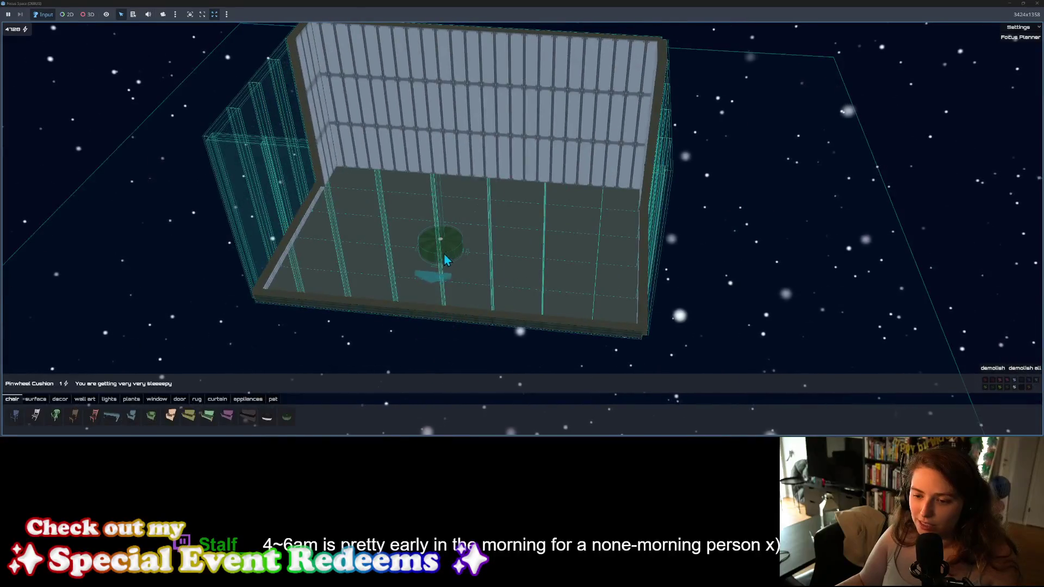
{"action": "scroll", "coordinate": [462, 250], "scroll_direction": "up", "scroll_amount": 3}
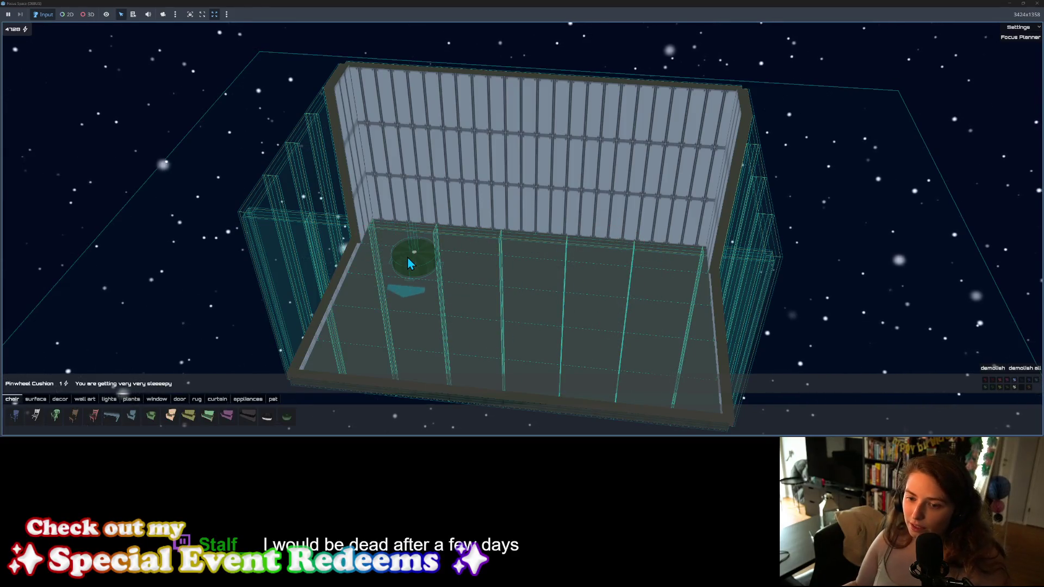
{"action": "left_click", "coordinate": [411, 264]}
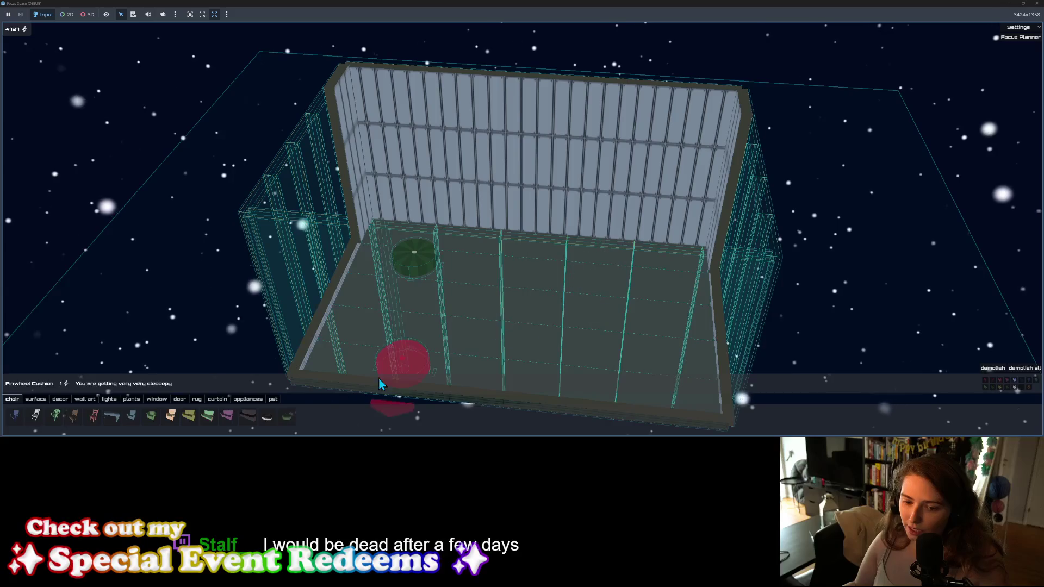
{"action": "left_click", "coordinate": [266, 417]}
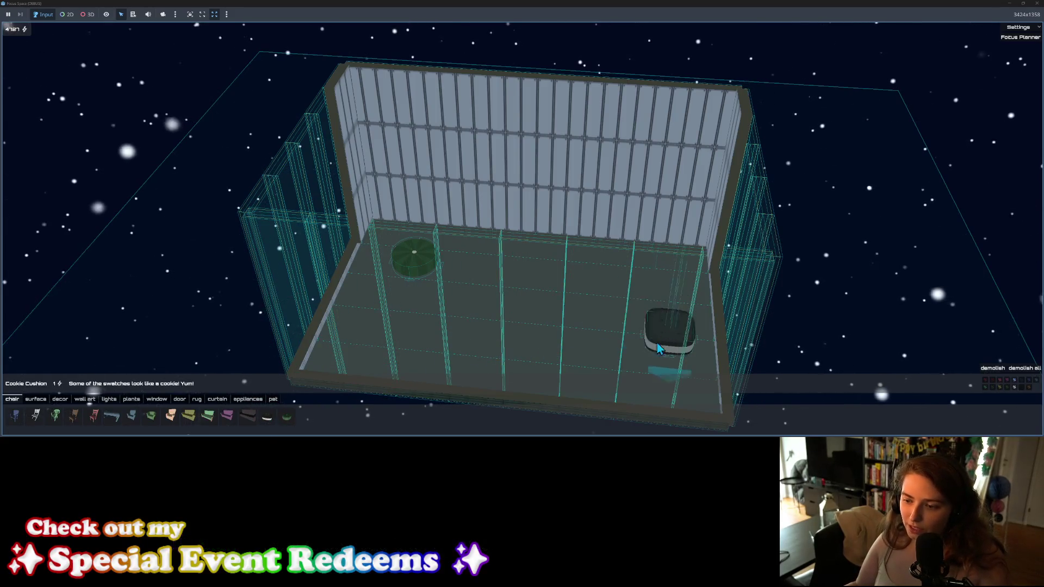
{"action": "key", "text": "Escape"}
{"action": "mouse_move", "coordinate": [501, 280]}
{"action": "right_mouse_down"}
{"action": "mouse_move", "coordinate": [478, 289]}
{"action": "mouse_move", "coordinate": [491, 278]}
{"action": "right_mouse_up"}
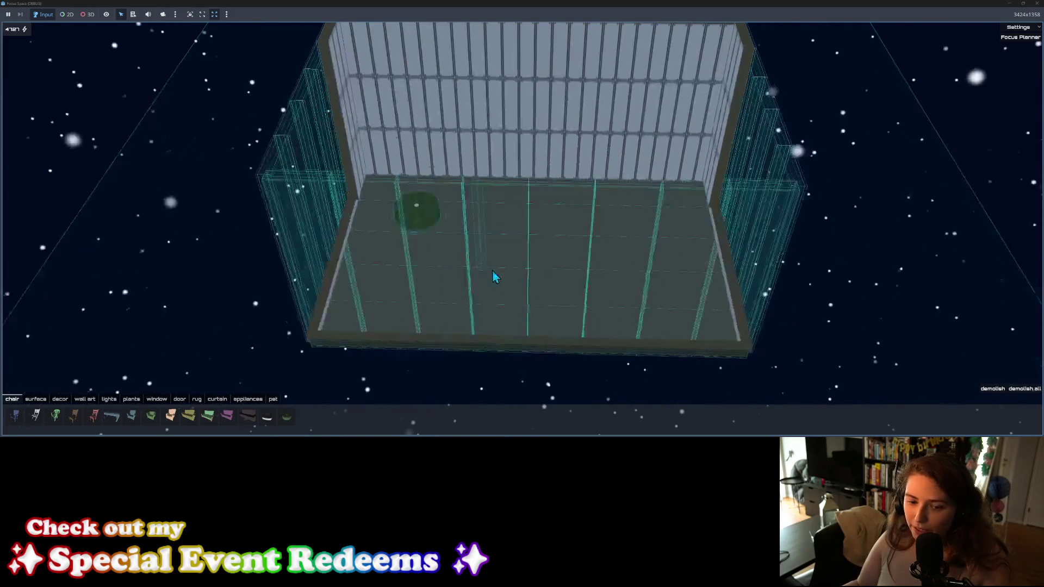
Step: Place a Thinker statue from the decor items on the room floor
{"action": "left_click", "coordinate": [60, 399]}
{"action": "left_click", "coordinate": [93, 417]}
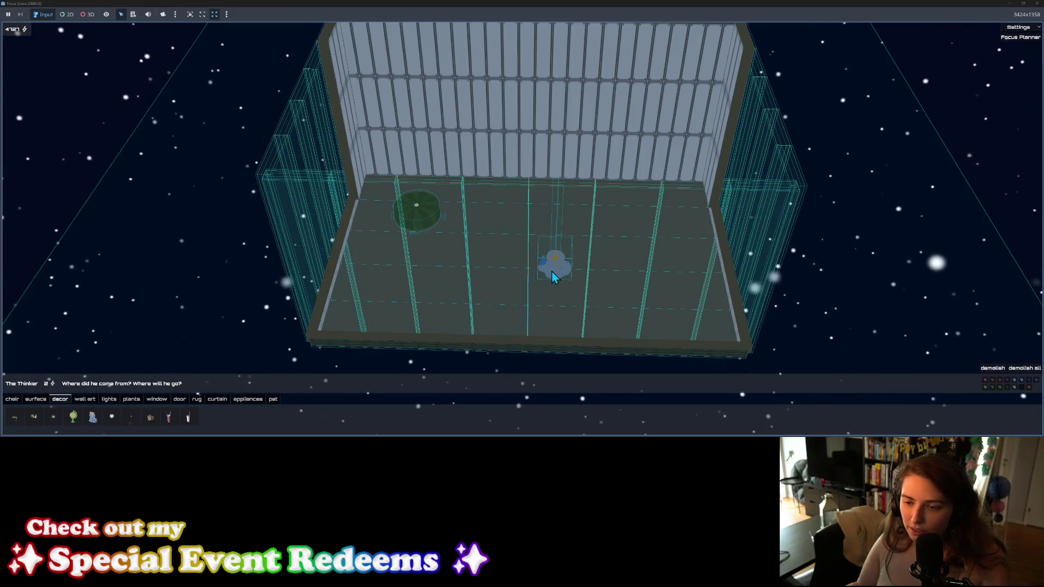
{"action": "scroll", "coordinate": [562, 287], "scroll_direction": "down", "scroll_amount": 3}
{"action": "scroll", "coordinate": [541, 292], "scroll_direction": "up", "scroll_amount": 5}
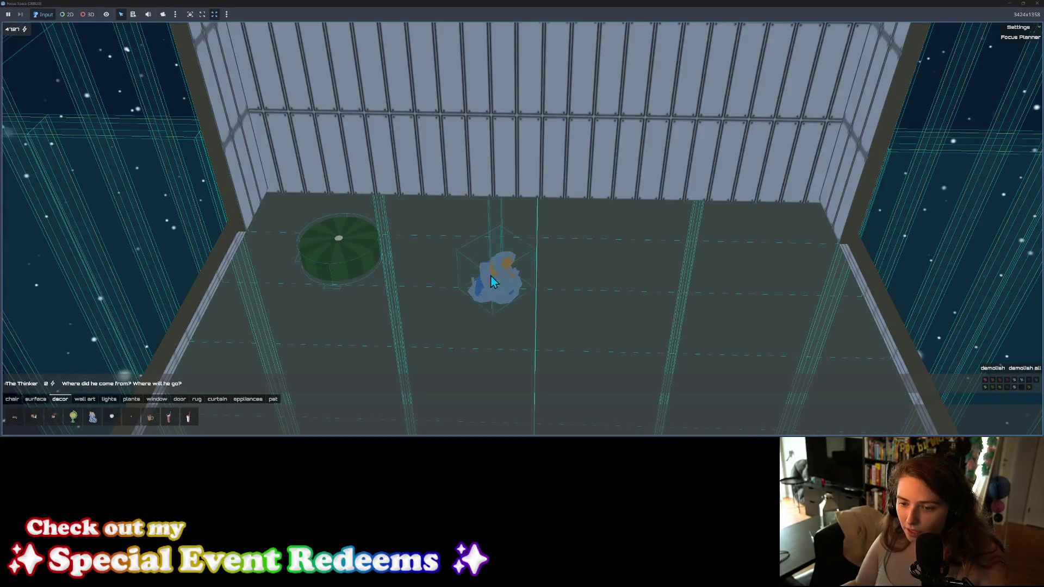
{"action": "left_click", "coordinate": [517, 277]}
{"action": "scroll", "coordinate": [575, 282], "scroll_direction": "up", "scroll_amount": 3}
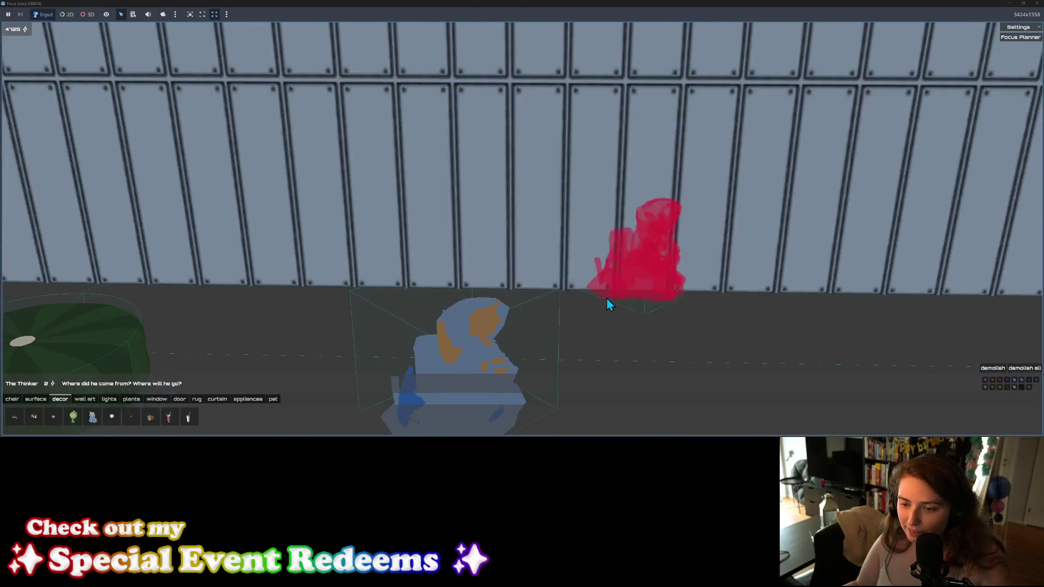
{"action": "scroll", "coordinate": [605, 297], "scroll_direction": "down", "scroll_amount": 2}
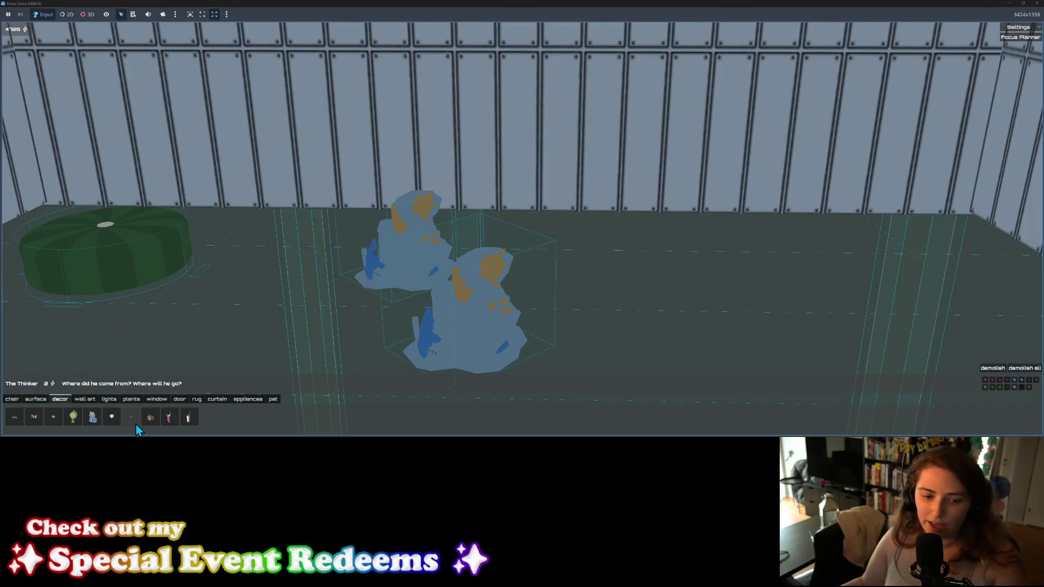
Step: Place a red dining table on the right and set a Thinker on its tabletop
{"action": "left_click", "coordinate": [43, 400]}
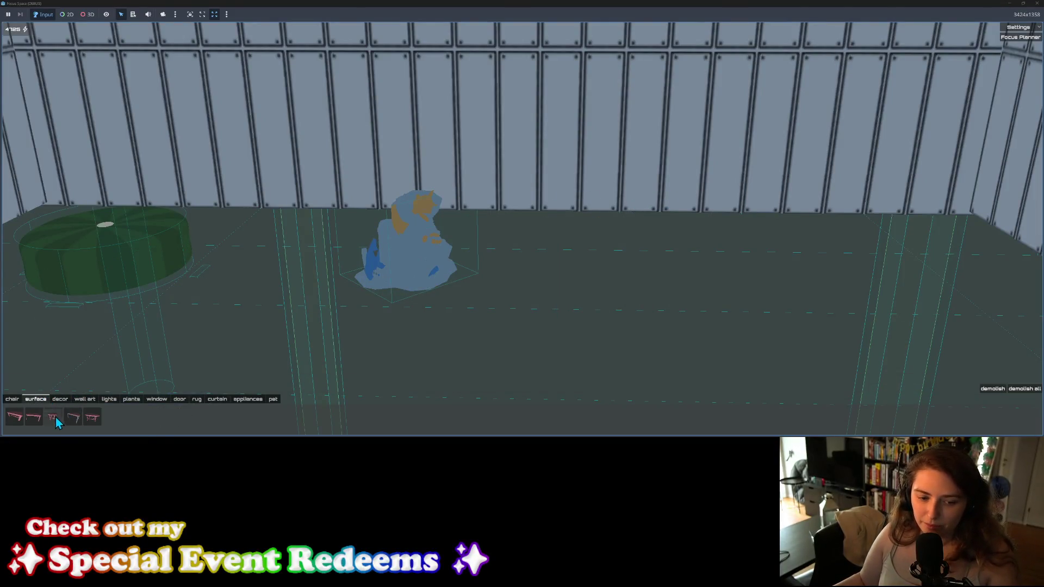
{"action": "left_click", "coordinate": [61, 423]}
{"action": "left_click", "coordinate": [687, 310]}
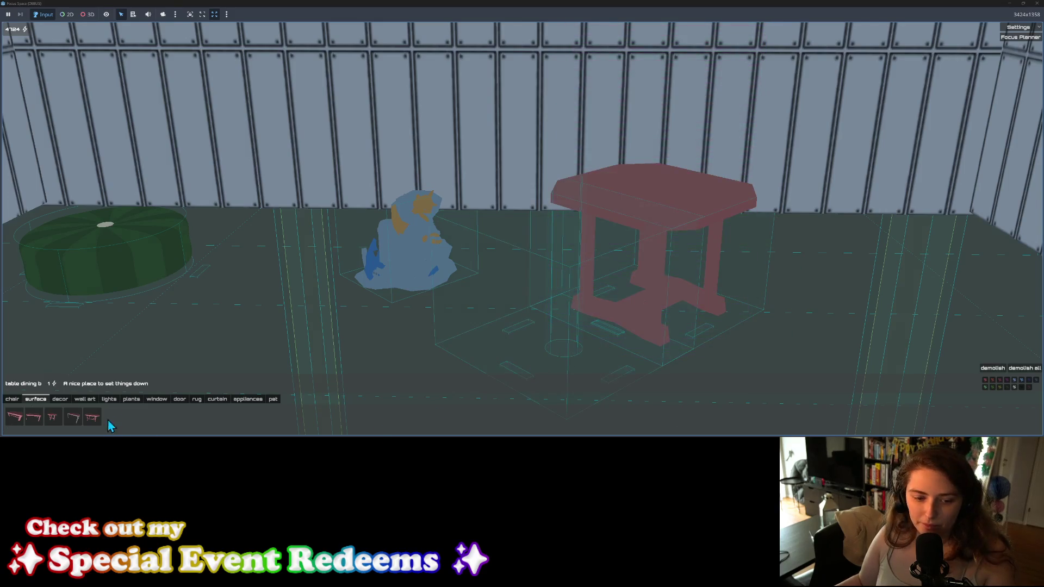
{"action": "left_click", "coordinate": [61, 400]}
{"action": "left_click", "coordinate": [94, 418]}
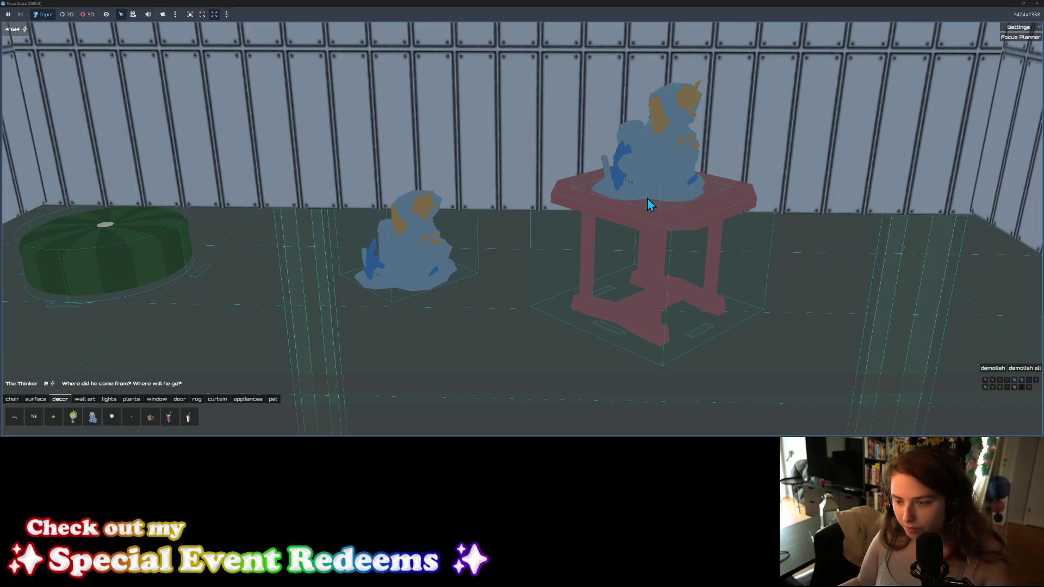
{"action": "left_click", "coordinate": [648, 200]}
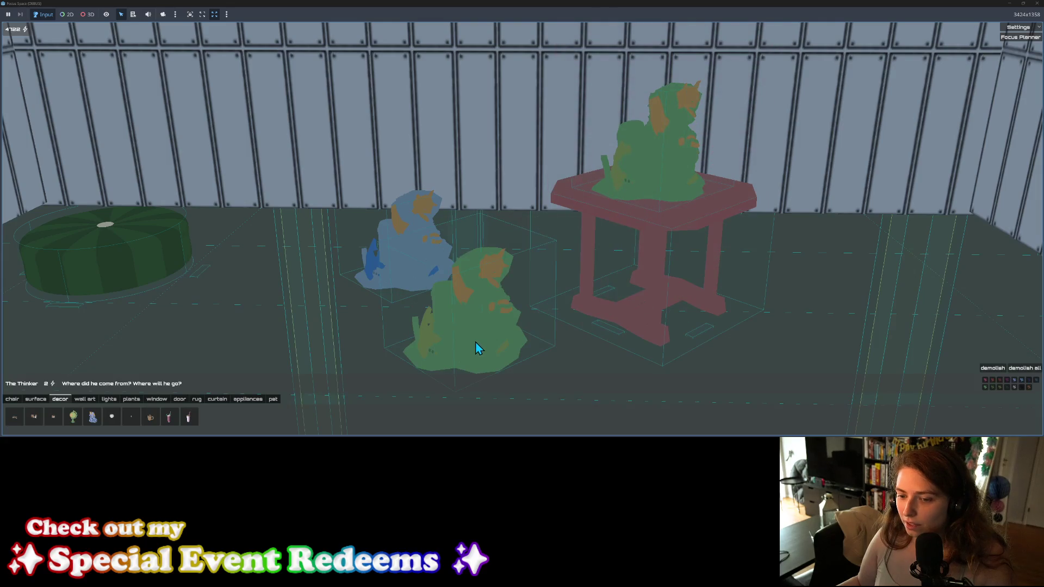
Step: Add another Thinker on the floor in front, cycle its colour variants, then cancel placing
{"action": "left_click", "coordinate": [476, 341]}
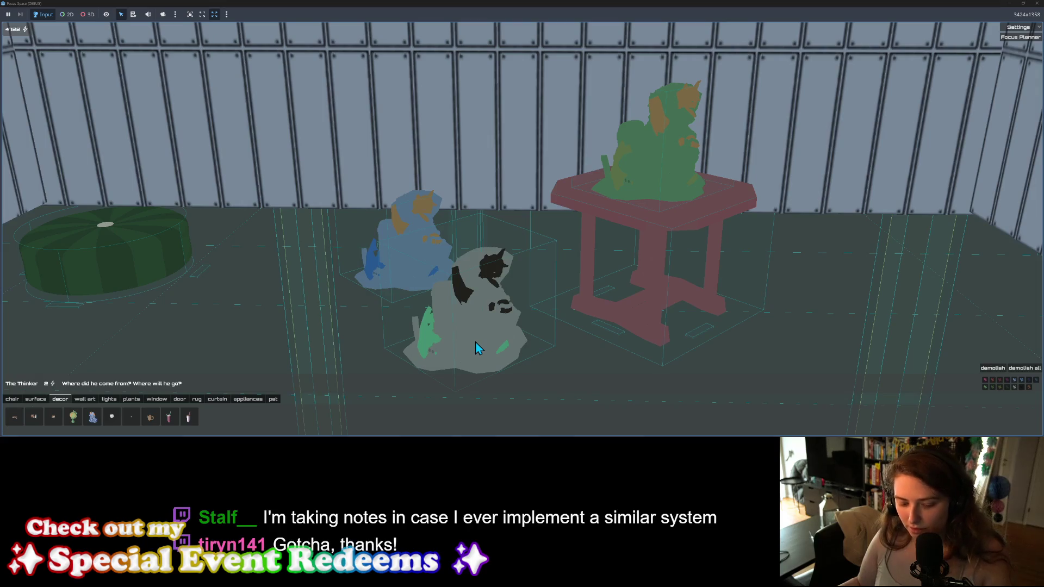
{"action": "left_click", "coordinate": [475, 349]}
{"action": "left_click", "coordinate": [475, 348]}
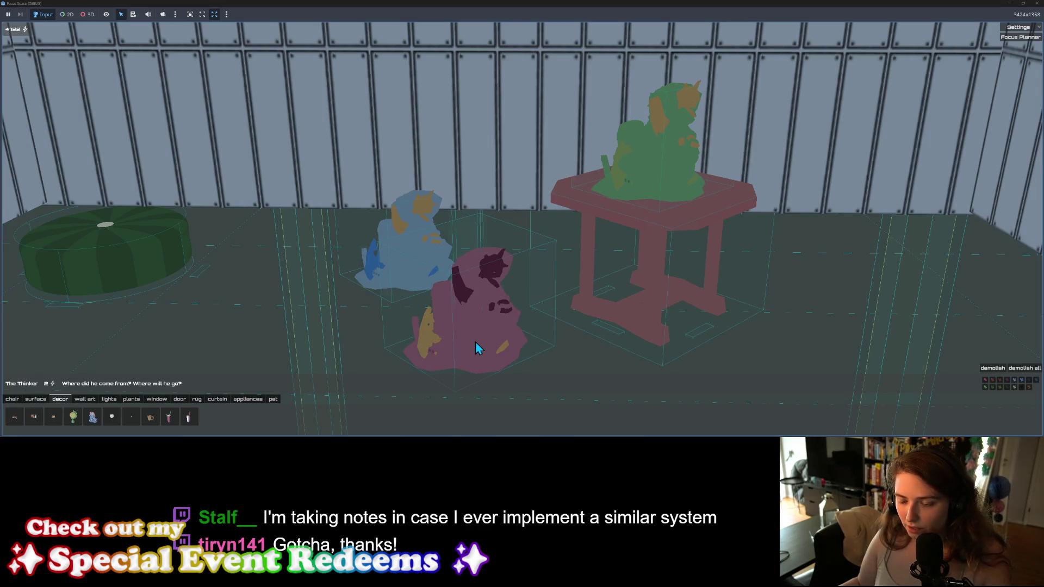
{"action": "left_click", "coordinate": [476, 349]}
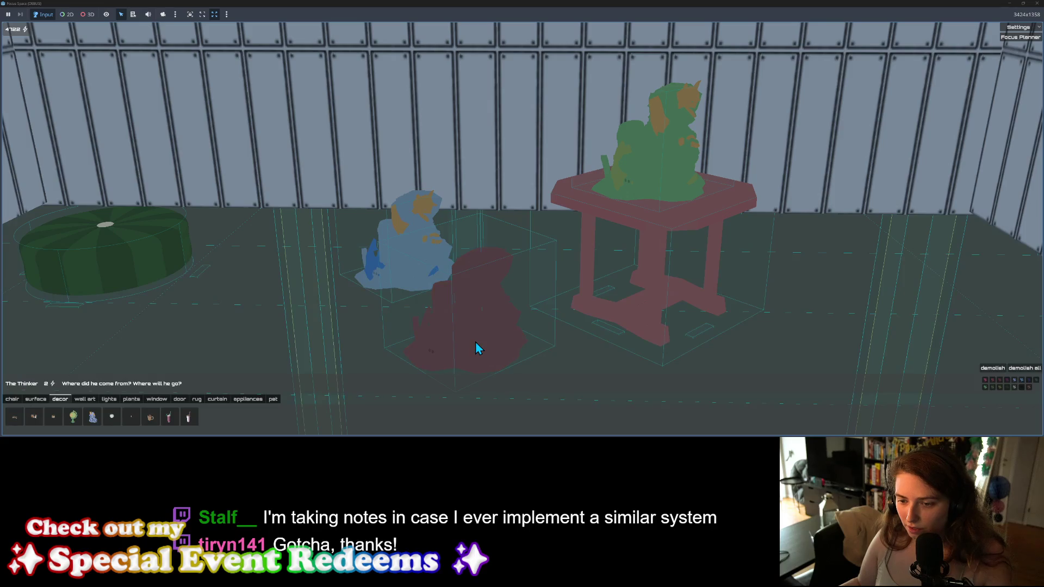
{"action": "left_click", "coordinate": [476, 349]}
{"action": "left_click", "coordinate": [475, 348]}
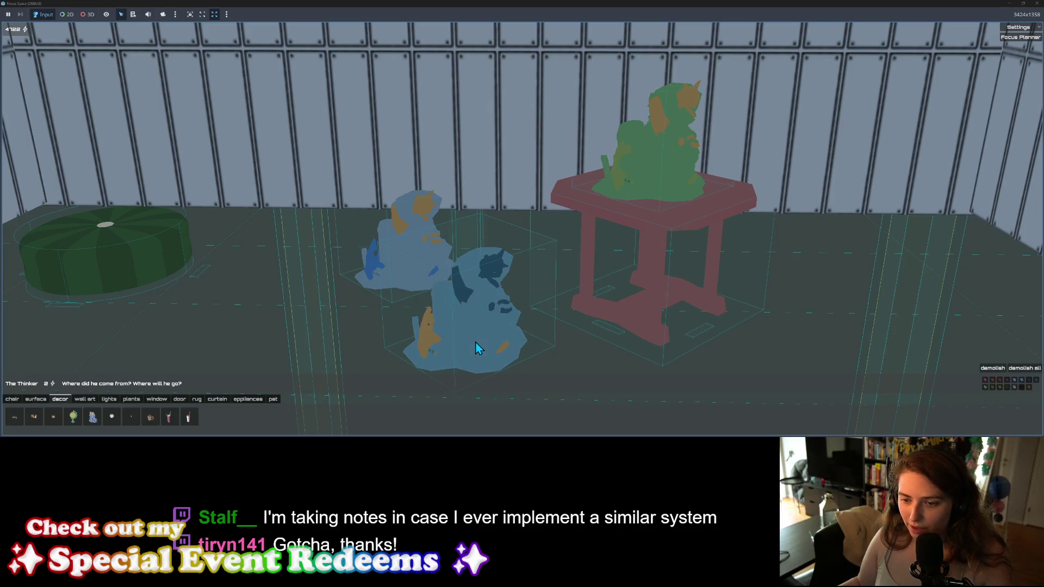
{"action": "mouse_move", "coordinate": [476, 348]}
{"action": "left_mouse_down"}
{"action": "mouse_move", "coordinate": [617, 357]}
{"action": "mouse_move", "coordinate": [688, 332]}
{"action": "mouse_move", "coordinate": [631, 328]}
{"action": "mouse_move", "coordinate": [692, 321]}
{"action": "left_mouse_up"}
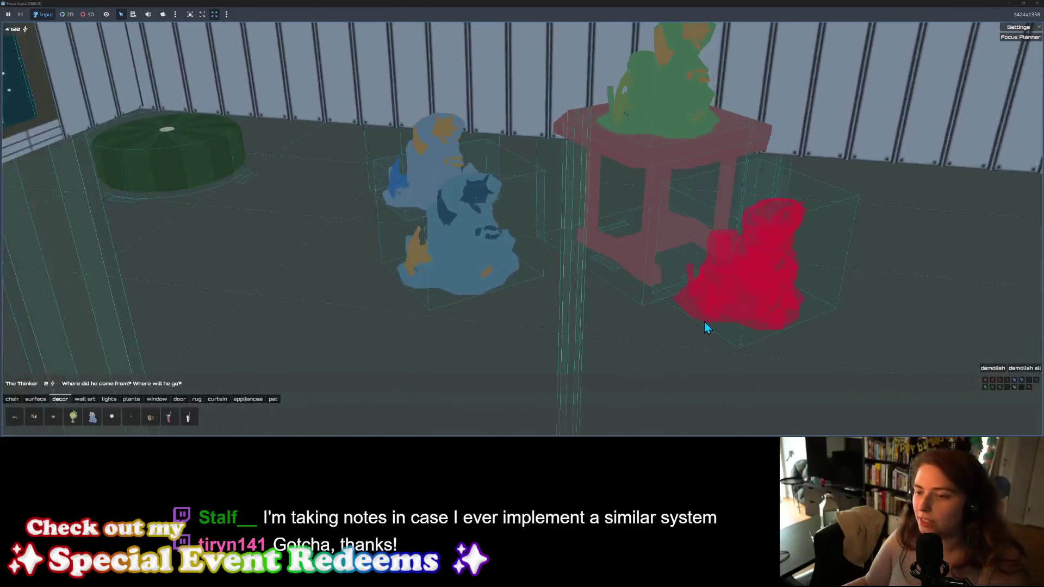
{"action": "right_click", "coordinate": [625, 313]}
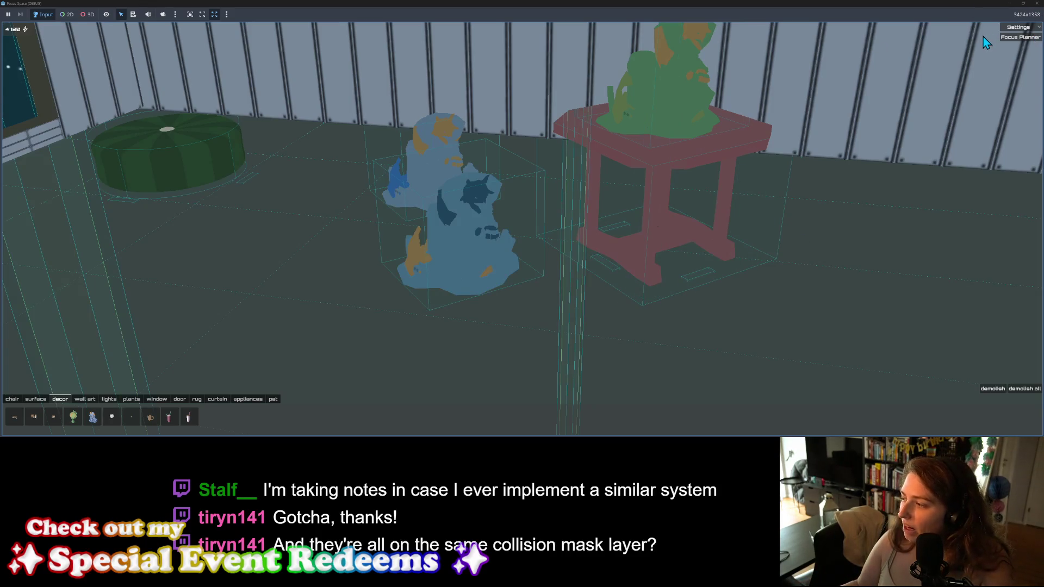
Step: Close the running game and collapse the Output panel to show more of the script
{"action": "left_click", "coordinate": [1037, 4]}
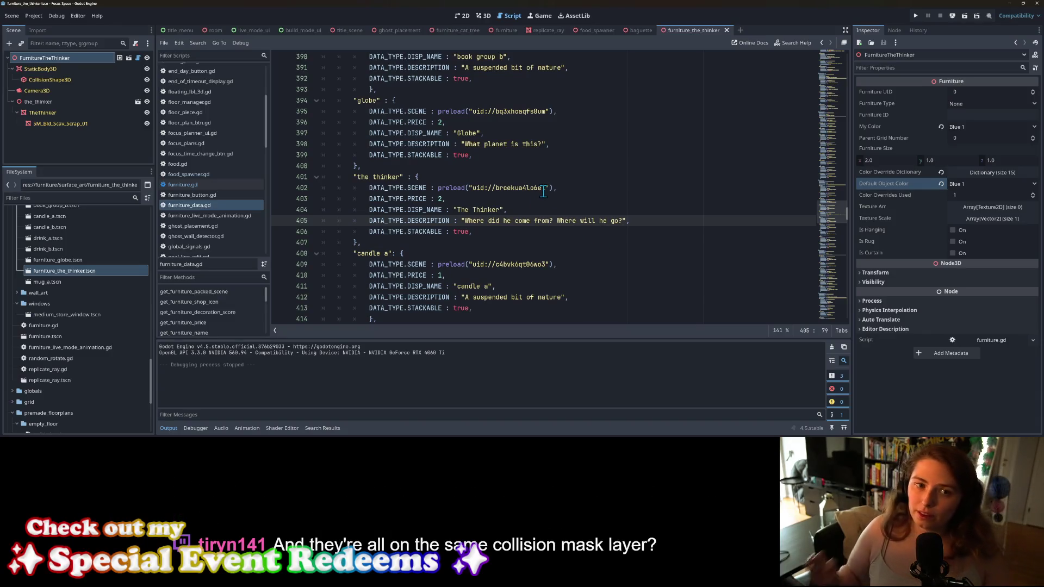
{"action": "mouse_move", "coordinate": [542, 191]}
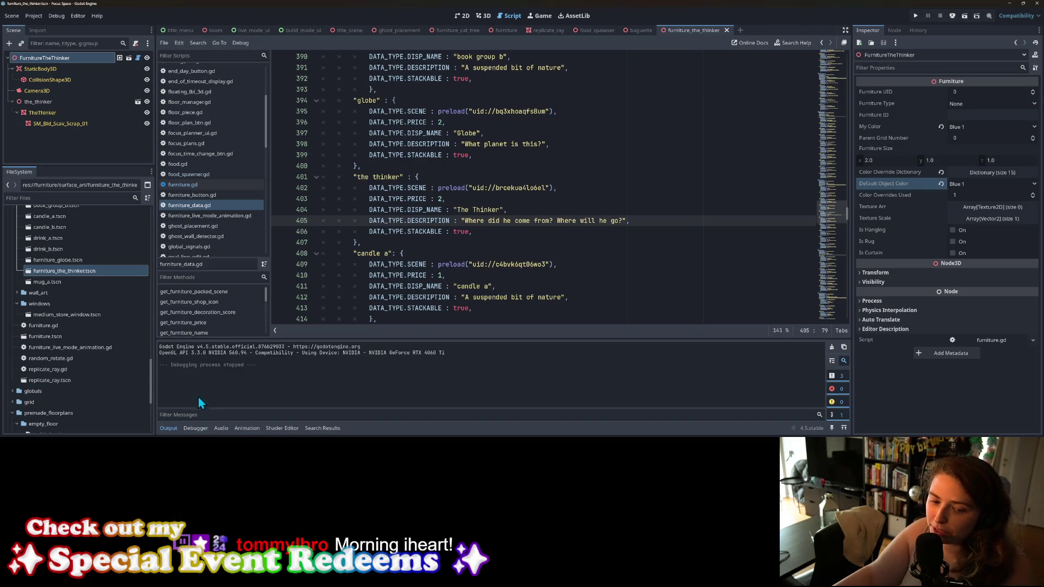
{"action": "left_click", "coordinate": [176, 429]}
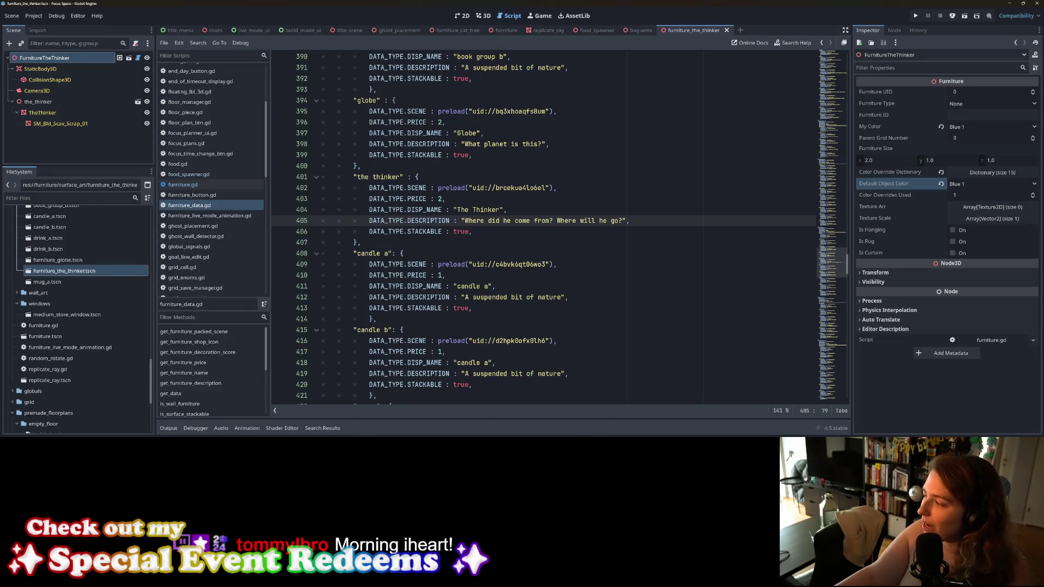
{"action": "key", "text": "alt+Tab"}
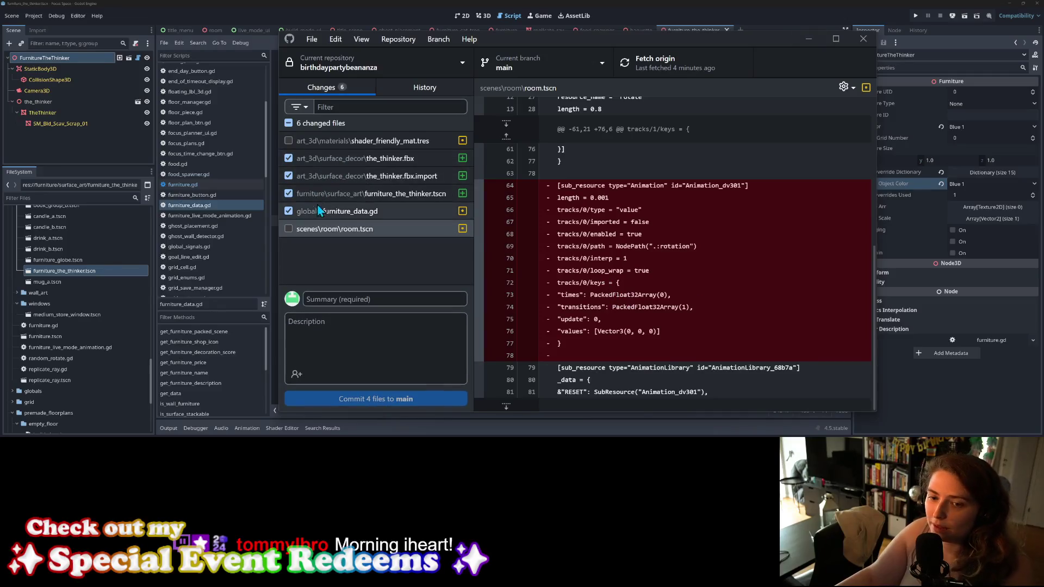
Step: Review the diffs of furniture_data.gd, furniture_the_thinker.tscn, the_thinker.fbx.import and the_thinker.fbx
{"action": "left_click", "coordinate": [350, 215]}
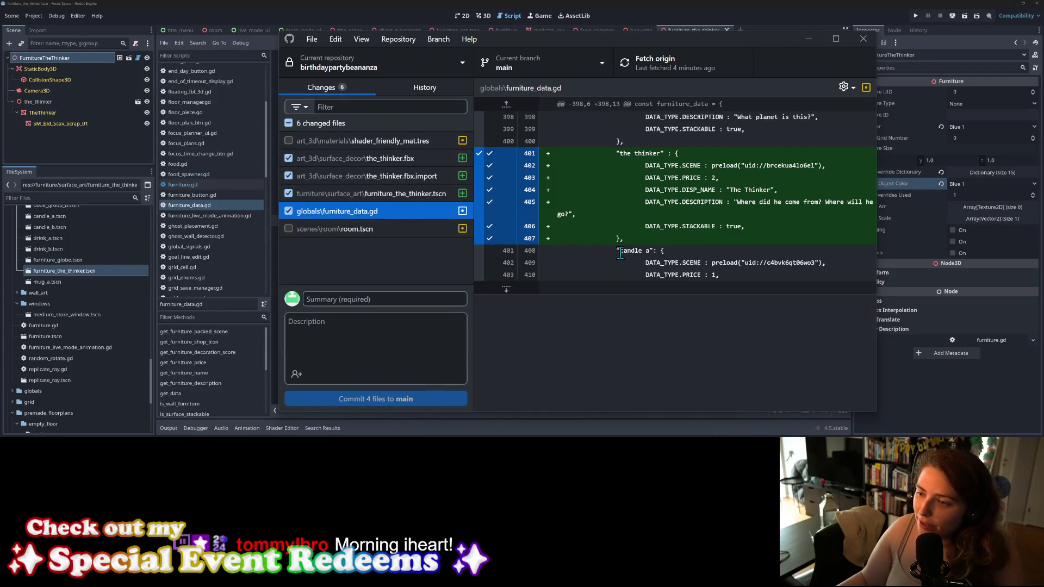
{"action": "left_click", "coordinate": [392, 198]}
{"action": "left_click", "coordinate": [405, 178]}
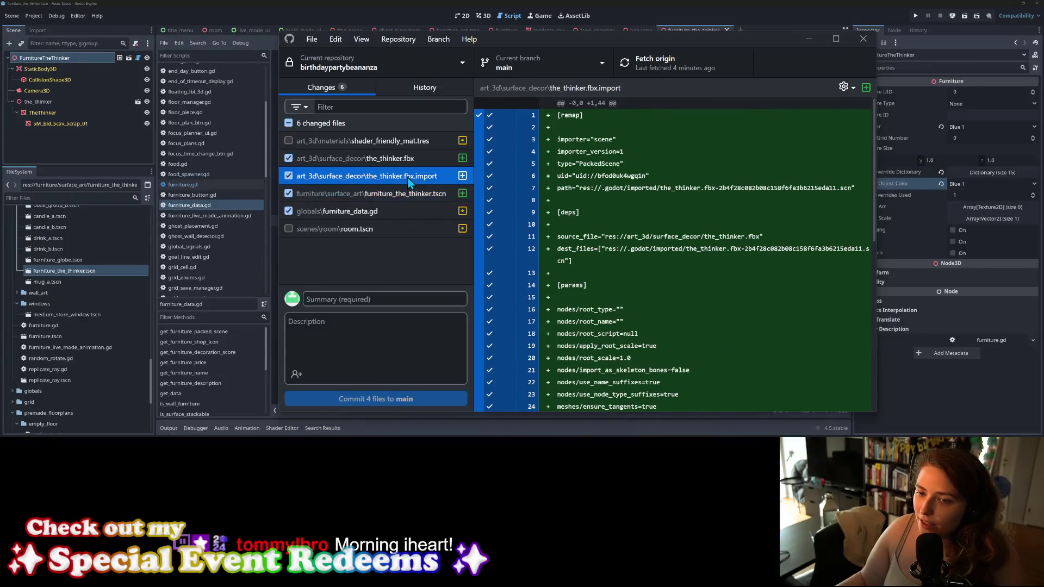
{"action": "left_click", "coordinate": [412, 165]}
Step: Commit the four files to main as 'adds the thinker statue' with a rethink-colours note, then minimize
{"action": "left_click", "coordinate": [419, 300]}
{"action": "type", "text": "adds the thinker statue"}
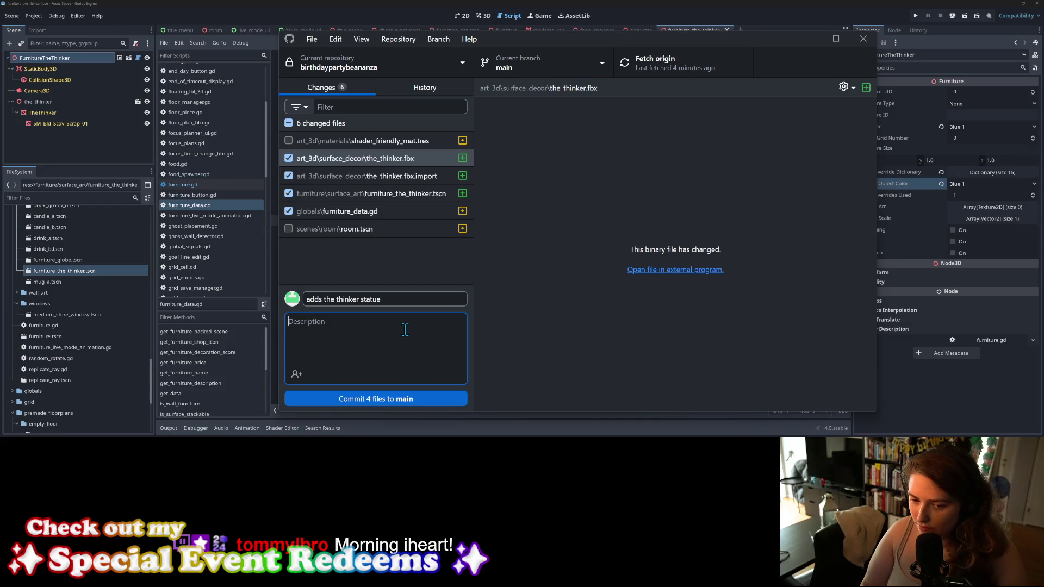
{"action": "type", "text": "might want torethink colors"}
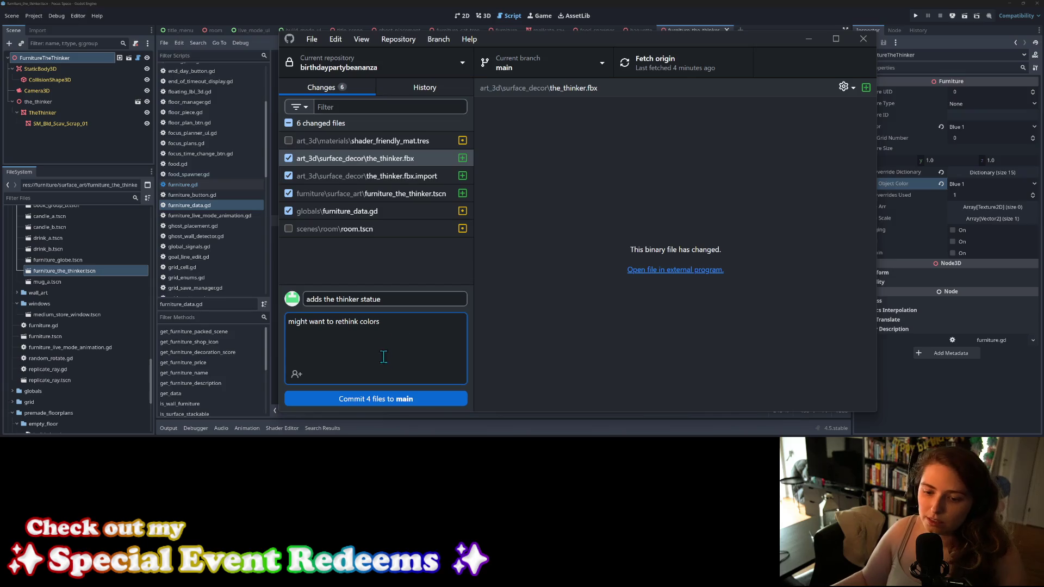
{"action": "left_click", "coordinate": [410, 399]}
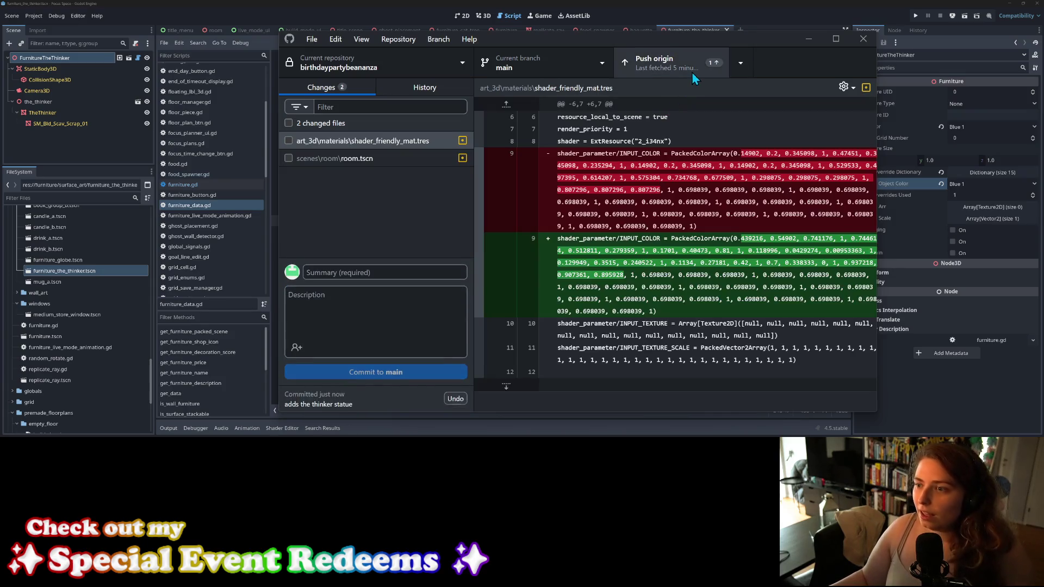
{"action": "left_click", "coordinate": [810, 40]}
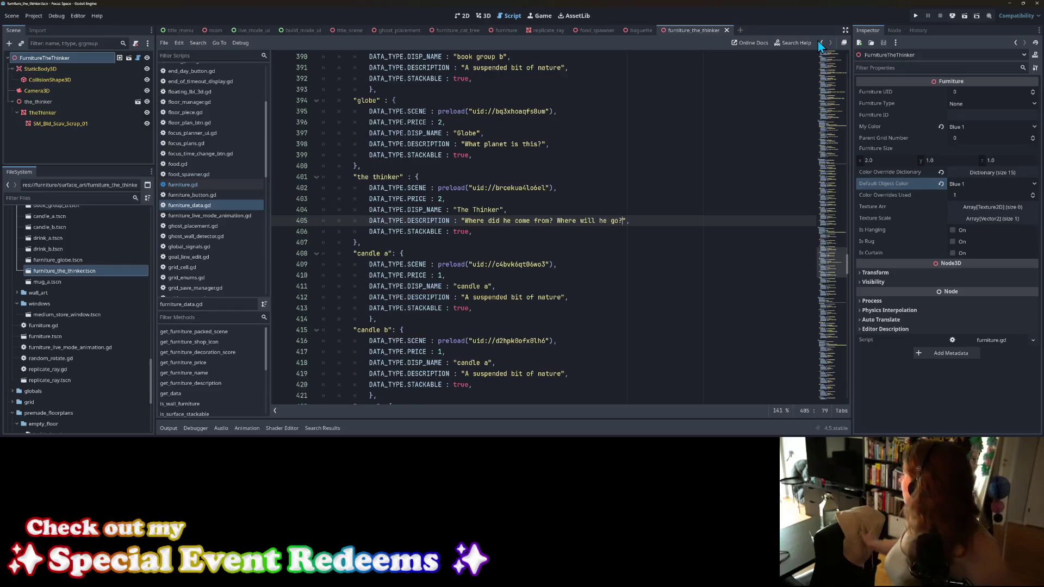
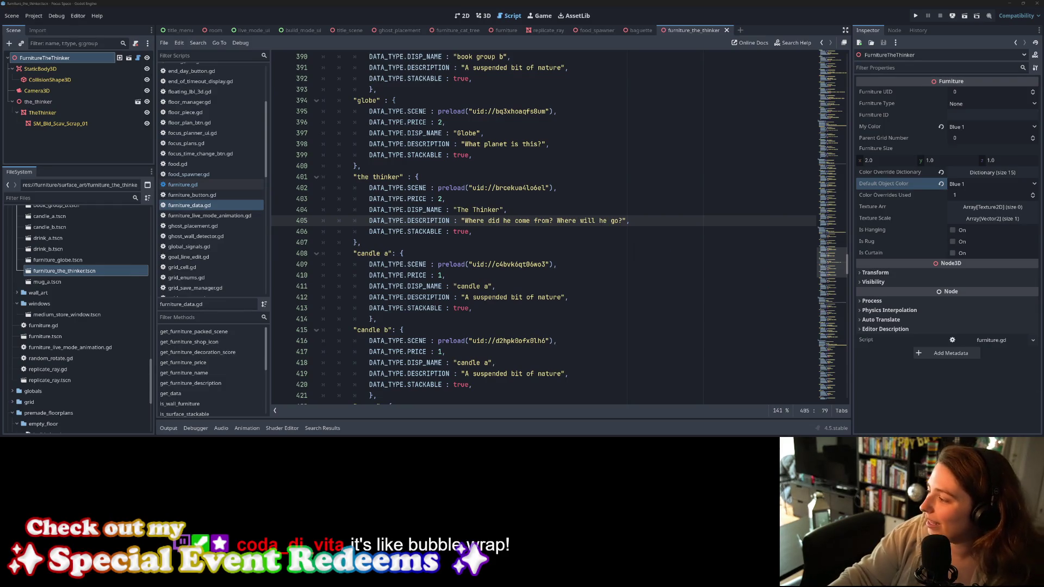
Step: Glance at the pending GitHub changes, then in Blender hide TheThinker and its scrap rock base
{"action": "key", "text": "alt+Tab"}
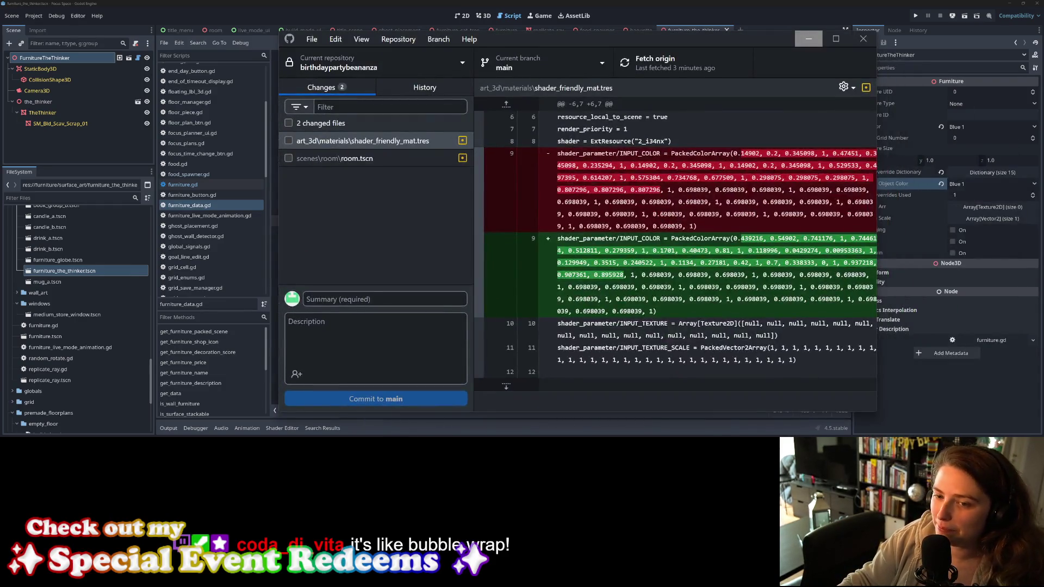
{"action": "left_click", "coordinate": [809, 38]}
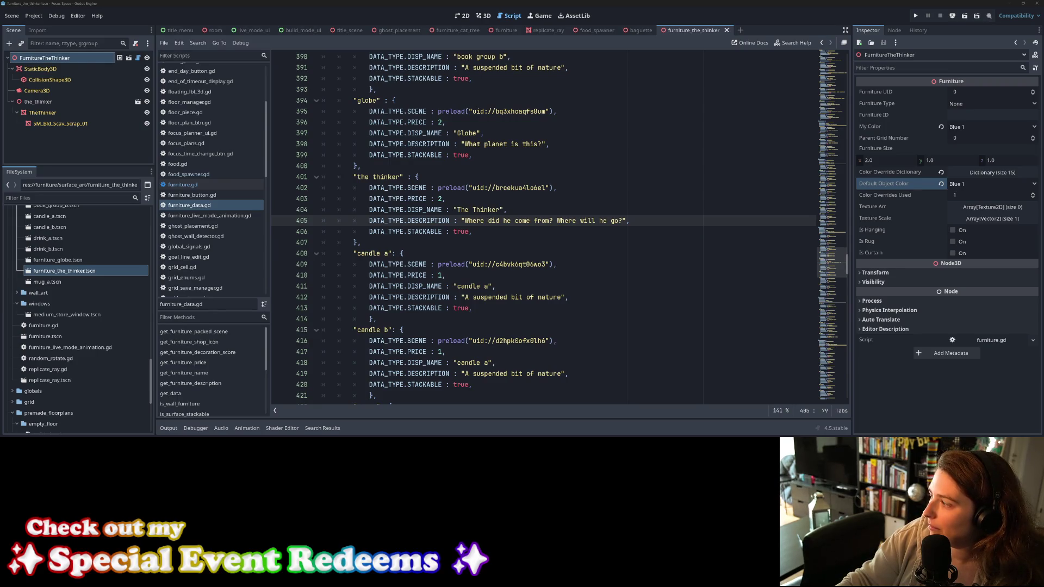
{"action": "key", "text": "alt+Tab"}
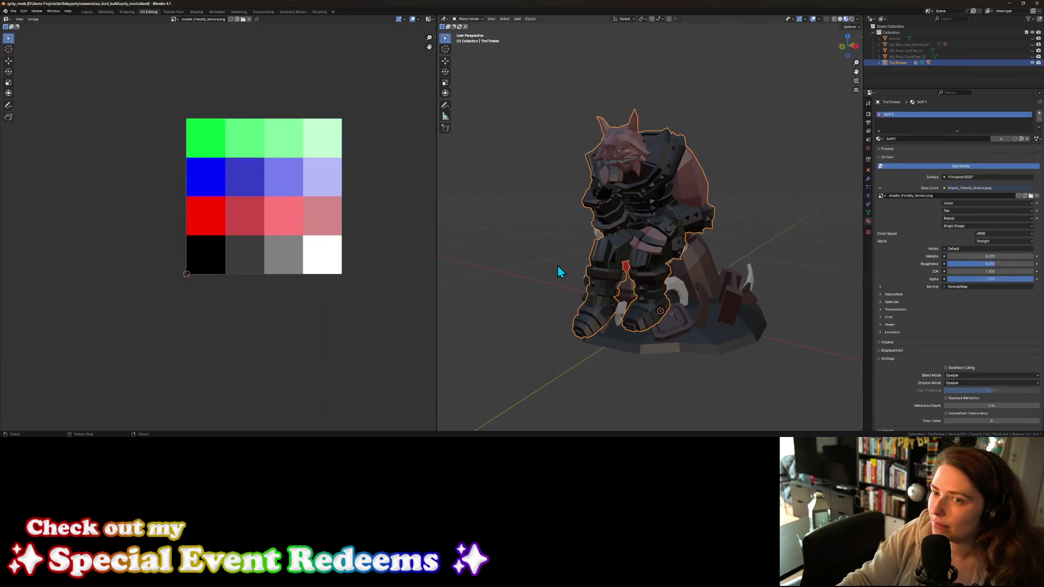
{"action": "middle_click_drag", "start_coordinate": [564, 272], "coordinate": [813, 103]}
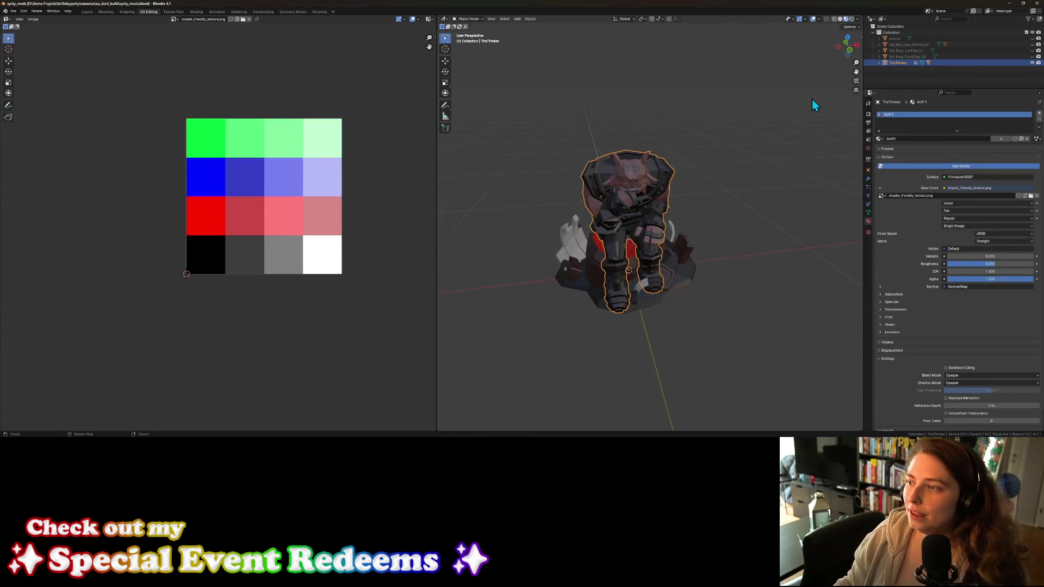
{"action": "left_click", "coordinate": [878, 63]}
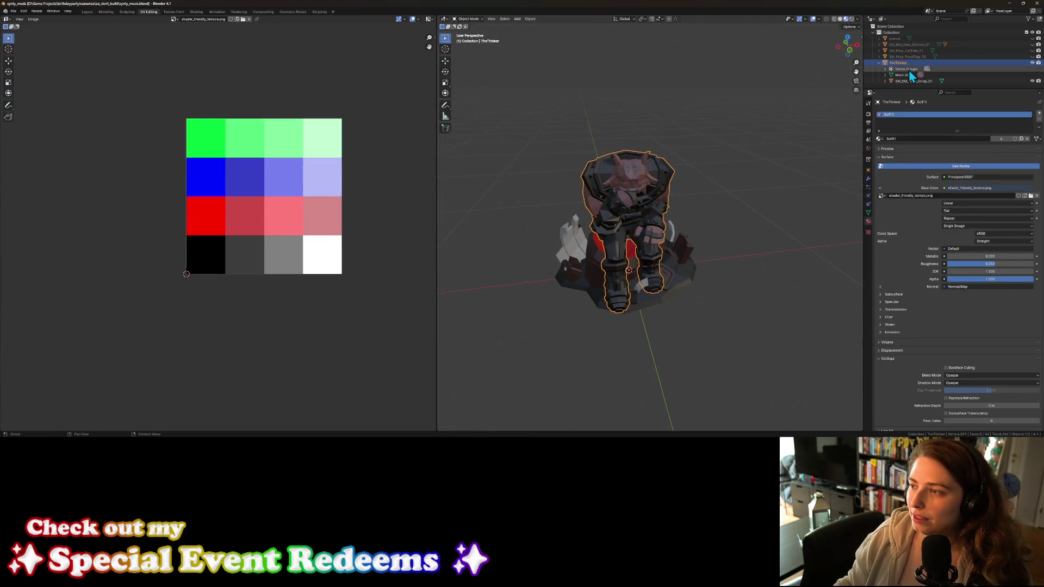
{"action": "left_click", "coordinate": [1032, 80]}
{"action": "left_click", "coordinate": [1033, 63]}
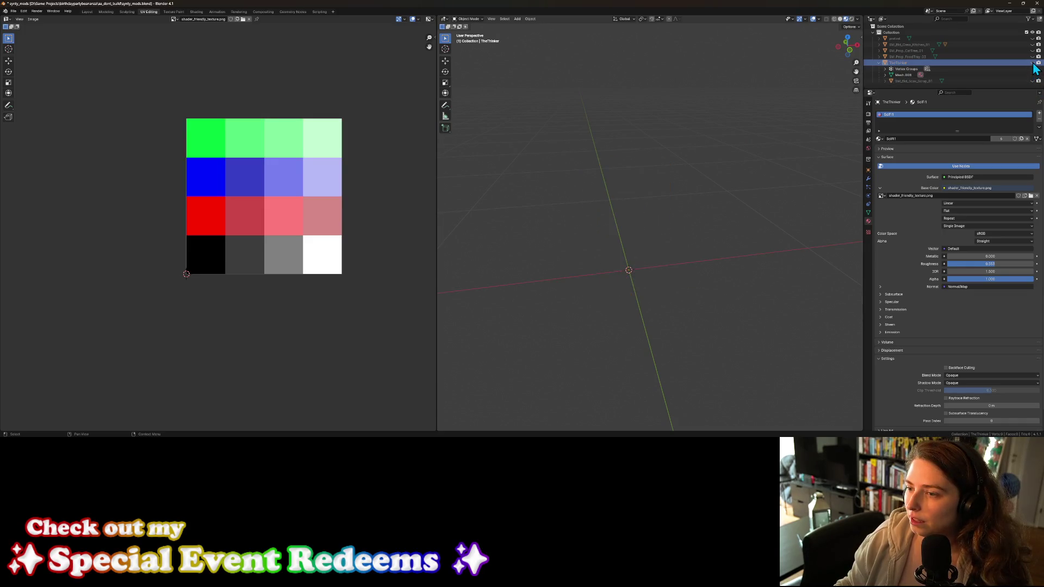
Step: Make SM_Prop_FoodTray_03 active, save synty_mods.blend, and switch to the Layout workspace
{"action": "key", "text": "Up"}
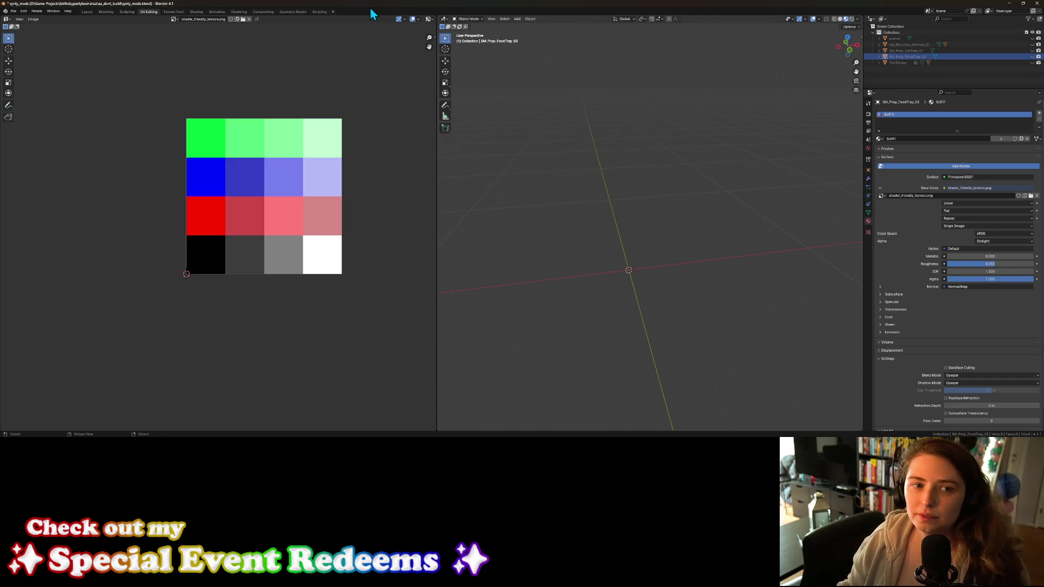
{"action": "key", "text": "ctrl+s"}
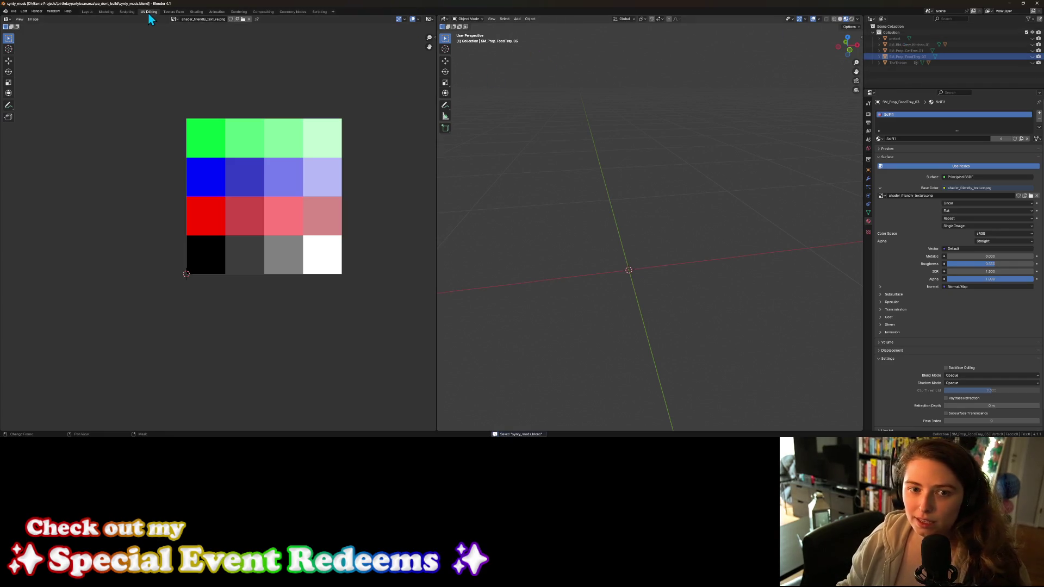
{"action": "left_click", "coordinate": [88, 11]}
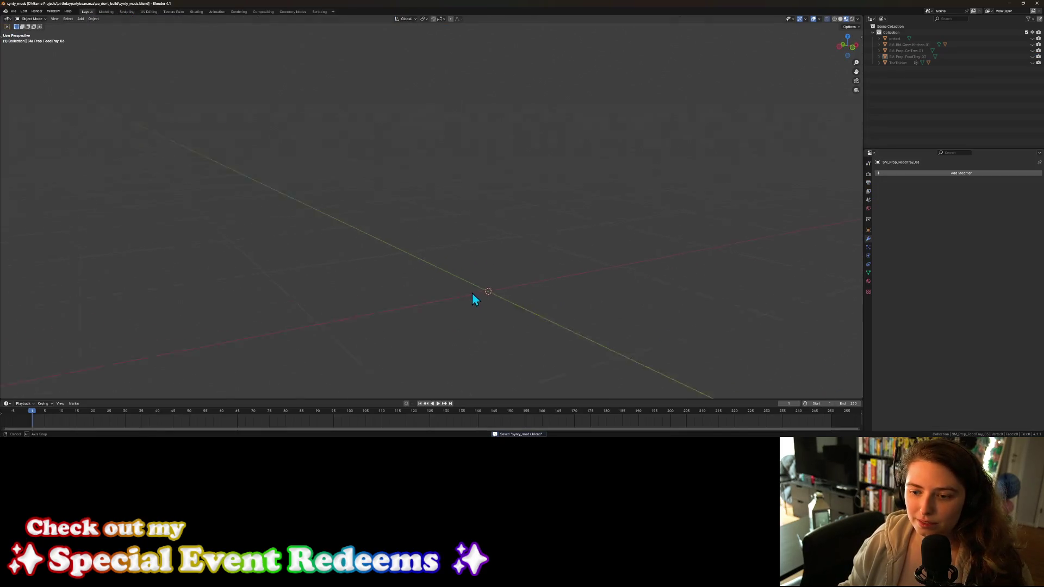
{"action": "left_click", "coordinate": [13, 12]}
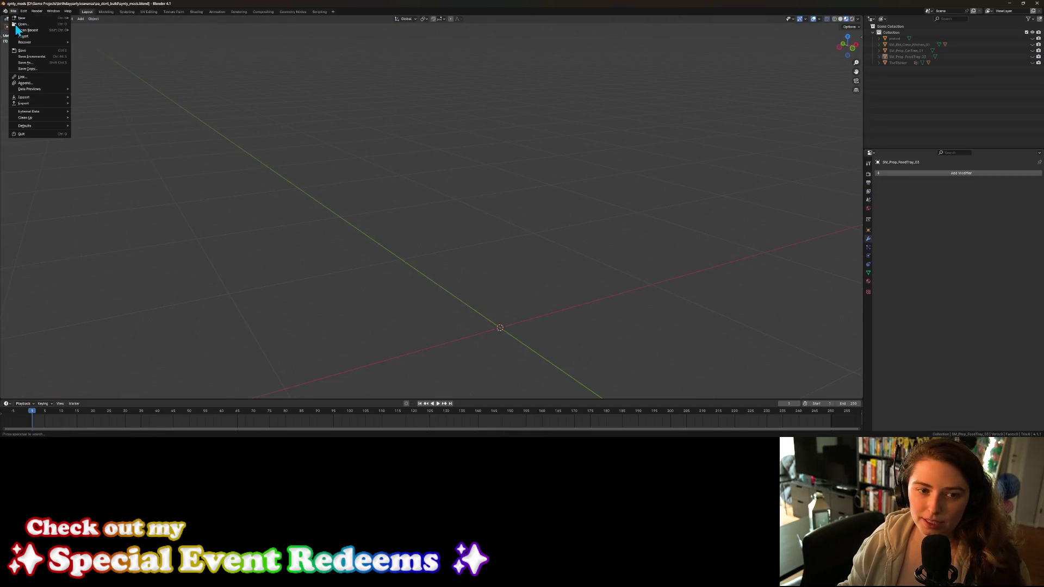
Step: Start an FBX import and browse to the POLYGON_Town_SourceFiles_v3 pack's FBX folder
{"action": "mouse_move", "coordinate": [64, 96]}
{"action": "left_click", "coordinate": [94, 158]}
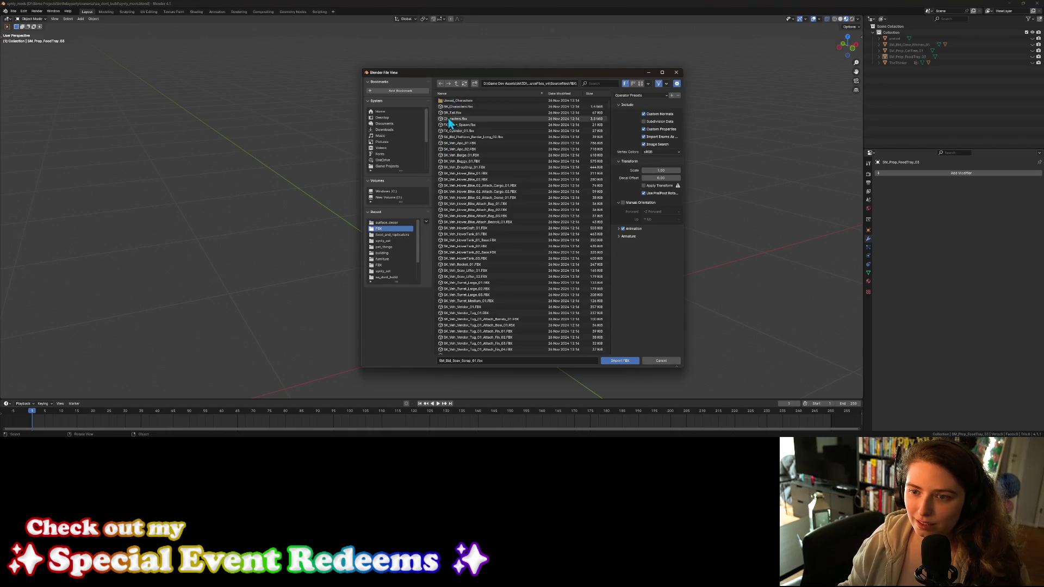
{"action": "left_click", "coordinate": [456, 84]}
{"action": "left_click", "coordinate": [457, 83]}
{"action": "left_click", "coordinate": [457, 83]}
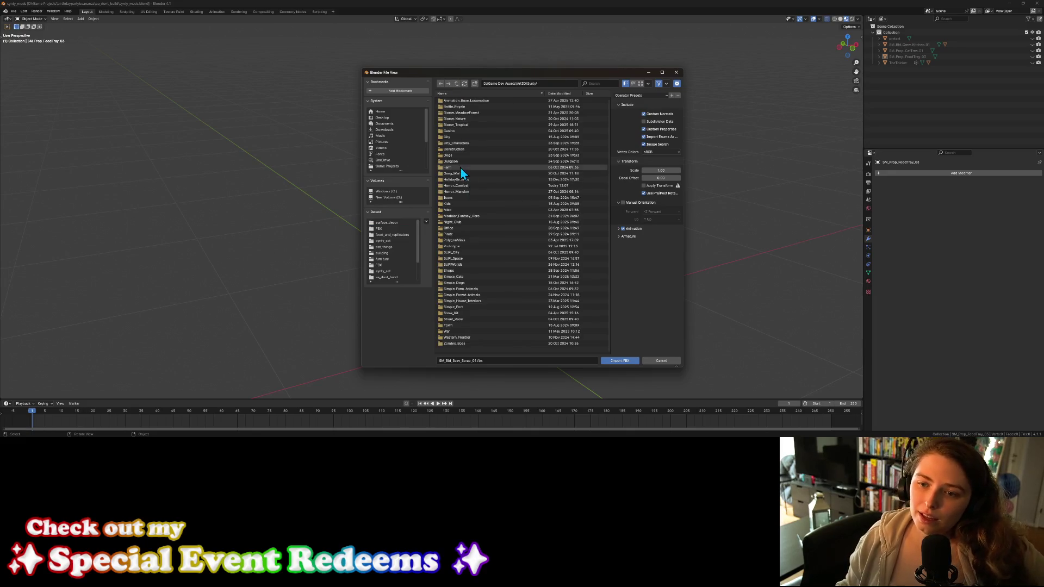
{"action": "left_click", "coordinate": [466, 325]}
{"action": "left_click", "coordinate": [471, 102]}
{"action": "left_click", "coordinate": [470, 103]}
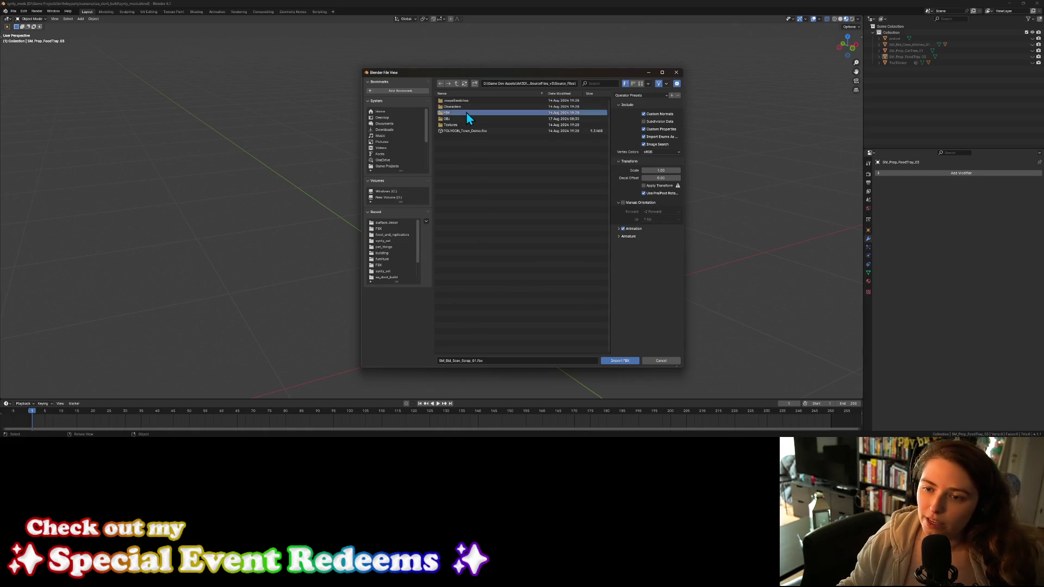
{"action": "left_click", "coordinate": [467, 113]}
Step: Find SM_Prop_TowelRack_01.fbx in the file list and import it
{"action": "scroll", "coordinate": [514, 277], "scroll_direction": "down", "scroll_amount": 15}
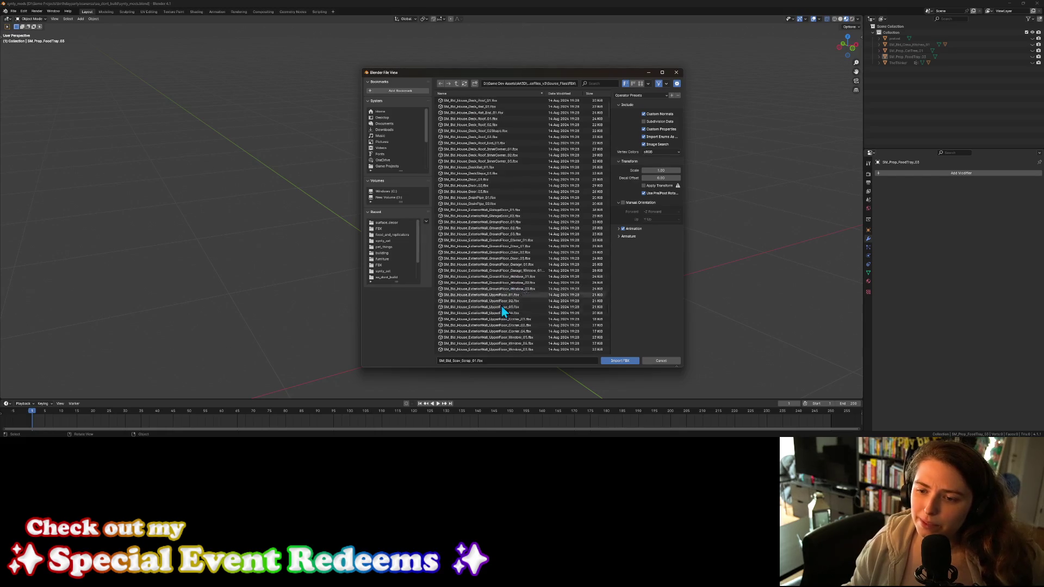
{"action": "scroll", "coordinate": [488, 288], "scroll_direction": "down", "scroll_amount": 15}
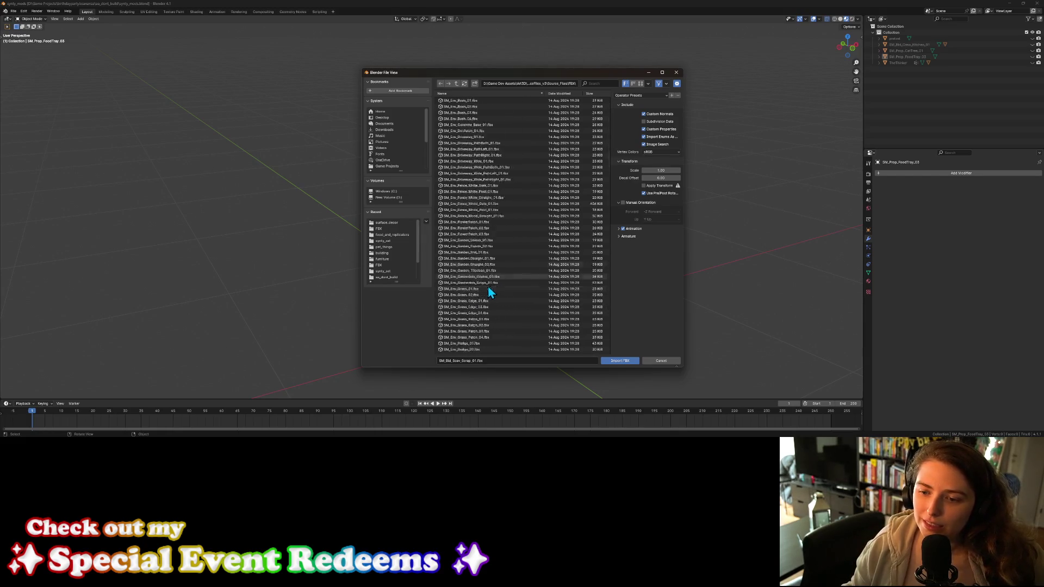
{"action": "scroll", "coordinate": [503, 287], "scroll_direction": "down", "scroll_amount": 6}
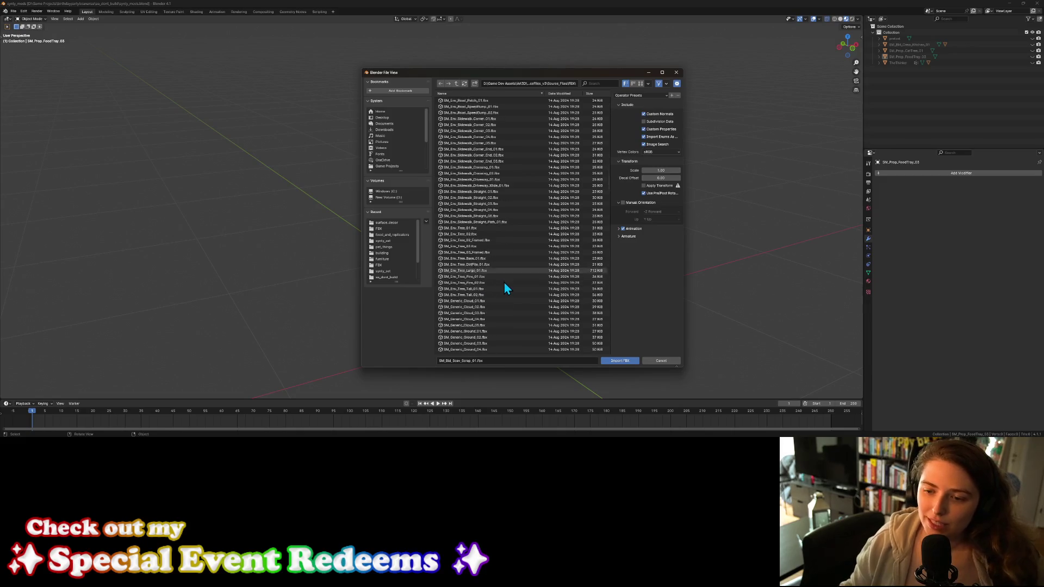
{"action": "scroll", "coordinate": [497, 278], "scroll_direction": "down", "scroll_amount": 5}
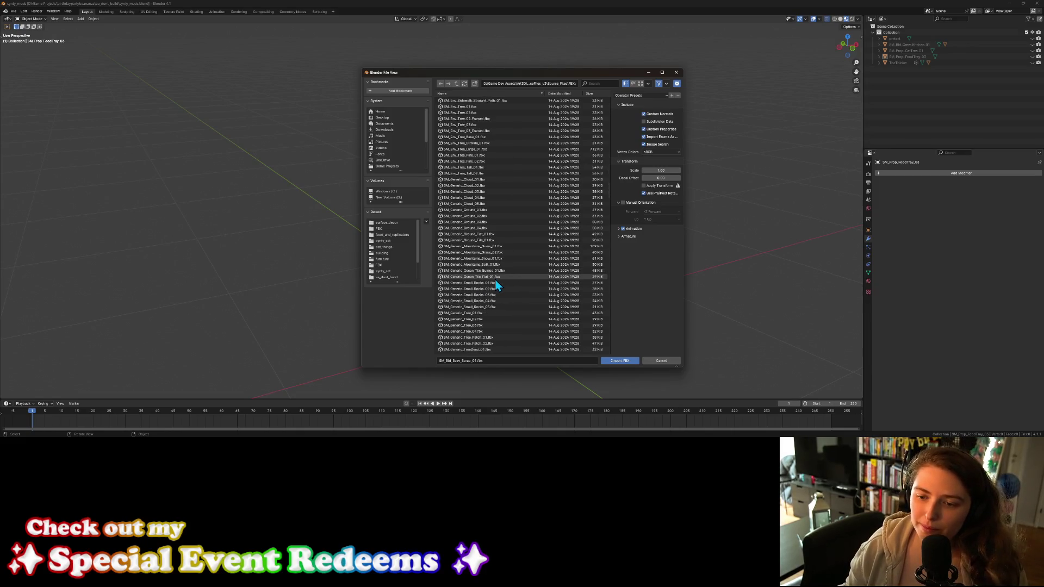
{"action": "scroll", "coordinate": [491, 283], "scroll_direction": "down", "scroll_amount": 5}
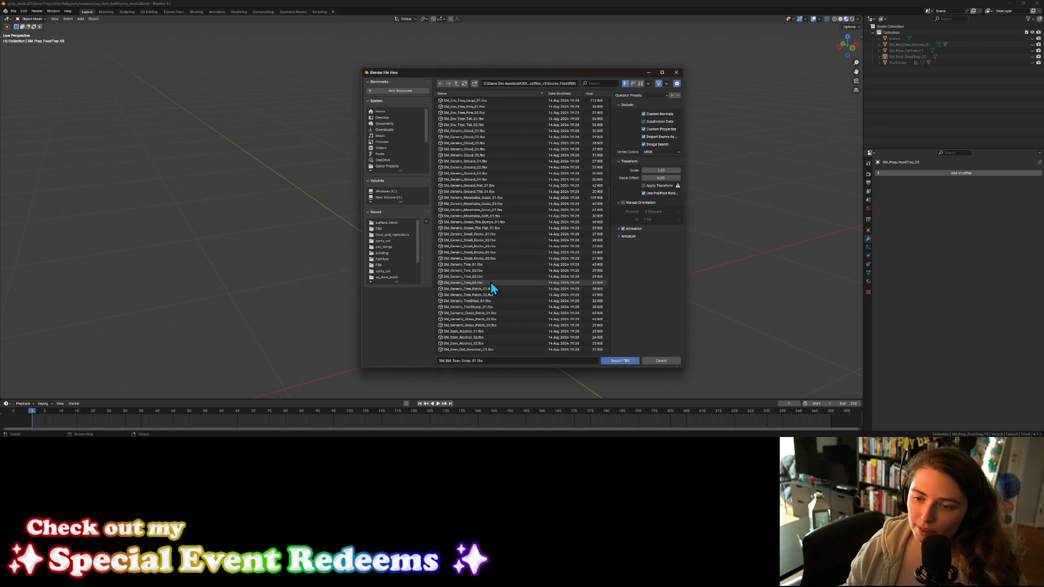
{"action": "scroll", "coordinate": [488, 280], "scroll_direction": "down", "scroll_amount": 12}
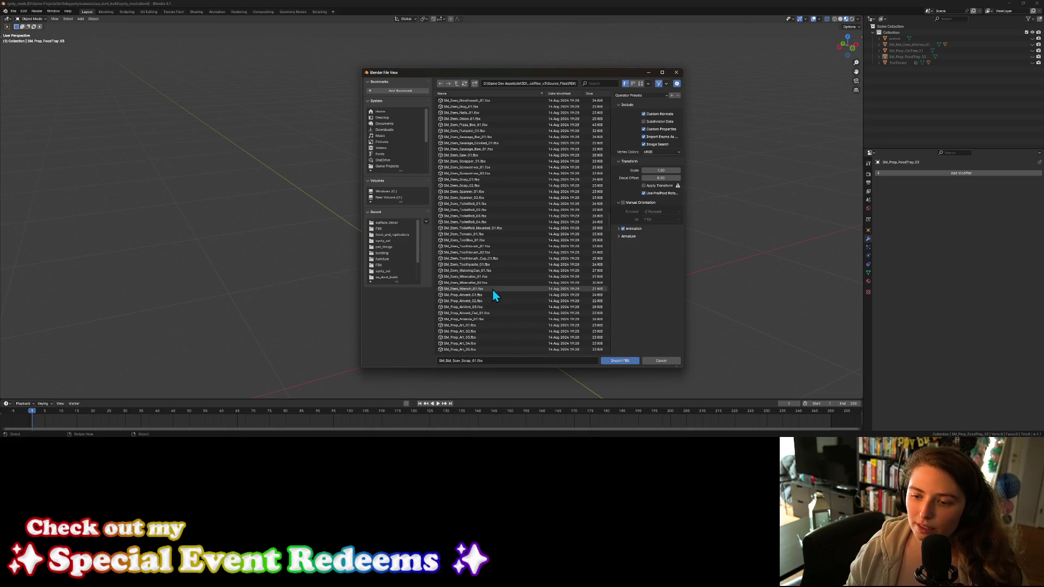
{"action": "scroll", "coordinate": [487, 245], "scroll_direction": "down", "scroll_amount": 5}
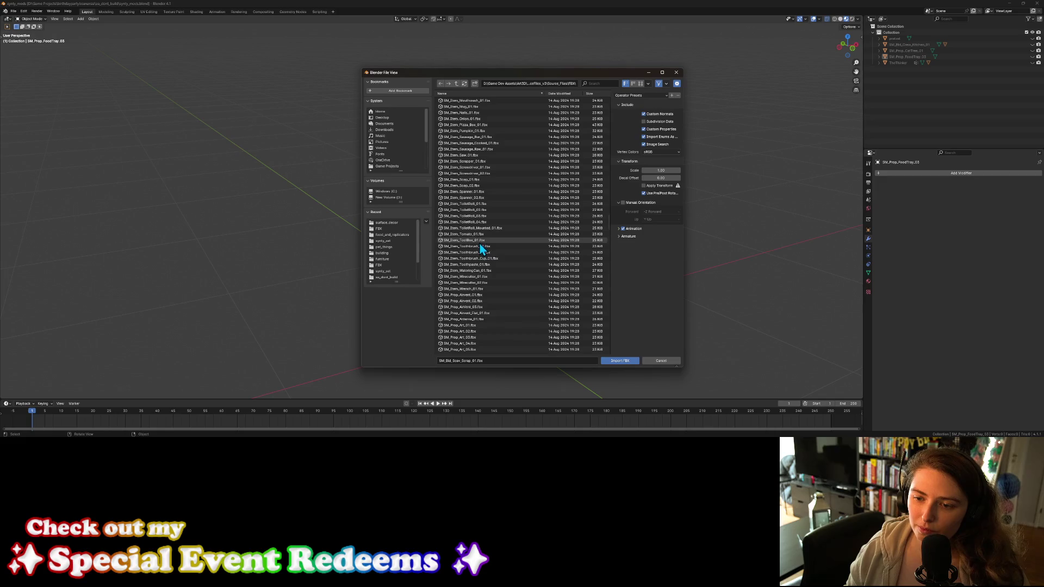
{"action": "scroll", "coordinate": [488, 268], "scroll_direction": "down", "scroll_amount": 5}
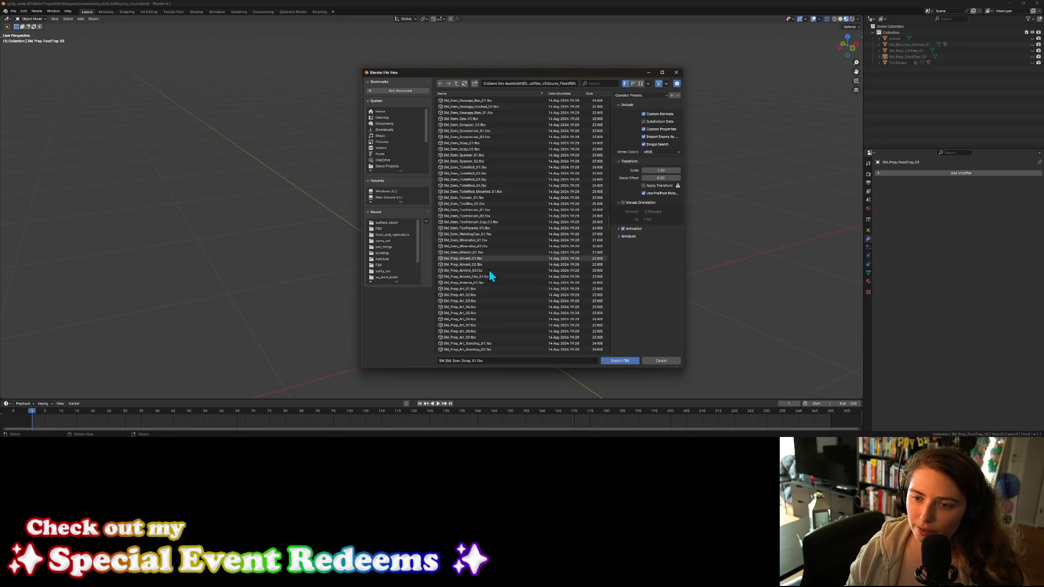
{"action": "scroll", "coordinate": [488, 272], "scroll_direction": "down", "scroll_amount": 9}
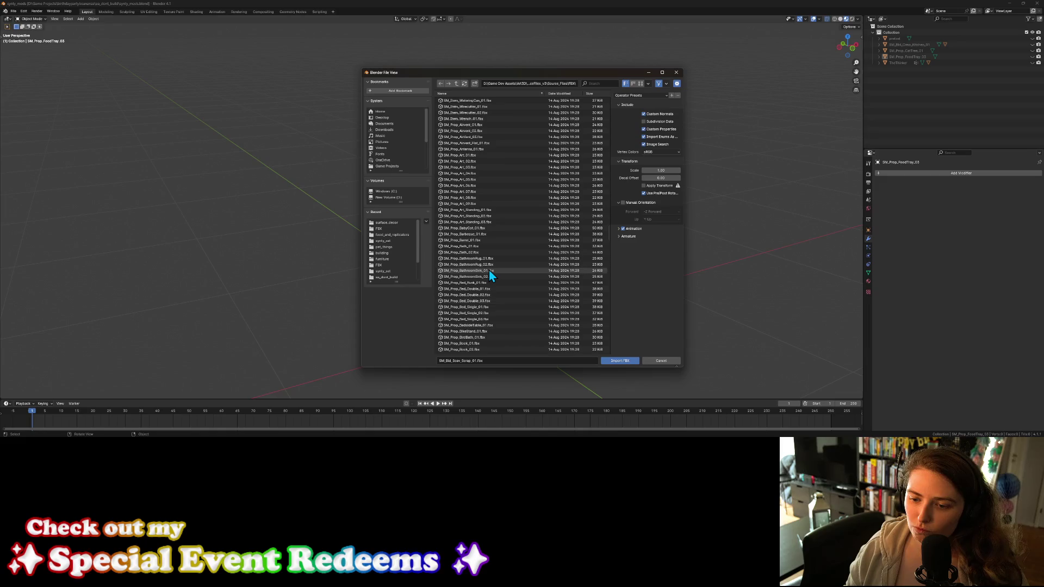
{"action": "scroll", "coordinate": [489, 272], "scroll_direction": "down", "scroll_amount": 5}
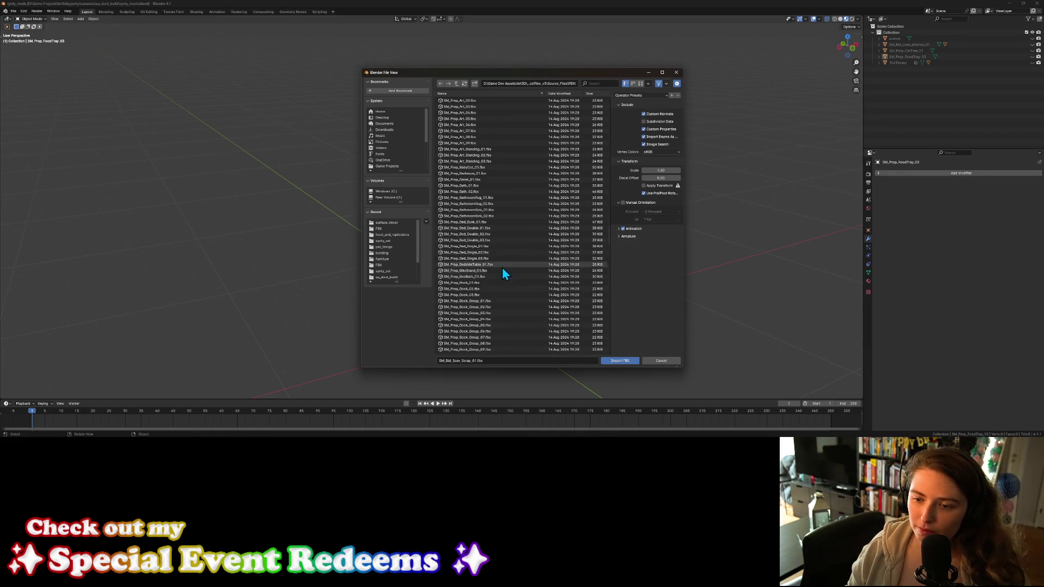
{"action": "scroll", "coordinate": [514, 271], "scroll_direction": "down", "scroll_amount": 10}
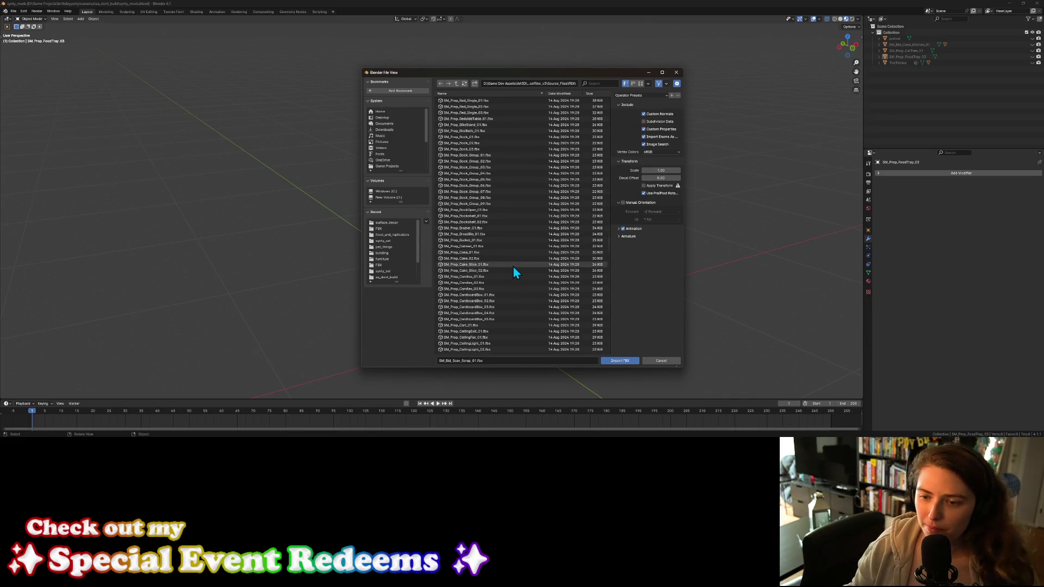
{"action": "scroll", "coordinate": [514, 277], "scroll_direction": "down", "scroll_amount": 15}
{"action": "scroll", "coordinate": [515, 295], "scroll_direction": "down", "scroll_amount": 20}
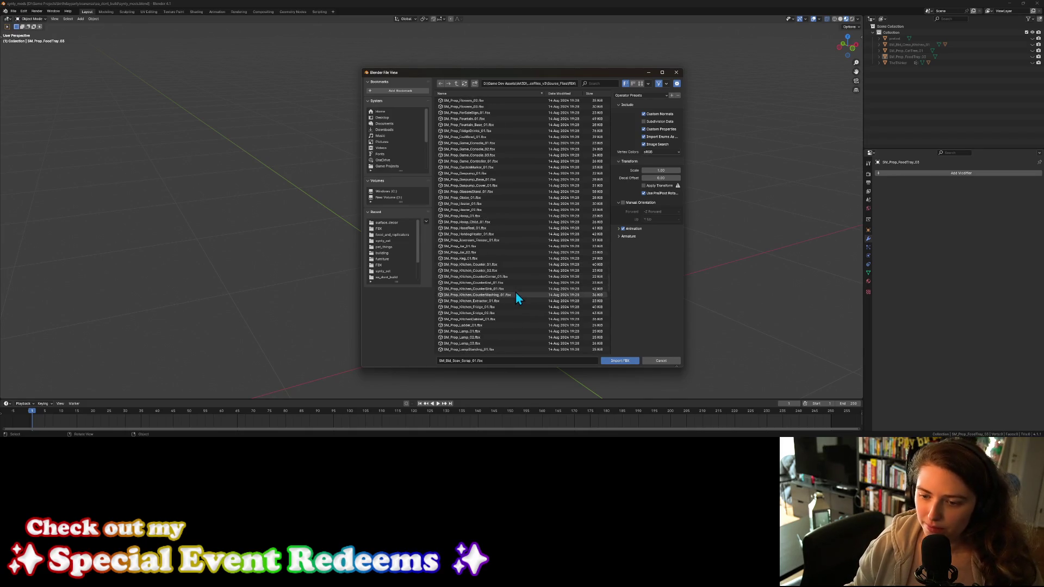
{"action": "scroll", "coordinate": [515, 295], "scroll_direction": "down", "scroll_amount": 10}
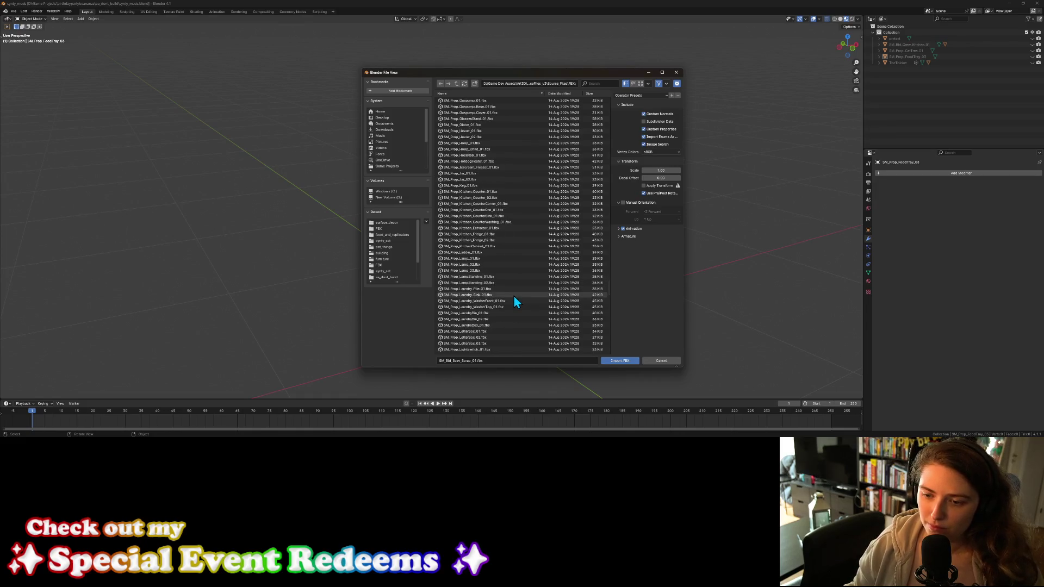
{"action": "scroll", "coordinate": [515, 302], "scroll_direction": "down", "scroll_amount": 14}
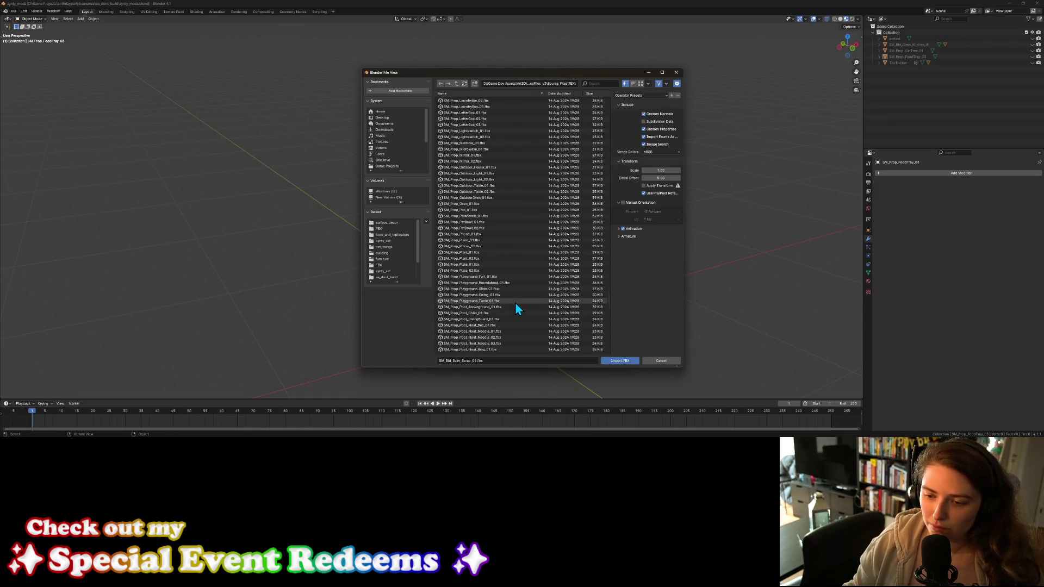
{"action": "scroll", "coordinate": [514, 307], "scroll_direction": "down", "scroll_amount": 15}
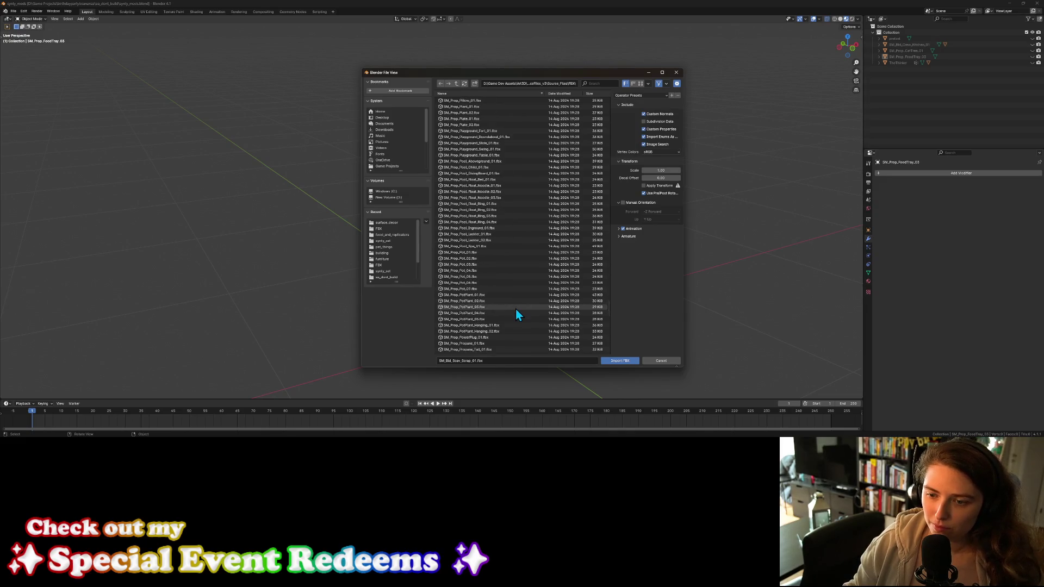
{"action": "scroll", "coordinate": [516, 310], "scroll_direction": "down", "scroll_amount": 15}
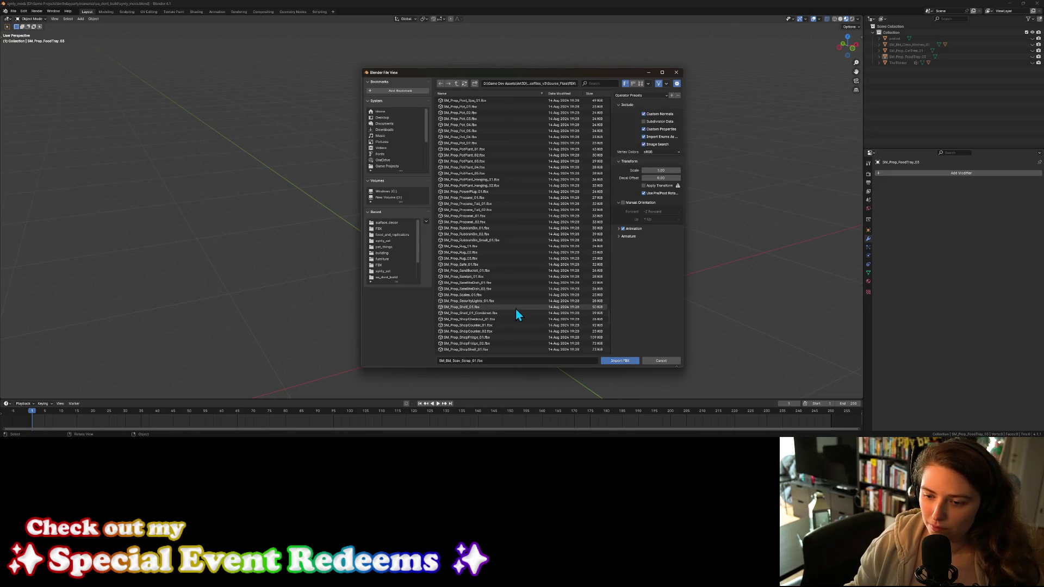
{"action": "scroll", "coordinate": [517, 313], "scroll_direction": "down", "scroll_amount": 7}
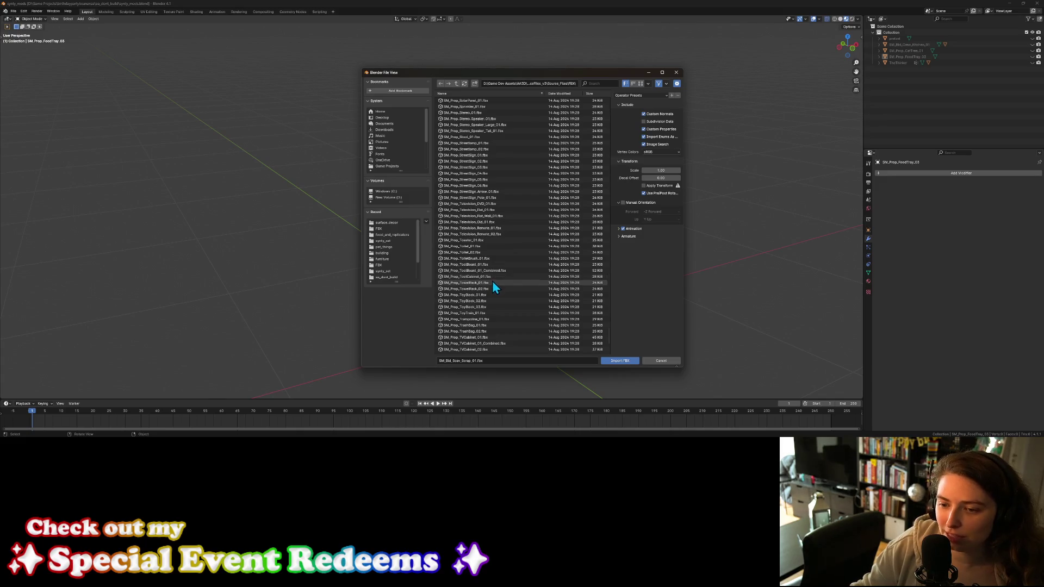
{"action": "left_click", "coordinate": [495, 282]}
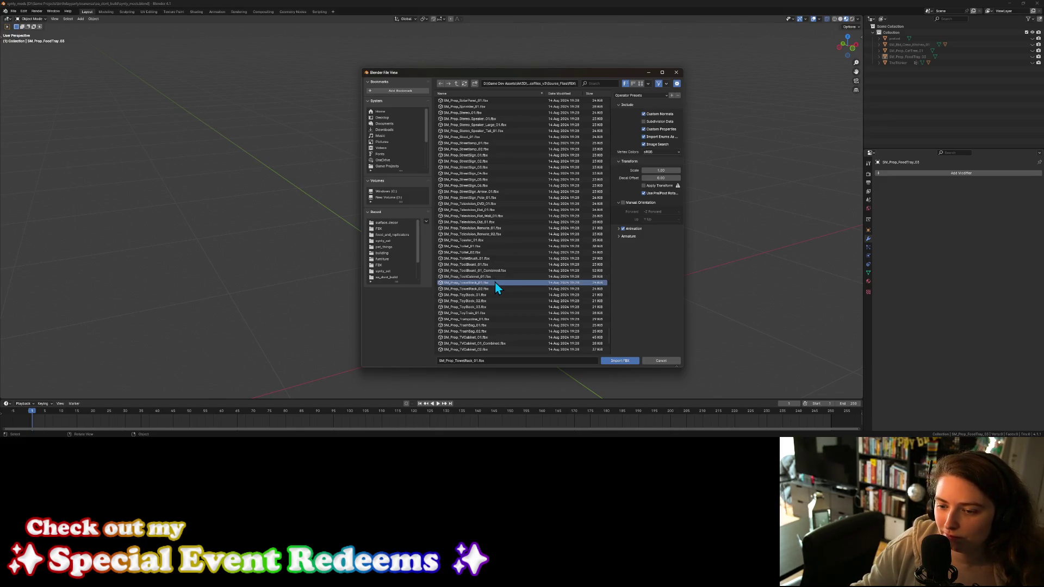
{"action": "left_click", "coordinate": [616, 362]}
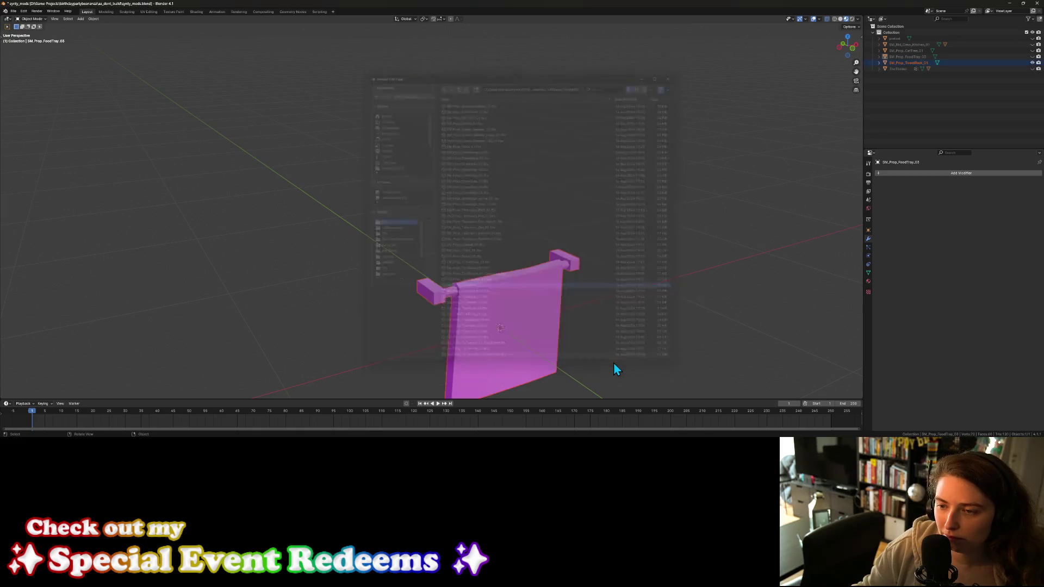
Step: Delete the imported towel rack from the scene and minimise Blender to return to Godot
{"action": "scroll", "coordinate": [613, 368], "scroll_direction": "down", "scroll_amount": 3}
{"action": "mouse_move", "coordinate": [580, 362]}
{"action": "middle_mouse_down"}
{"action": "mouse_move", "coordinate": [630, 356]}
{"action": "mouse_move", "coordinate": [636, 342]}
{"action": "mouse_move", "coordinate": [598, 343]}
{"action": "middle_mouse_up"}
{"action": "scroll", "coordinate": [599, 343], "scroll_direction": "up", "scroll_amount": 4}
{"action": "left_click", "coordinate": [434, 317]}
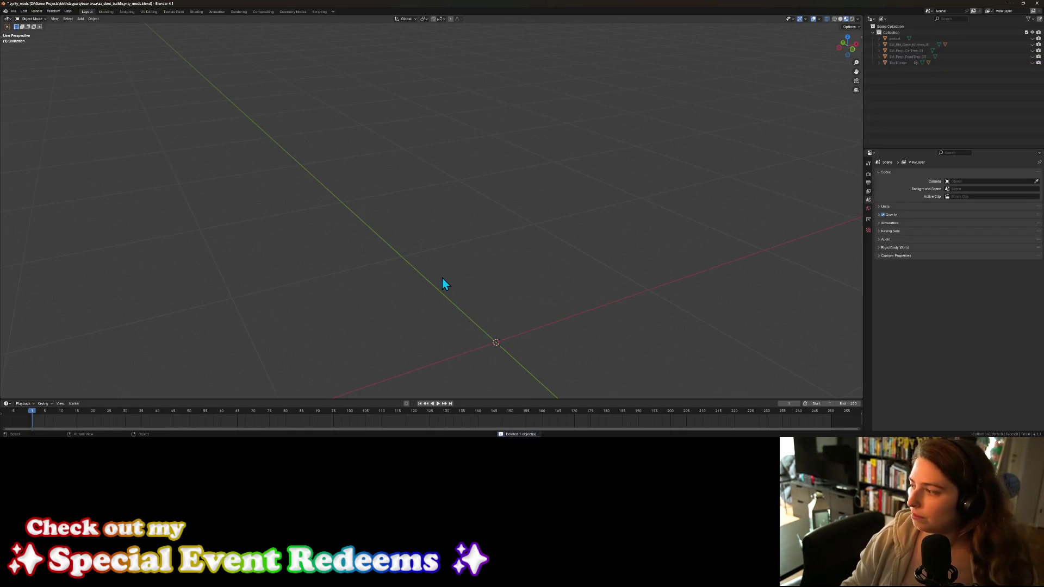
{"action": "middle_click_drag", "start_coordinate": [660, 326], "coordinate": [632, 296]}
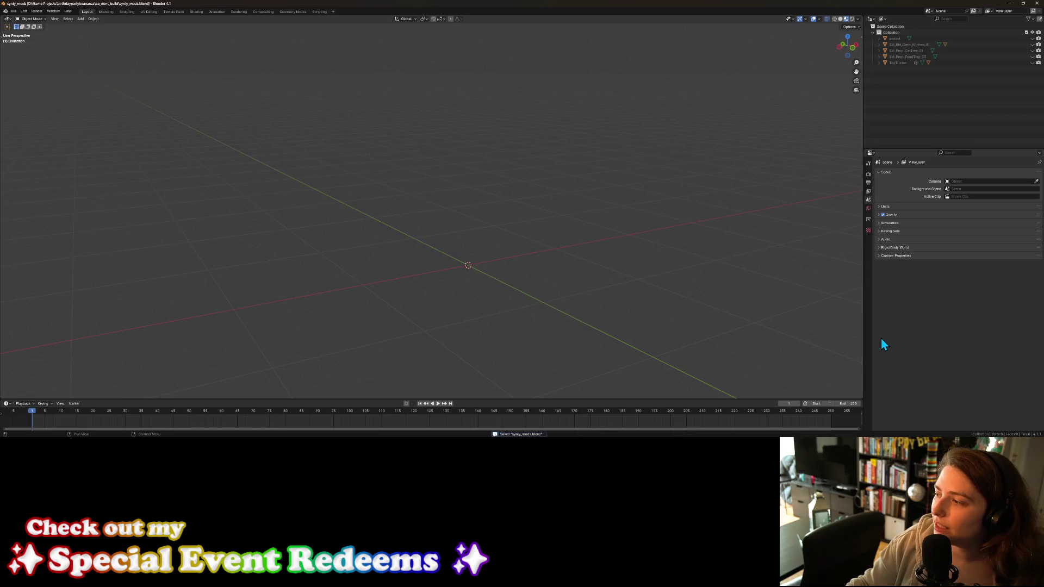
{"action": "left_click", "coordinate": [1009, 4]}
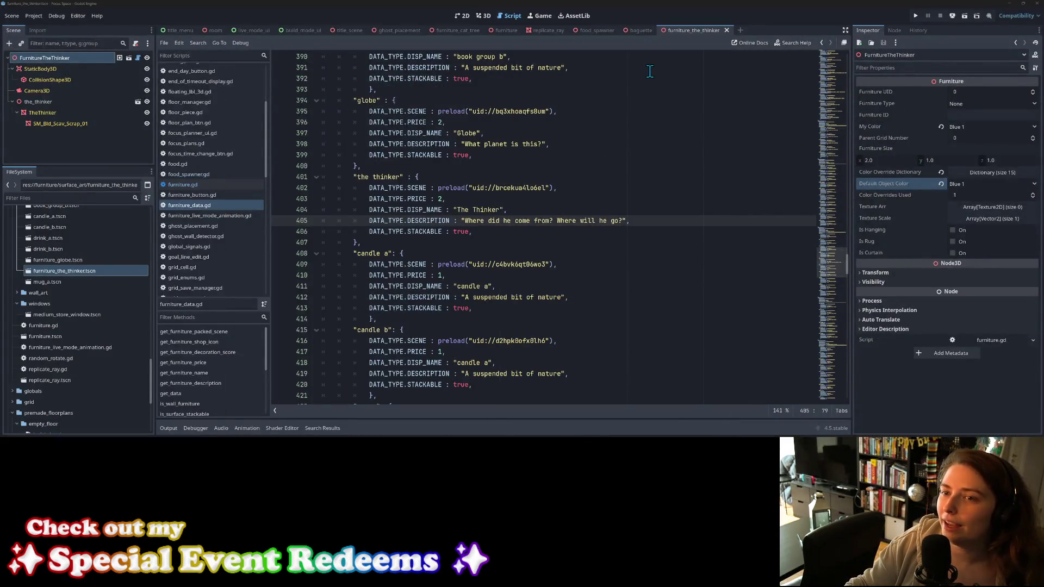
Step: Run the Focus Space project once after the asset reimport, then close the game window
{"action": "left_click", "coordinate": [915, 16]}
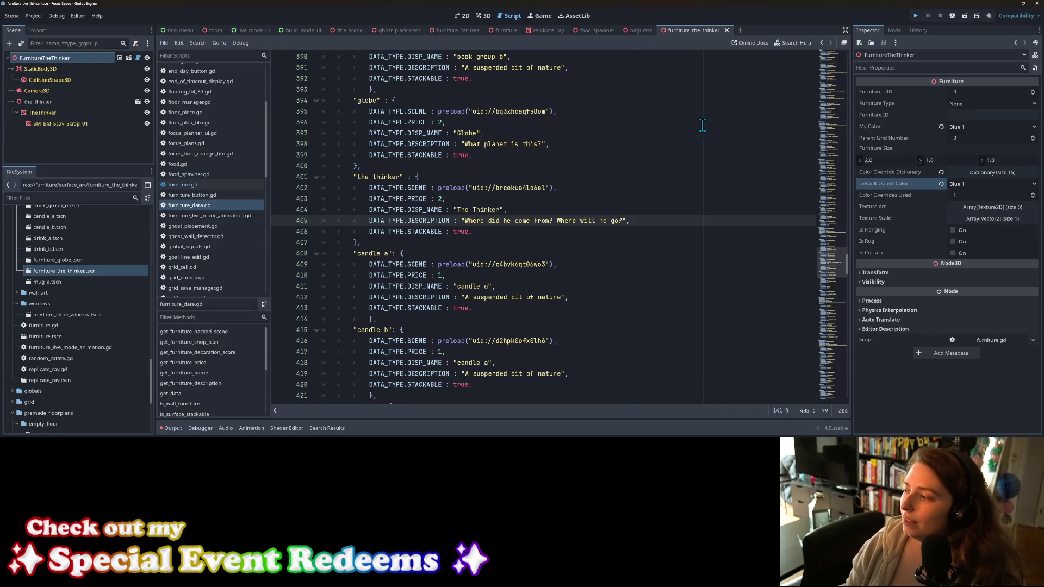
{"action": "left_click", "coordinate": [915, 19]}
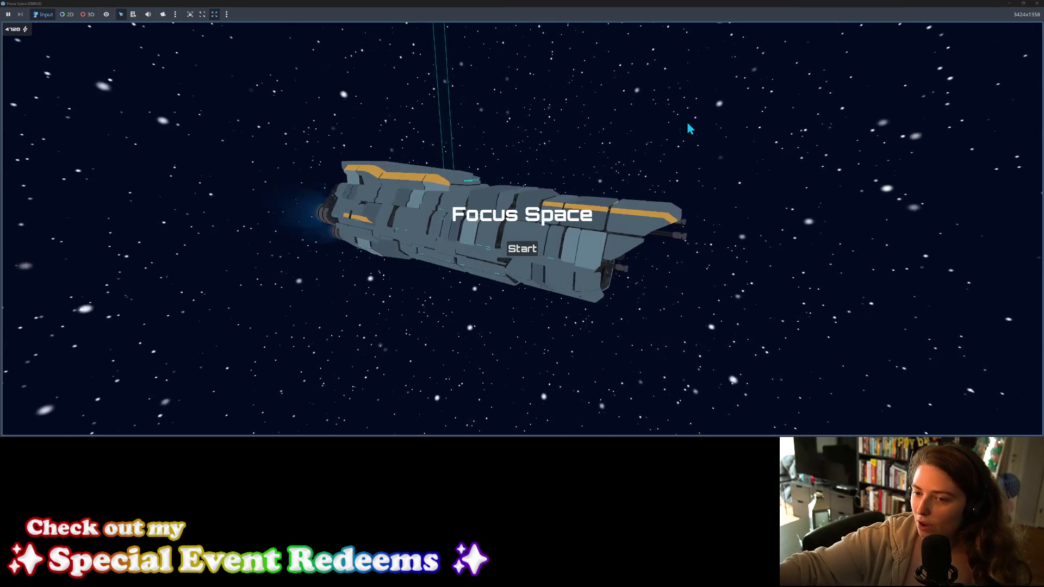
{"action": "left_click", "coordinate": [1037, 3]}
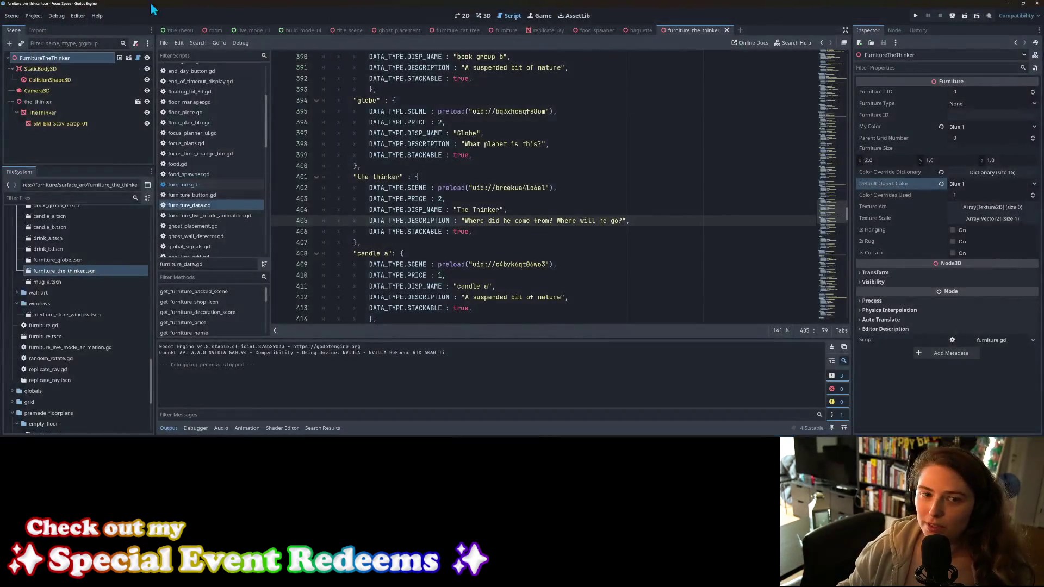
{"action": "left_click", "coordinate": [56, 16]}
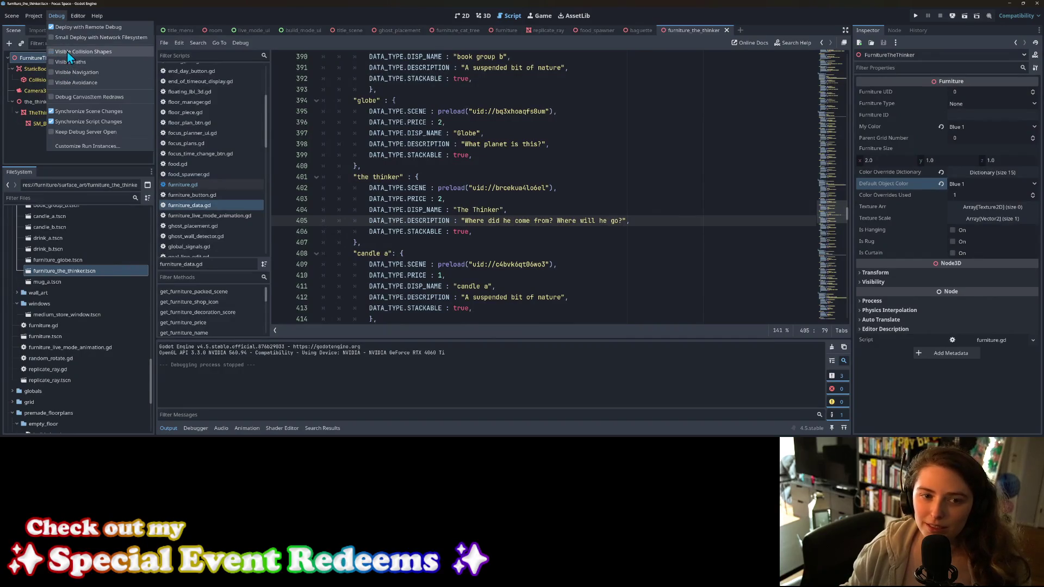
{"action": "mouse_move", "coordinate": [97, 16]}
{"action": "key", "text": "Escape"}
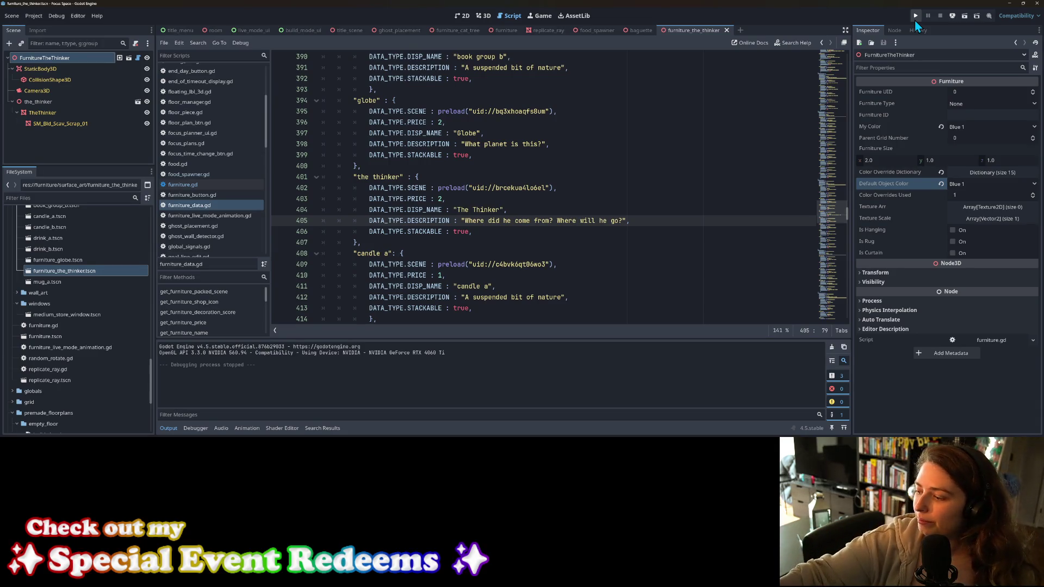
Step: Launch Focus Space, start the game, and open the my_living_room room
{"action": "left_click", "coordinate": [915, 19]}
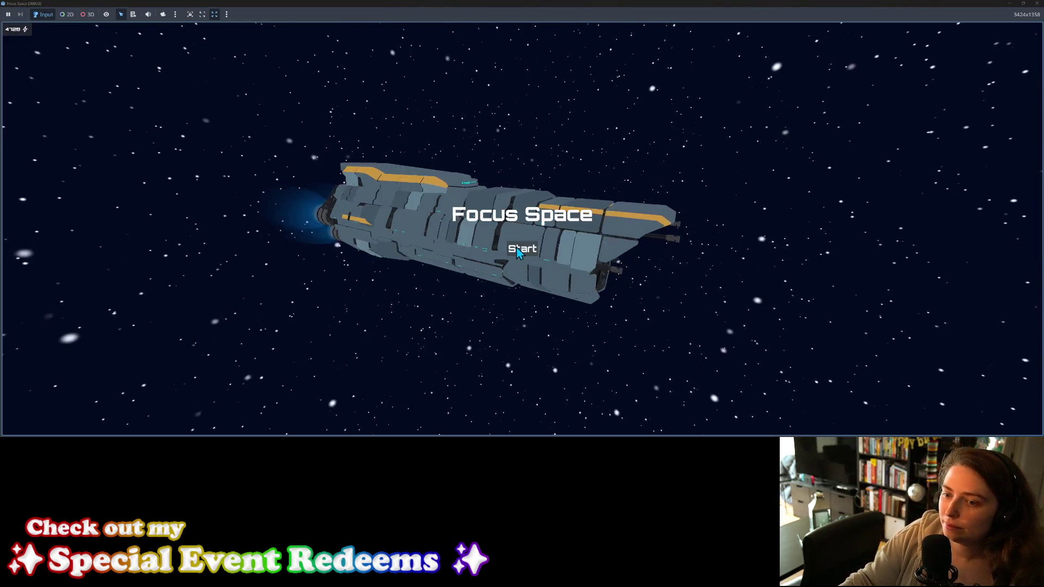
{"action": "left_click", "coordinate": [522, 249]}
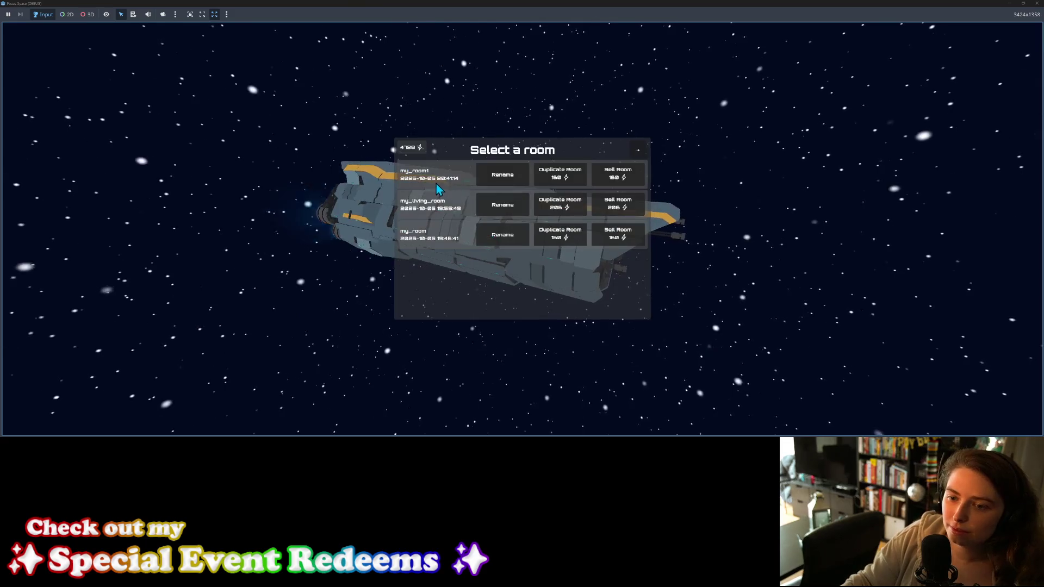
{"action": "left_click", "coordinate": [430, 208]}
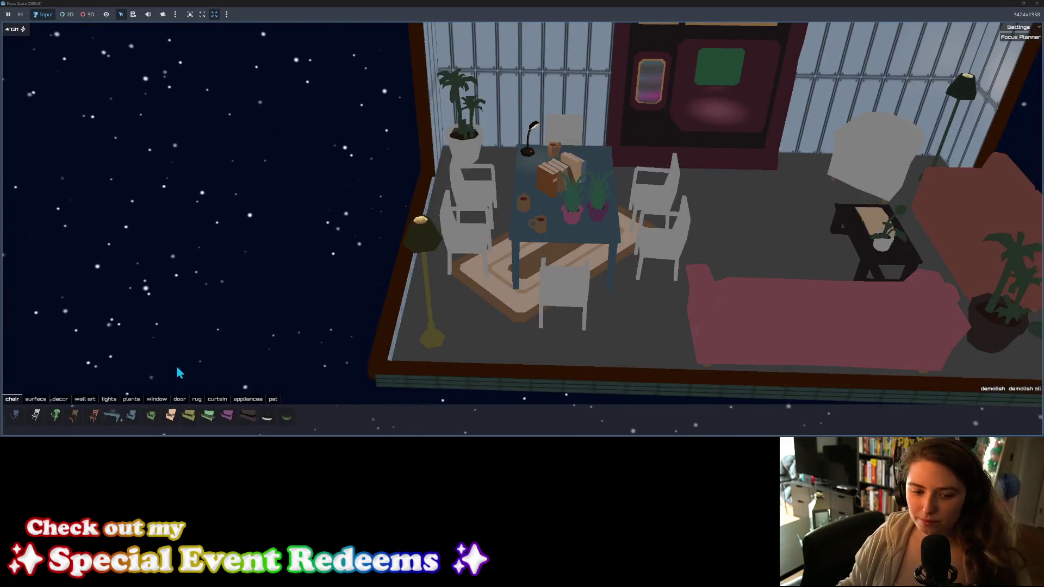
Step: Place The Thinker statue from the decor items on the floor beside the pink sofa
{"action": "left_click", "coordinate": [60, 401]}
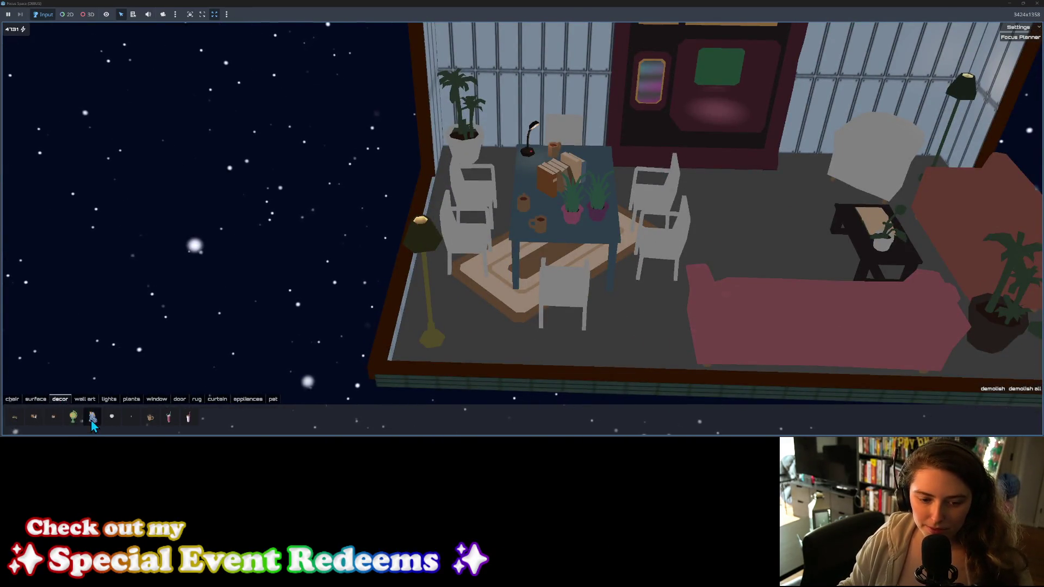
{"action": "left_click", "coordinate": [92, 417]}
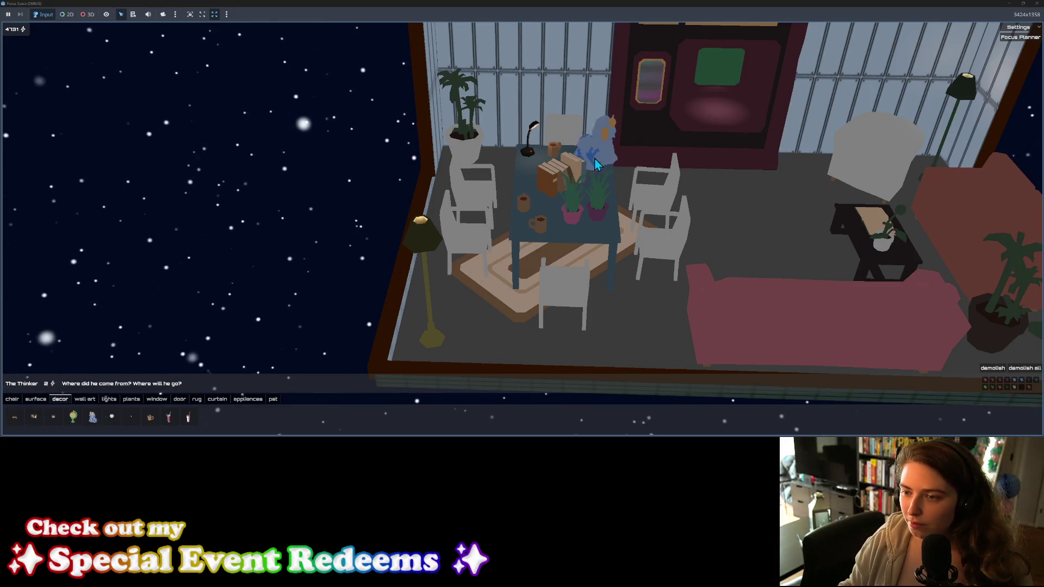
{"action": "key", "text": "q"}
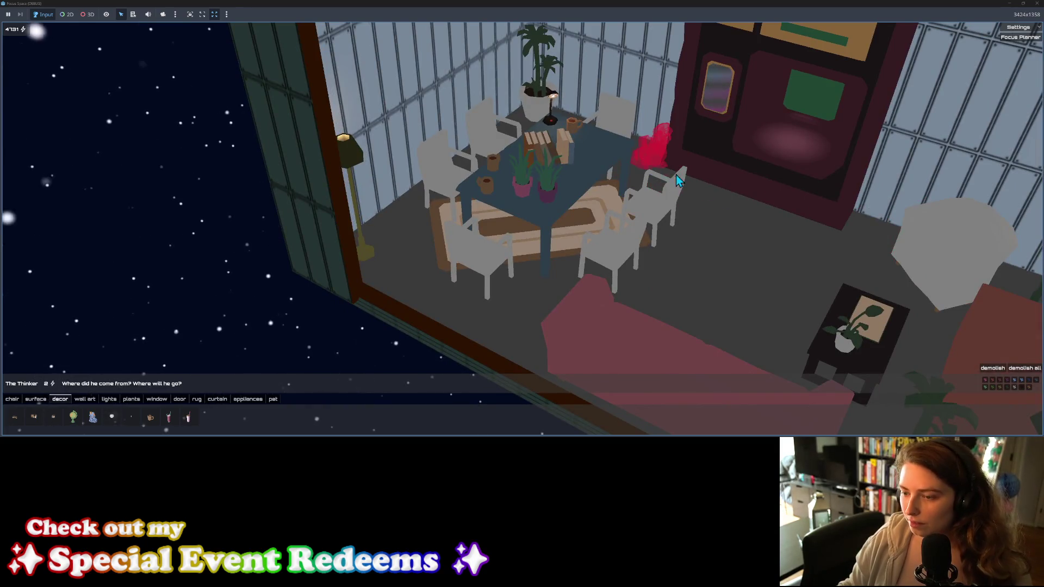
{"action": "key", "text": "q"}
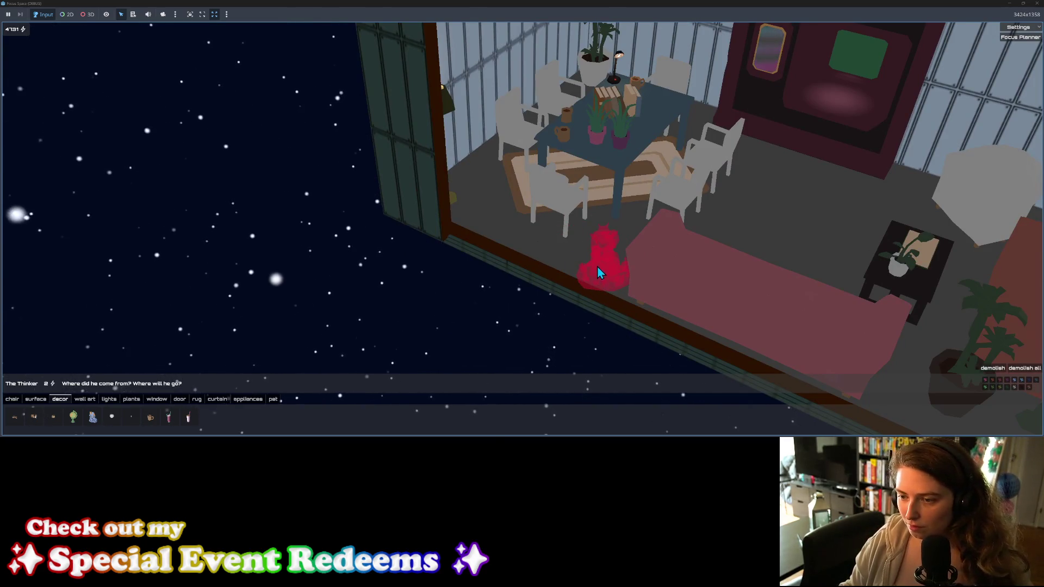
{"action": "left_click", "coordinate": [608, 272]}
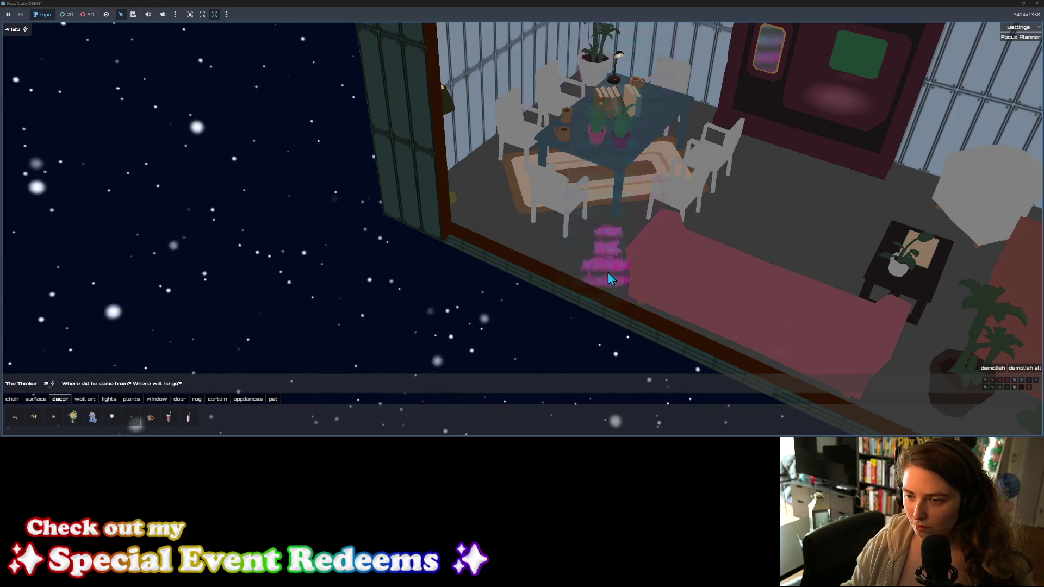
{"action": "key", "text": "Escape"}
{"action": "mouse_move", "coordinate": [579, 299]}
{"action": "middle_mouse_down"}
{"action": "mouse_move", "coordinate": [553, 298]}
{"action": "mouse_move", "coordinate": [578, 306]}
{"action": "middle_mouse_up"}
{"action": "scroll", "coordinate": [580, 306], "scroll_direction": "up", "scroll_amount": 5}
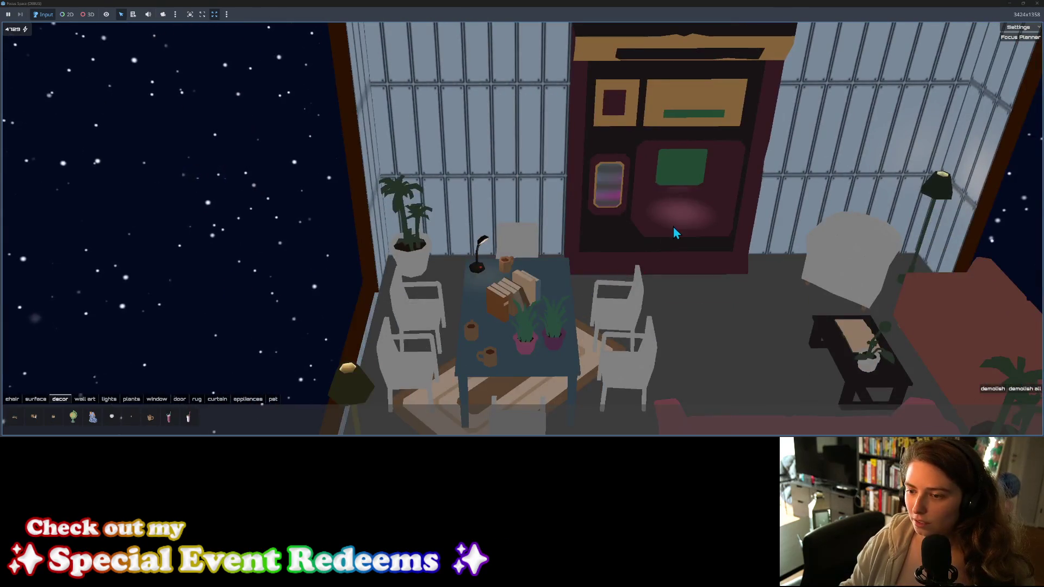
{"action": "mouse_move", "coordinate": [673, 232]}
{"action": "middle_mouse_down"}
{"action": "mouse_move", "coordinate": [625, 229]}
{"action": "mouse_move", "coordinate": [625, 169]}
{"action": "mouse_move", "coordinate": [678, 163]}
{"action": "middle_mouse_up"}
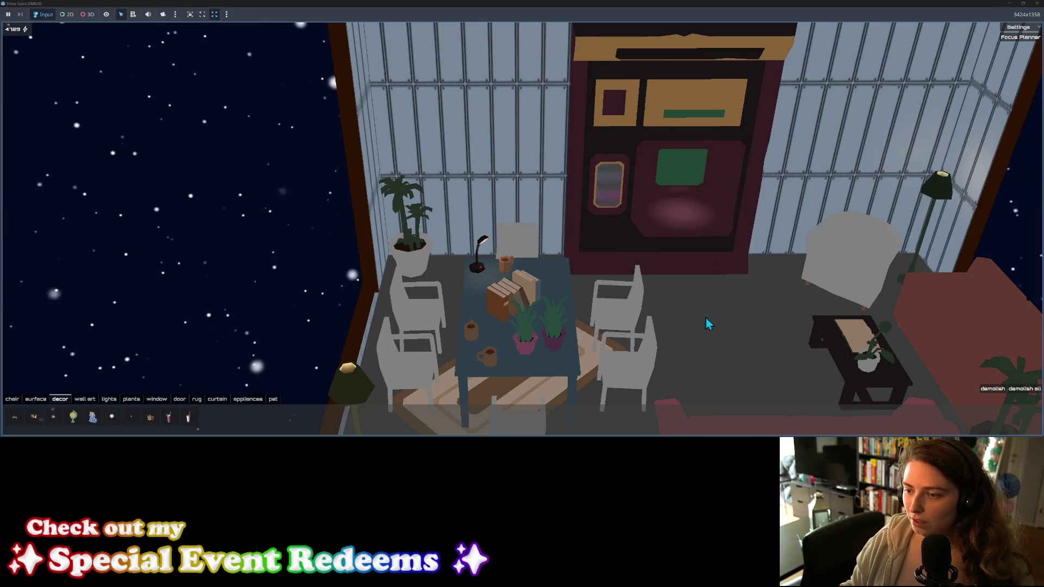
{"action": "scroll", "coordinate": [669, 321], "scroll_direction": "down", "scroll_amount": 5}
{"action": "scroll", "coordinate": [668, 323], "scroll_direction": "up", "scroll_amount": 3}
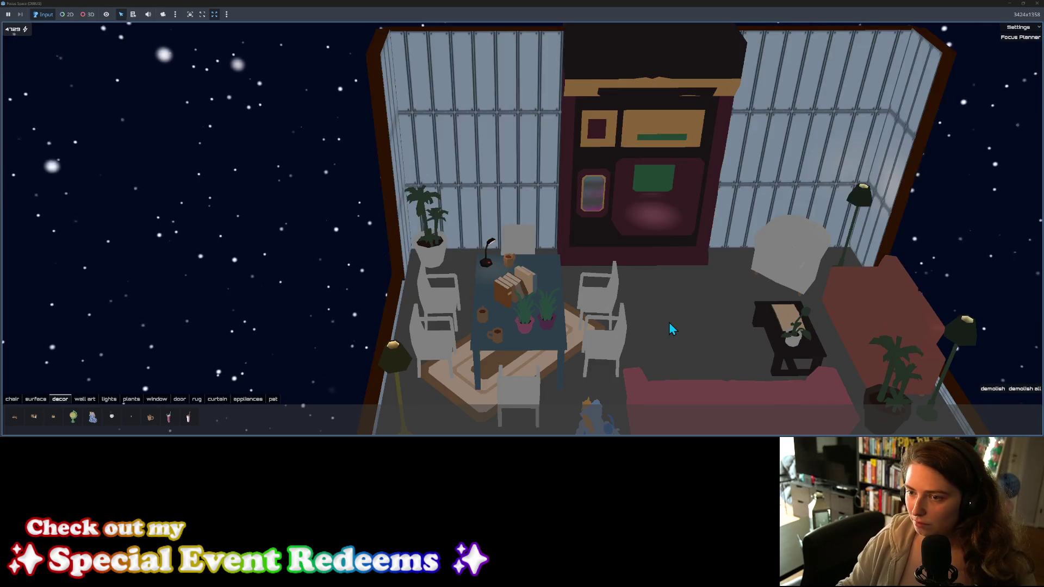
{"action": "scroll", "coordinate": [669, 322], "scroll_direction": "down", "scroll_amount": 3}
Step: Pick up the tall arcade cabinet and set it against the back wall
{"action": "left_click", "coordinate": [645, 165]}
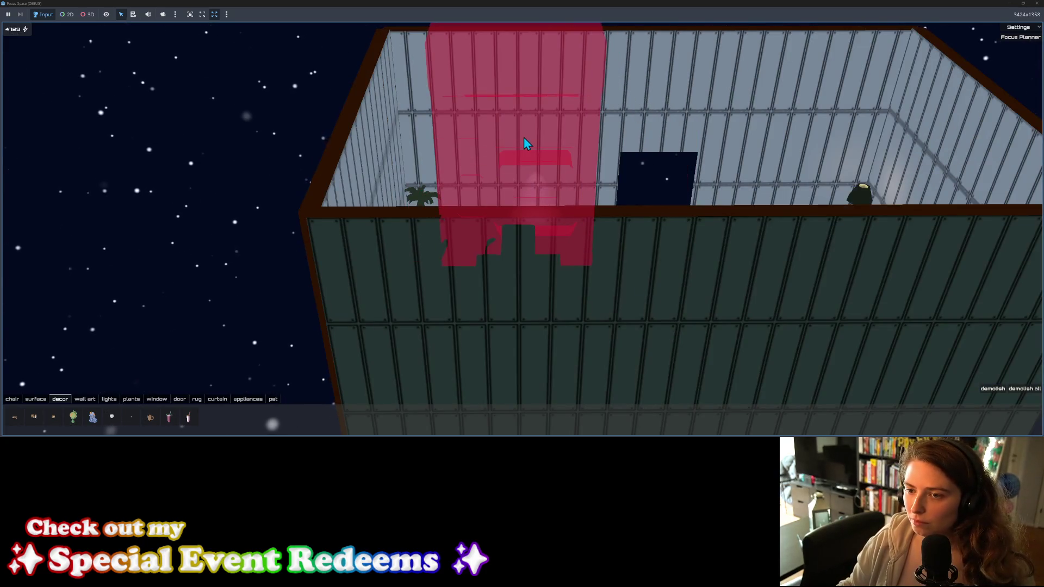
{"action": "left_click", "coordinate": [523, 140]}
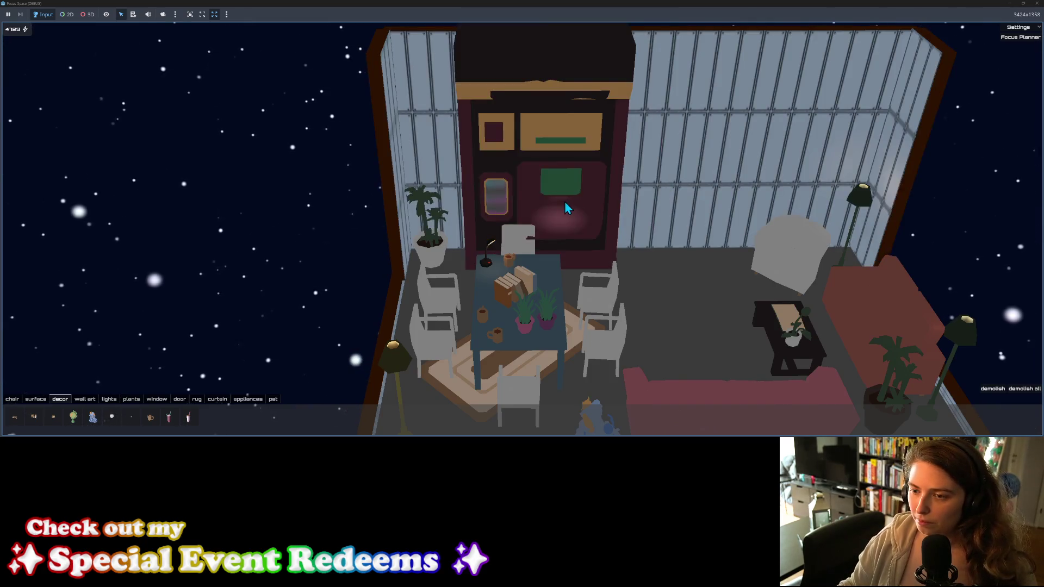
{"action": "scroll", "coordinate": [547, 199], "scroll_direction": "down", "scroll_amount": 2}
{"action": "scroll", "coordinate": [548, 199], "scroll_direction": "up", "scroll_amount": 5}
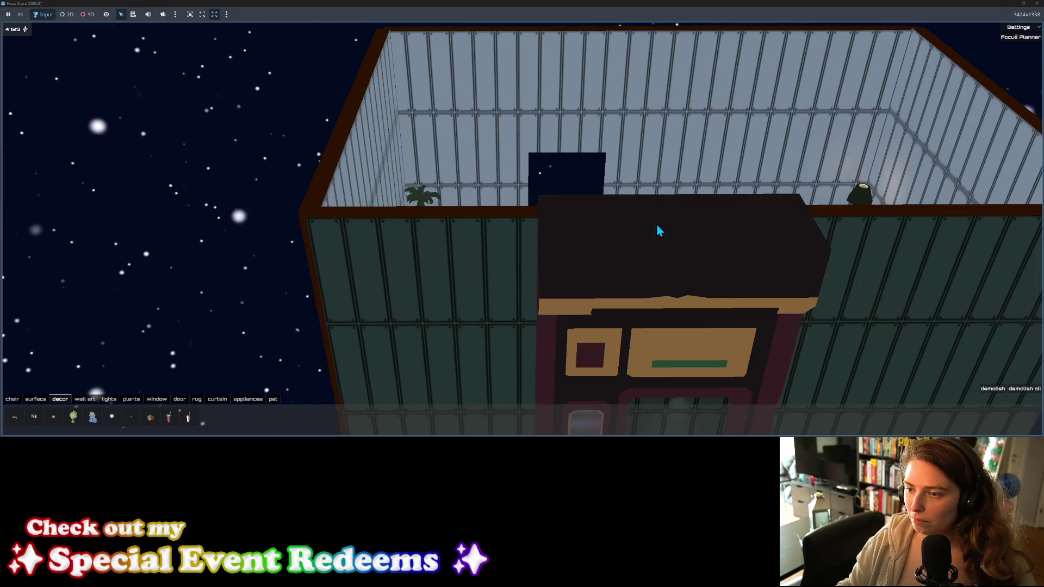
{"action": "scroll", "coordinate": [657, 224], "scroll_direction": "up", "scroll_amount": 3}
{"action": "scroll", "coordinate": [656, 223], "scroll_direction": "down", "scroll_amount": 5}
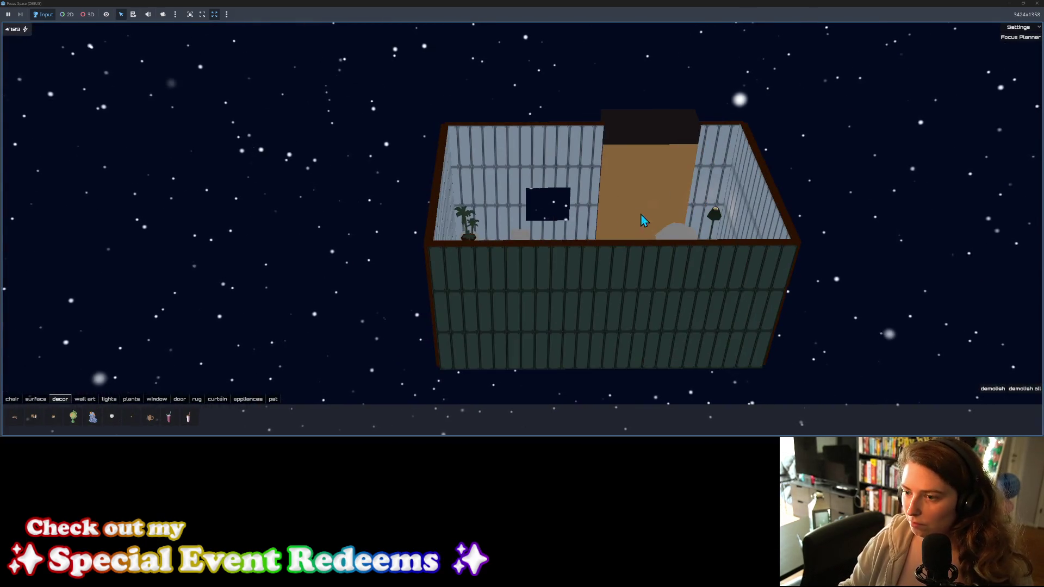
{"action": "left_click", "coordinate": [611, 212]}
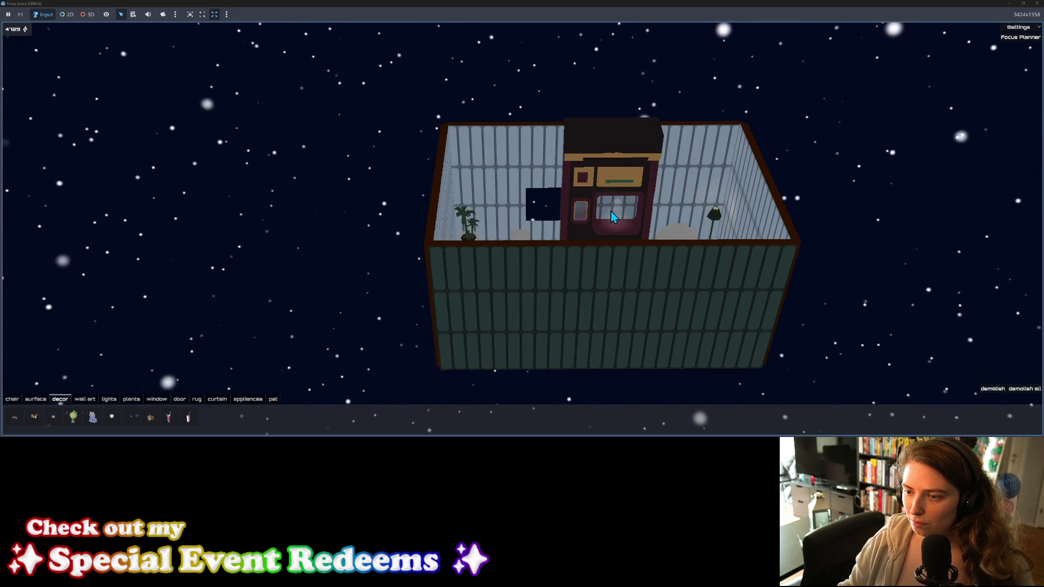
Step: Pick the arcade machine up again and fine-tune its spot on the back wall
{"action": "left_click", "coordinate": [609, 227]}
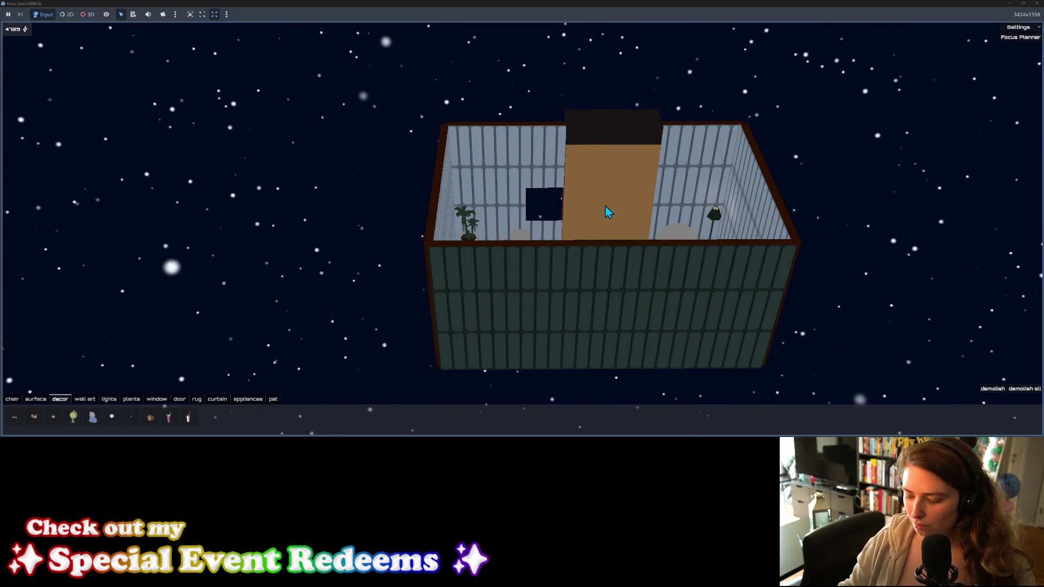
{"action": "left_click", "coordinate": [606, 203]}
{"action": "left_click", "coordinate": [605, 201]}
{"action": "left_click", "coordinate": [605, 213]}
{"action": "left_click", "coordinate": [633, 163]}
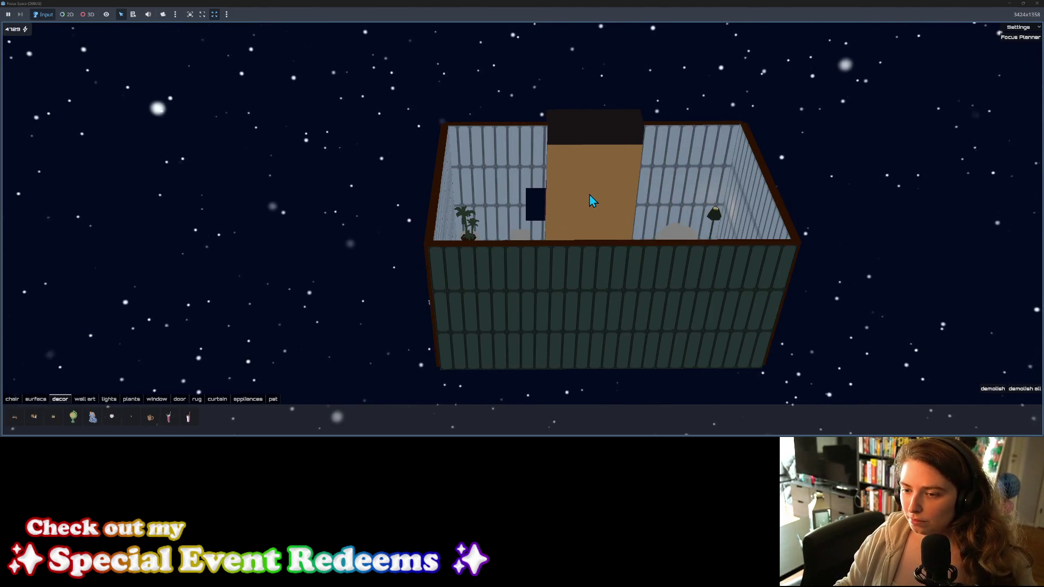
{"action": "scroll", "coordinate": [589, 204], "scroll_direction": "up", "scroll_amount": 3}
{"action": "scroll", "coordinate": [588, 215], "scroll_direction": "up", "scroll_amount": 2}
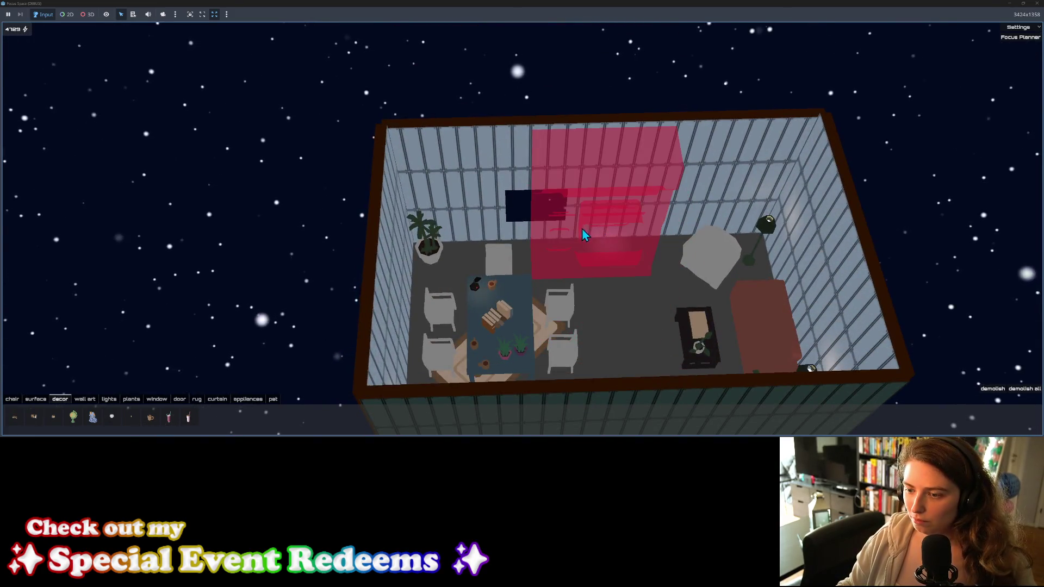
{"action": "left_click", "coordinate": [592, 226]}
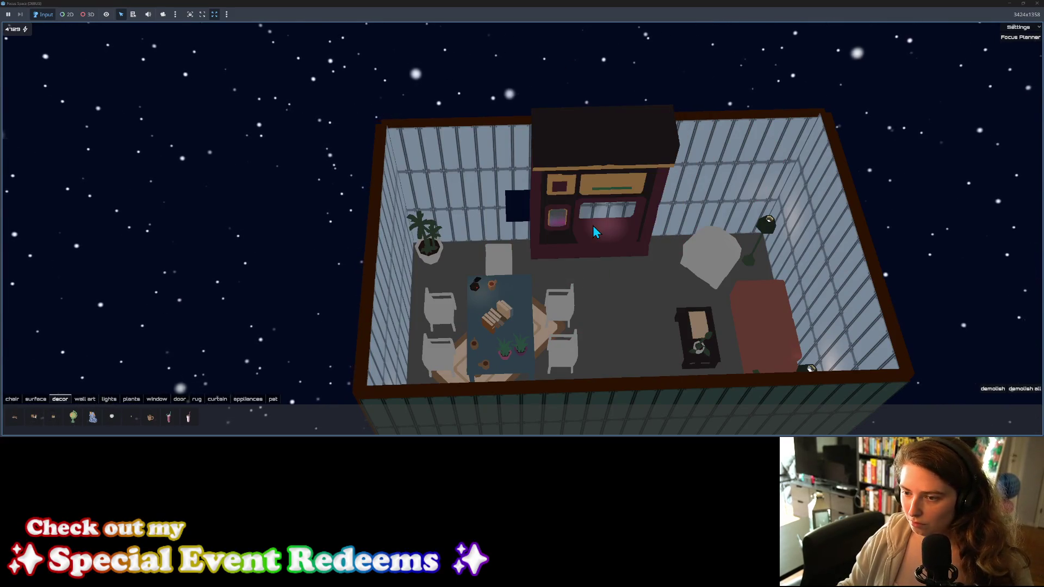
{"action": "left_click", "coordinate": [613, 204]}
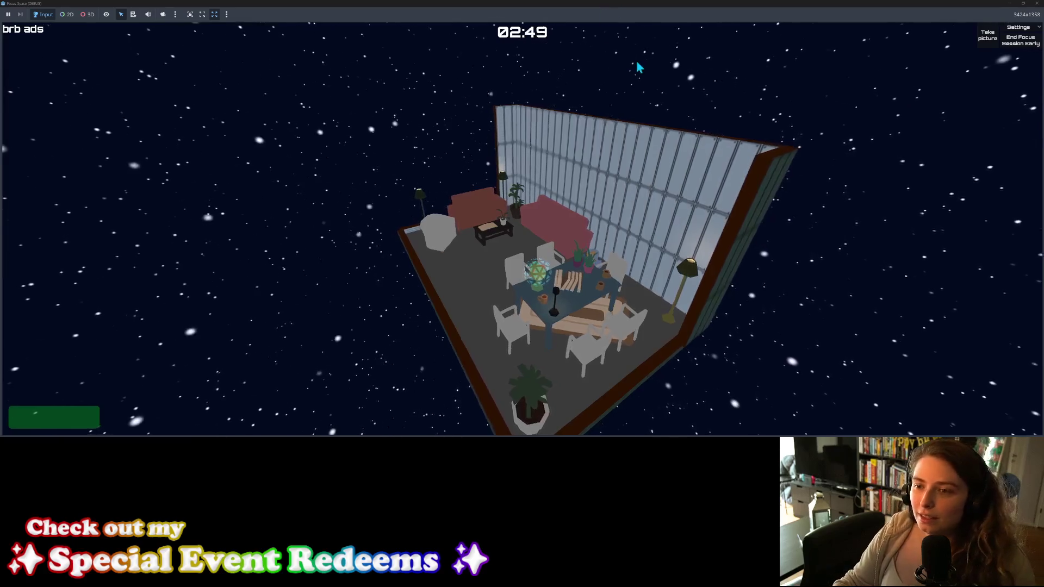
Step: Close the running Focus Space game to return to furniture_data.gd in the editor
{"action": "left_click", "coordinate": [1040, 5]}
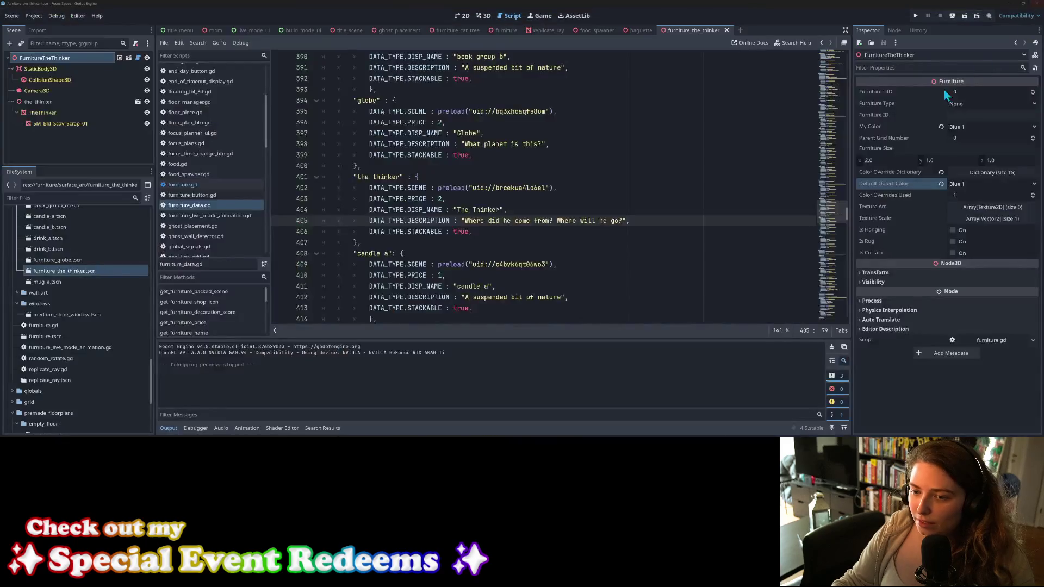
Step: Jump to the end of the candle a entry, glance at GitHub Desktop, then switch to Firefox
{"action": "left_click", "coordinate": [682, 254]}
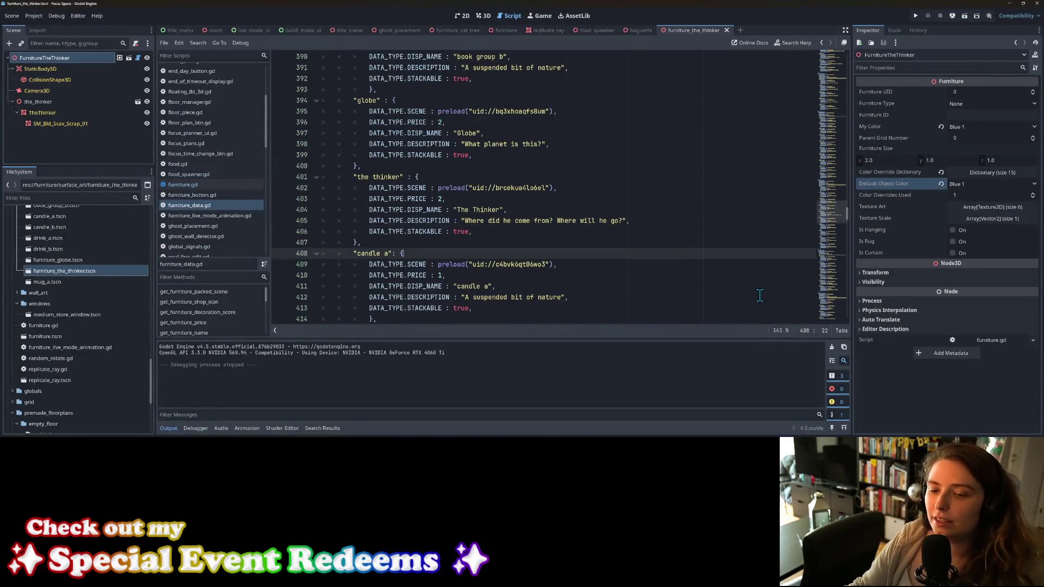
{"action": "key", "text": "alt+Tab"}
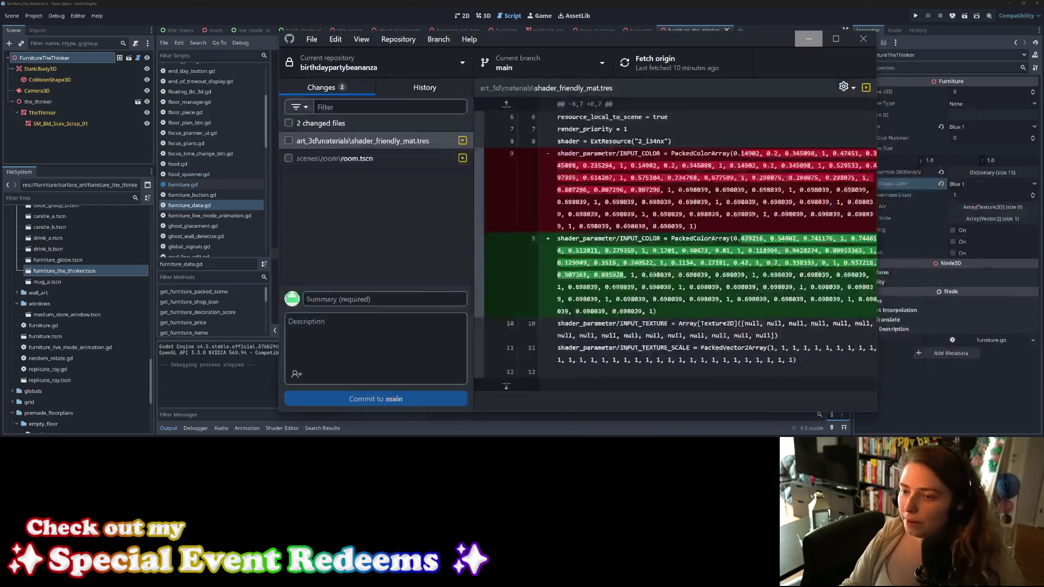
{"action": "left_click", "coordinate": [808, 39]}
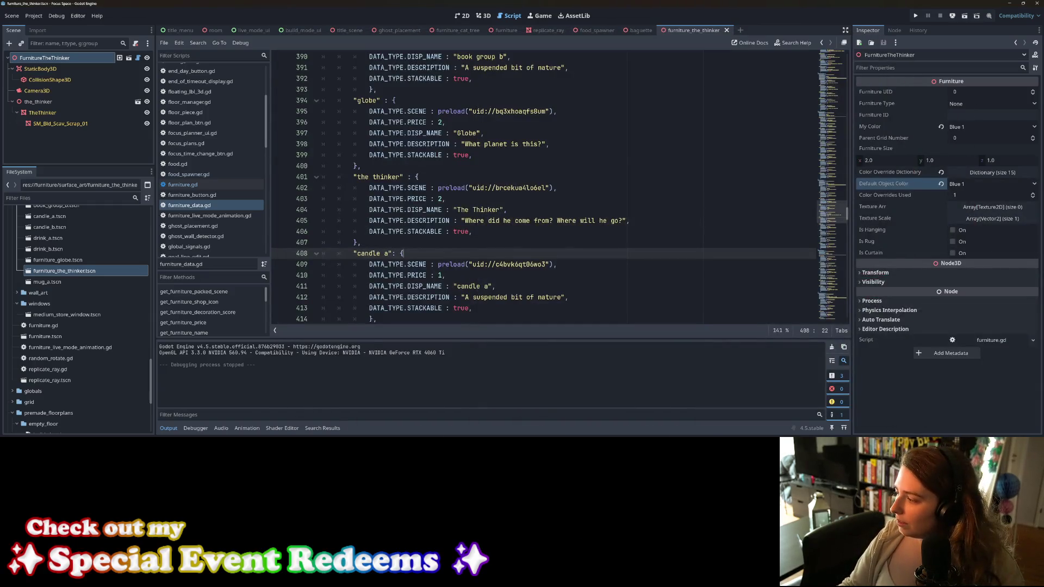
{"action": "key", "text": "alt+Tab"}
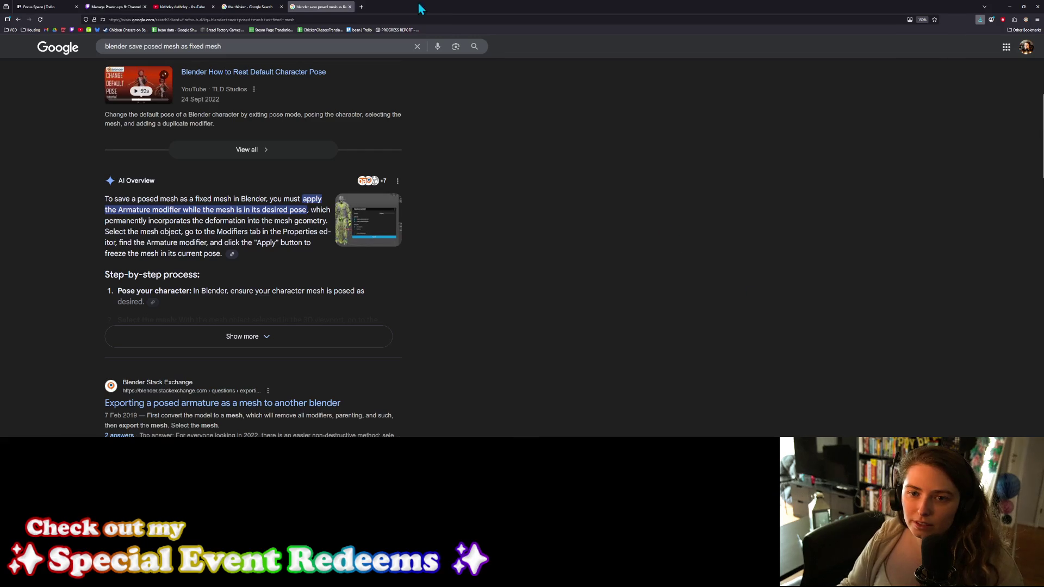
Step: Close the posed-mesh and Thinker image search tabs, select the Trello board, and minimise Firefox
{"action": "left_click", "coordinate": [350, 6]}
{"action": "left_click", "coordinate": [280, 6]}
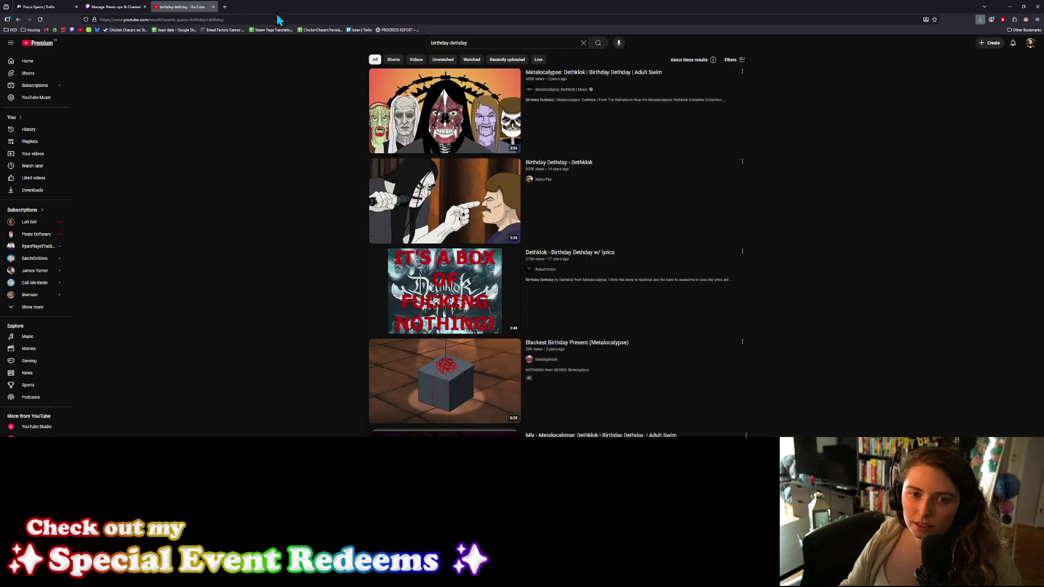
{"action": "left_click", "coordinate": [55, 6]}
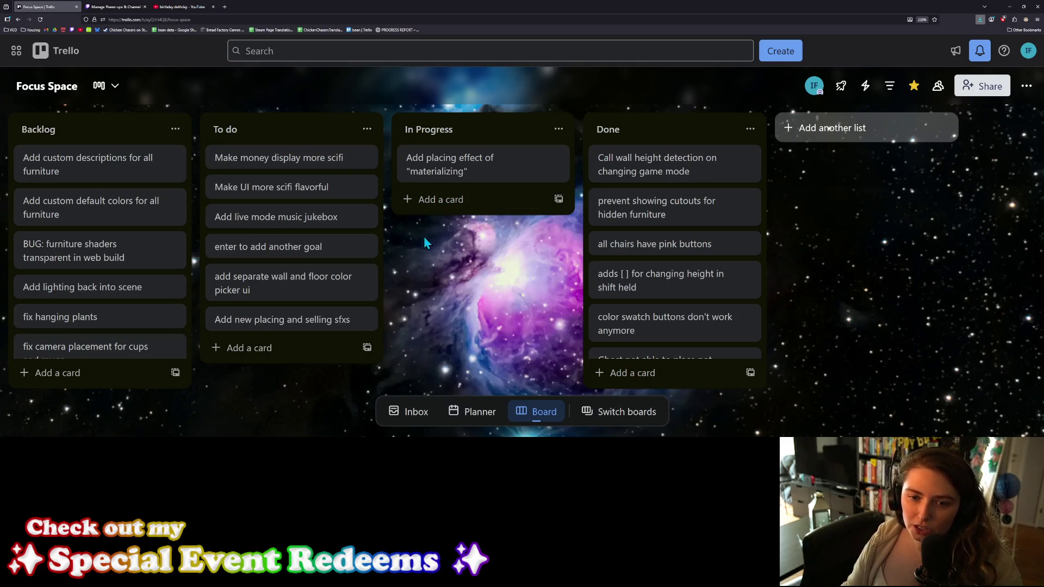
{"action": "left_click", "coordinate": [1011, 6]}
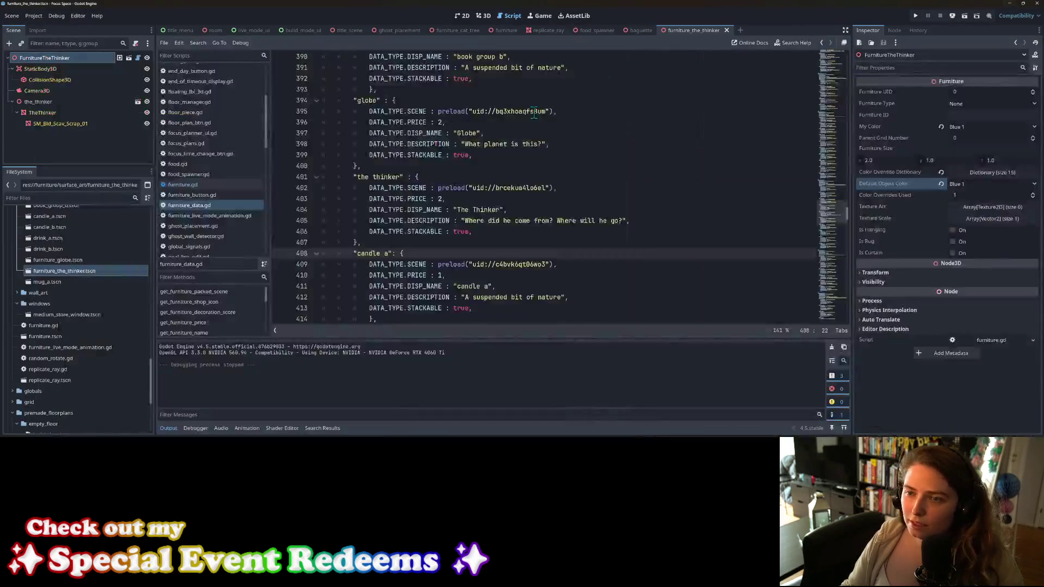
Step: Open focus_plans.gd and locate the floori credit calculation on line 25
{"action": "scroll", "coordinate": [217, 214], "scroll_direction": "down", "scroll_amount": 10}
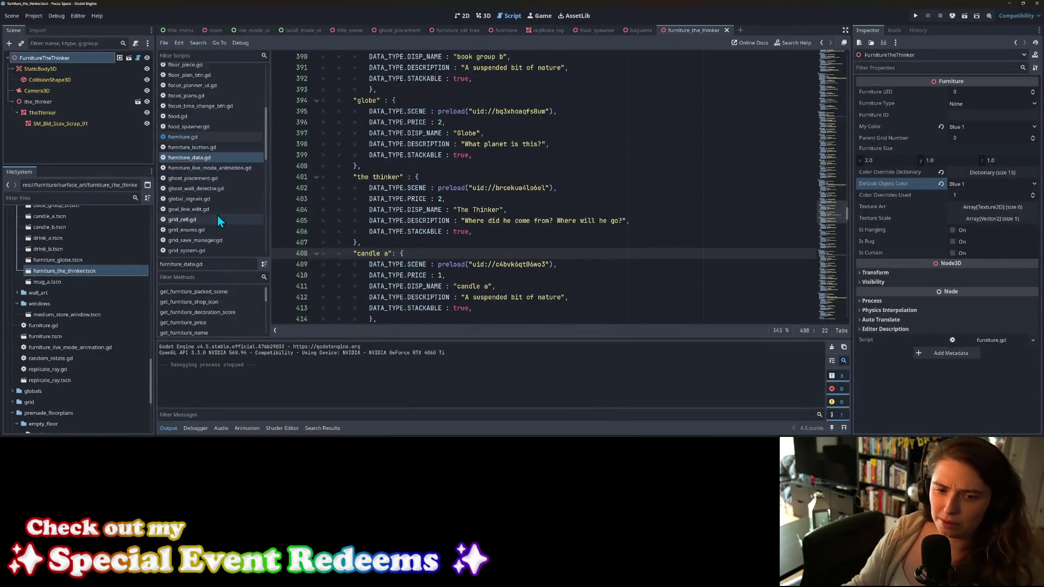
{"action": "scroll", "coordinate": [227, 212], "scroll_direction": "down", "scroll_amount": 5}
{"action": "scroll", "coordinate": [215, 215], "scroll_direction": "up", "scroll_amount": 5}
{"action": "scroll", "coordinate": [213, 214], "scroll_direction": "up", "scroll_amount": 5}
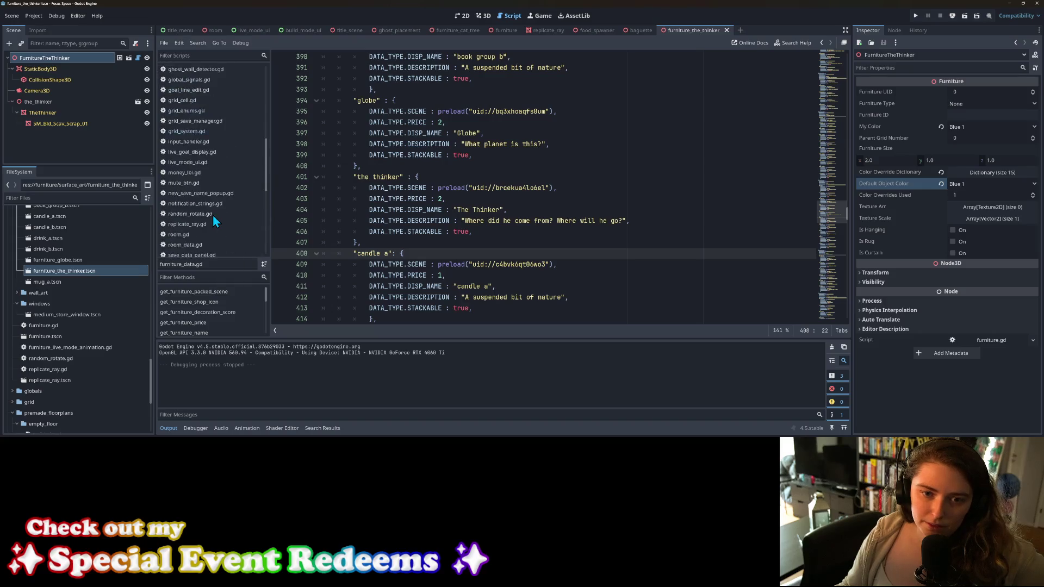
{"action": "scroll", "coordinate": [210, 217], "scroll_direction": "up", "scroll_amount": 5}
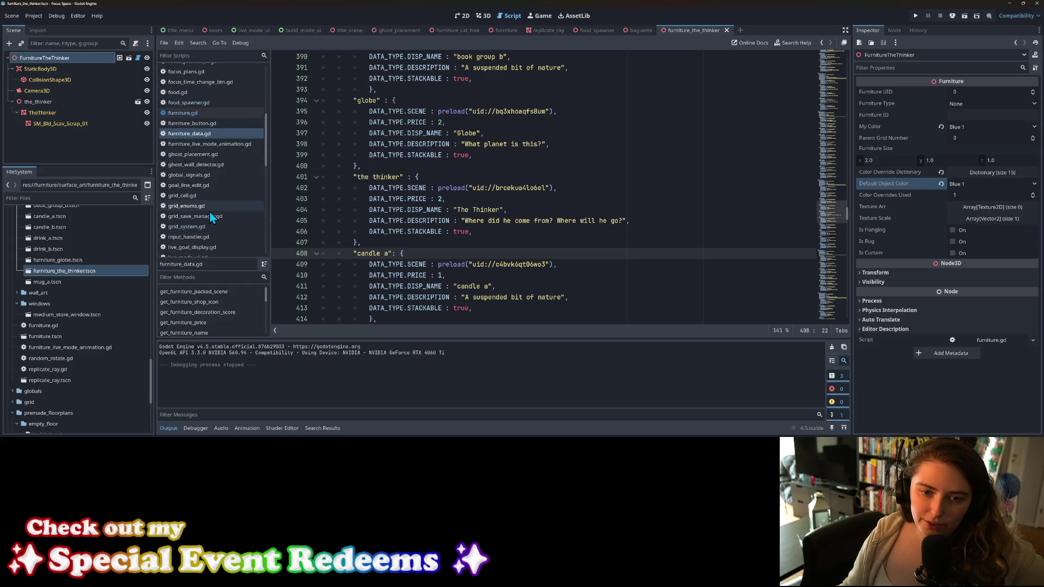
{"action": "left_click", "coordinate": [199, 121]}
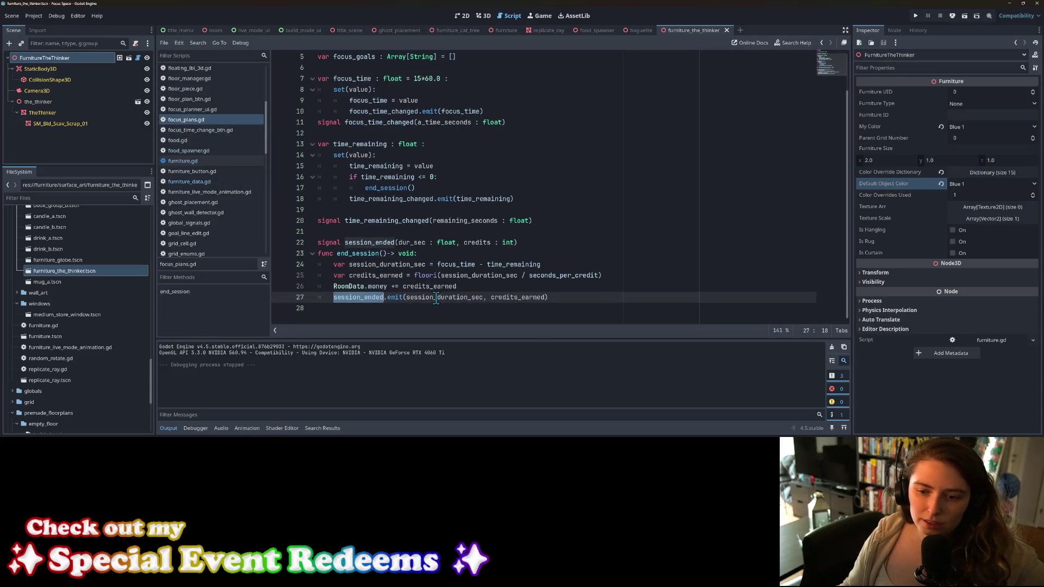
{"action": "left_click", "coordinate": [433, 298]}
{"action": "left_click", "coordinate": [374, 288]}
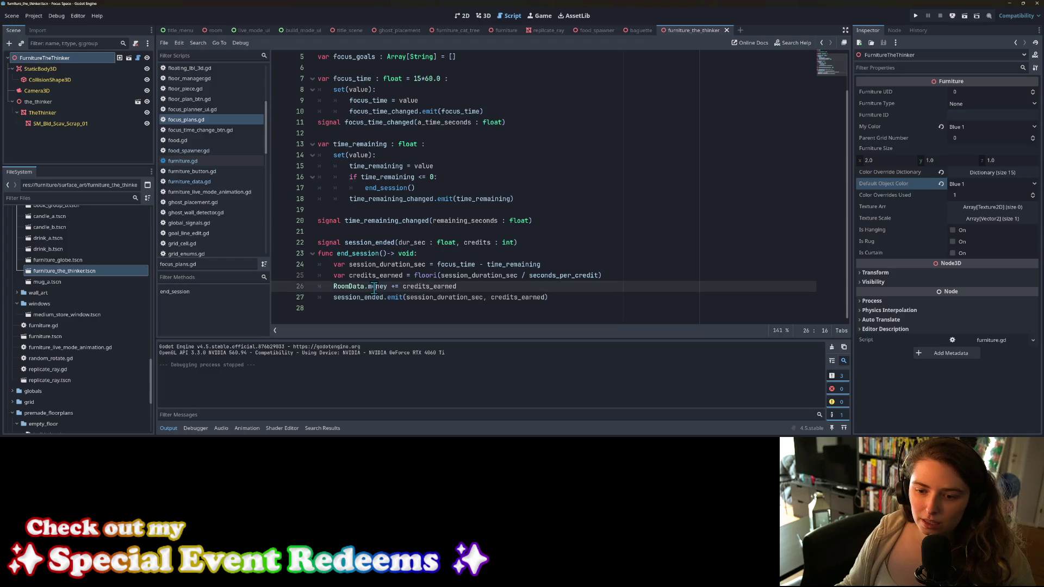
{"action": "double_click", "coordinate": [422, 287]}
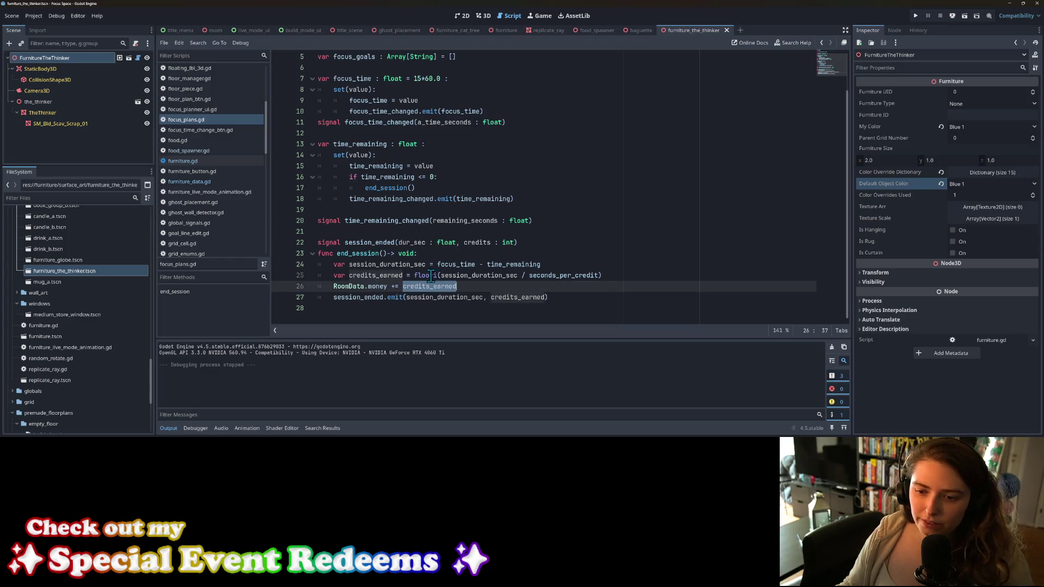
{"action": "left_click", "coordinate": [430, 276]}
Step: Replace floori with roundi on line 25, save the script, and switch to Blender
{"action": "left_click_drag", "start_coordinate": [435, 276], "coordinate": [412, 276]}
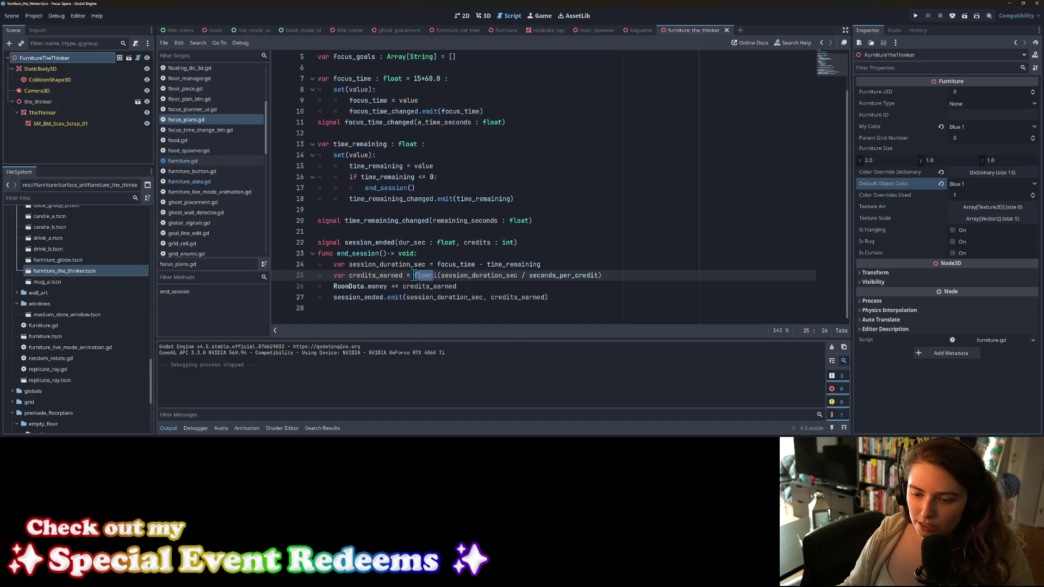
{"action": "type", "text": "round"}
{"action": "key", "text": "ctrl+s"}
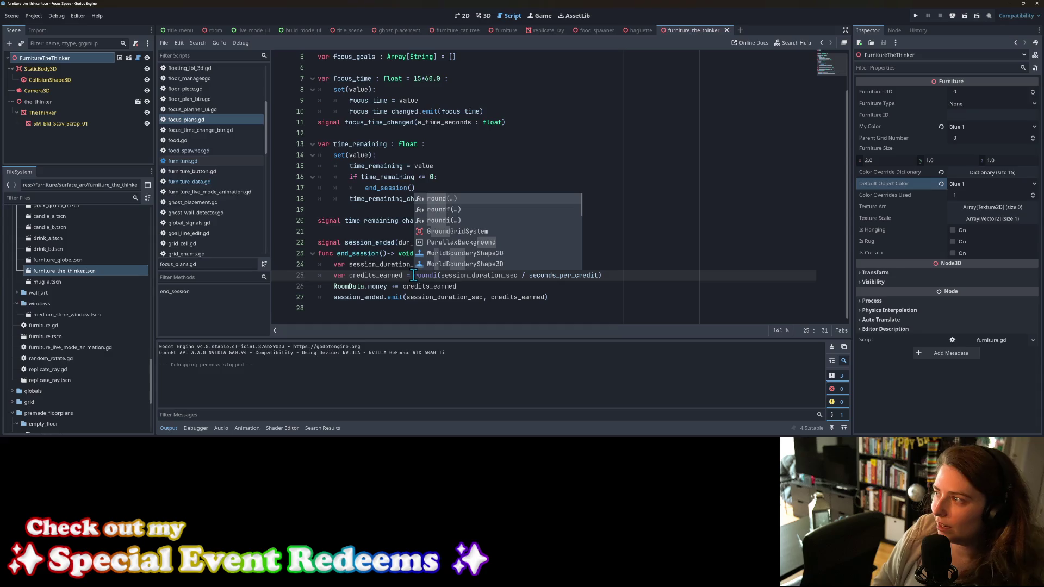
{"action": "type", "text": "i"}
{"action": "left_click", "coordinate": [593, 275]}
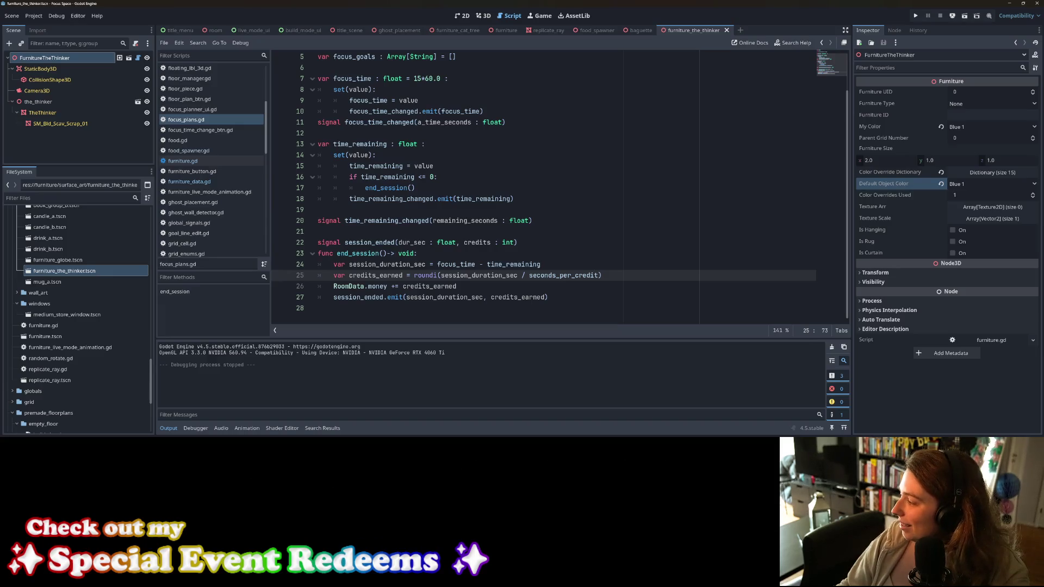
{"action": "key", "text": "alt+Tab"}
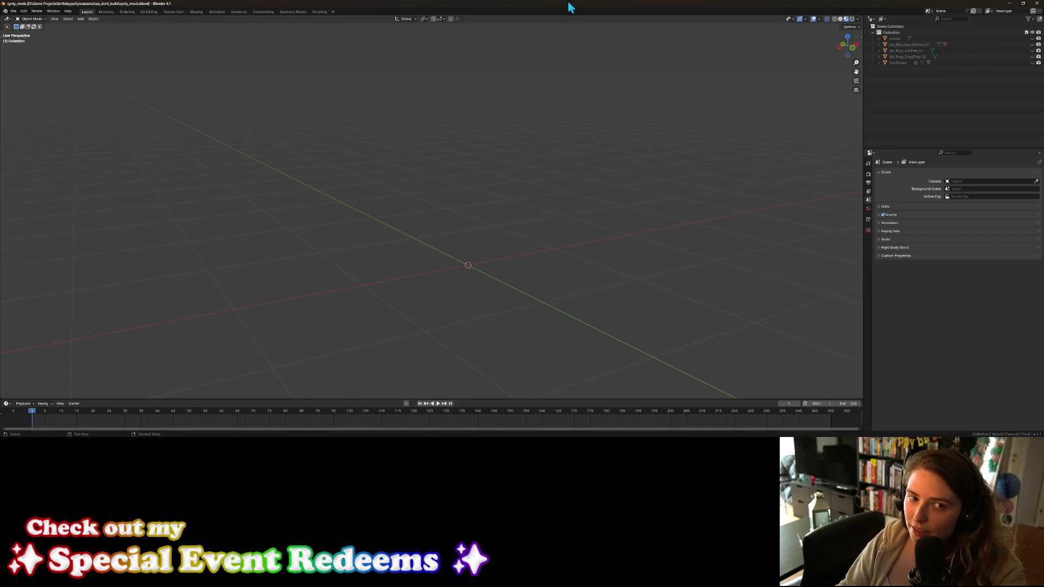
Step: Leave Blender for Firefox and start a new browser tab
{"action": "left_click", "coordinate": [18, 11]}
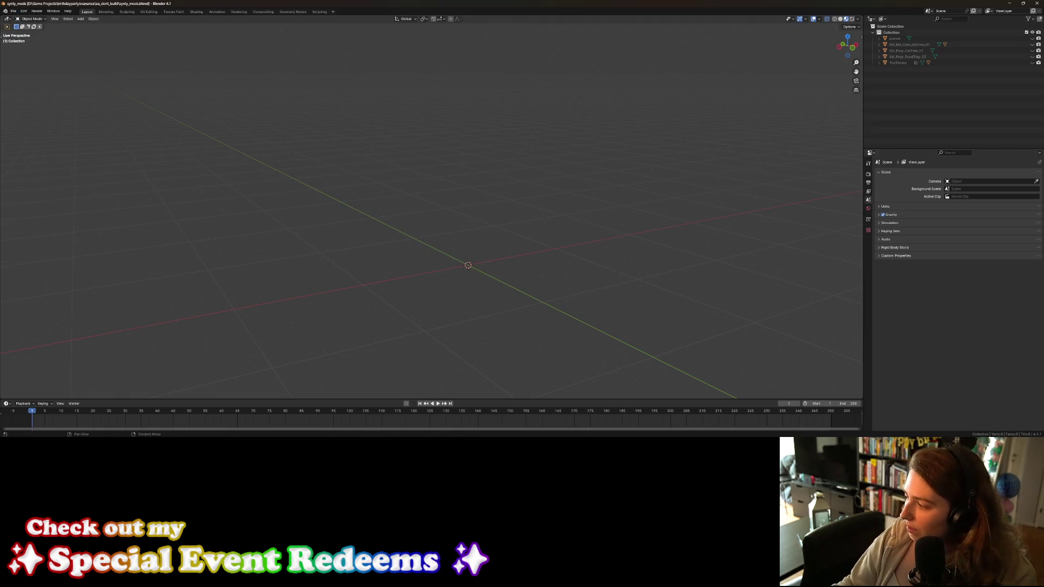
{"action": "key", "text": "alt+Tab"}
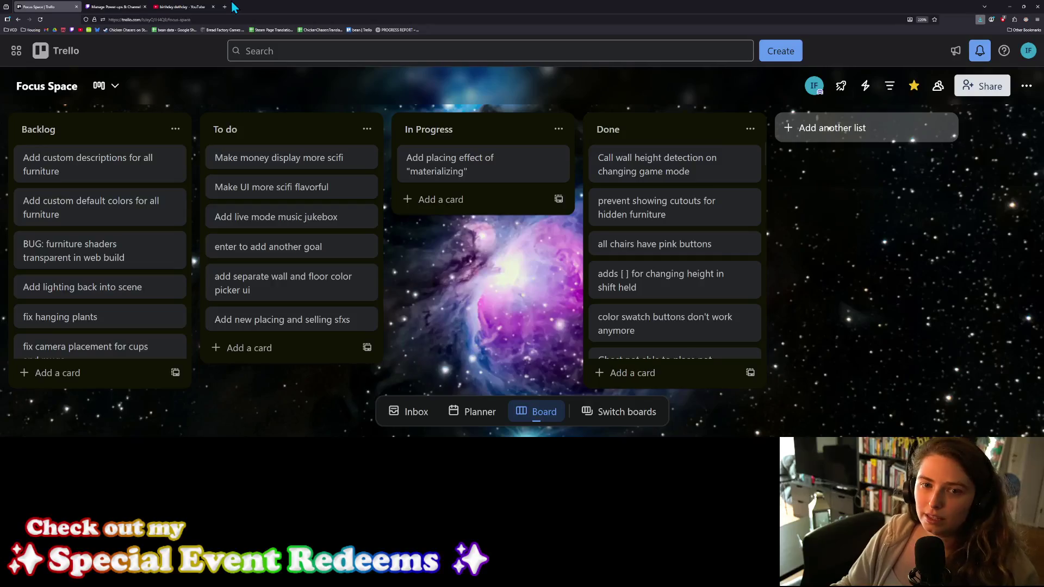
{"action": "left_click", "coordinate": [228, 9]}
Step: Load syntystore.com in a smaller window and go to the POLYGON collection via Shop
{"action": "type", "text": "syntystore.com/"}
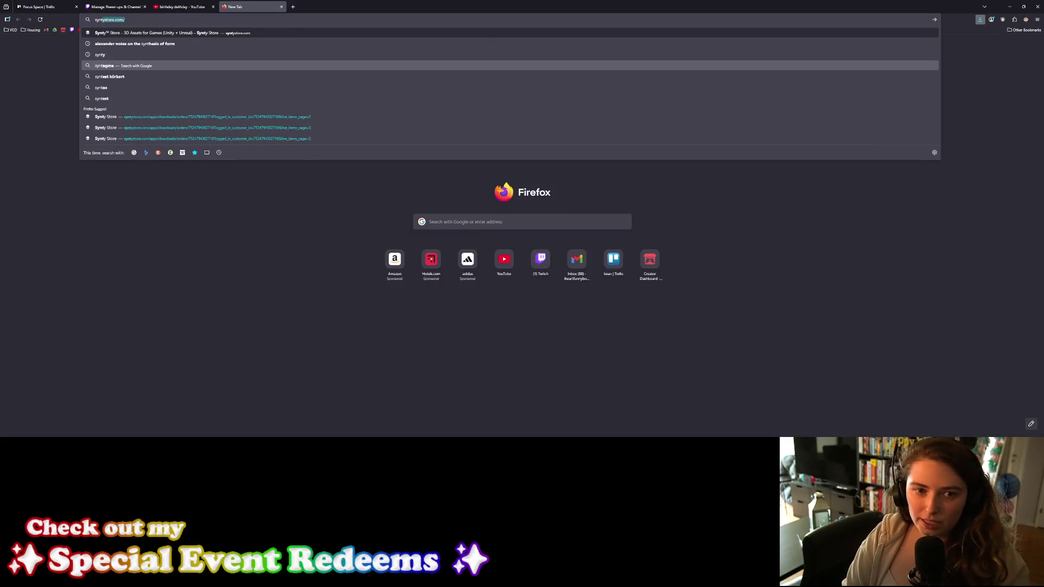
{"action": "key", "text": "Return"}
{"action": "mouse_move", "coordinate": [522, 6]}
{"action": "left_mouse_down"}
{"action": "mouse_move", "coordinate": [492, 93]}
{"action": "mouse_move", "coordinate": [422, 90]}
{"action": "left_mouse_up"}
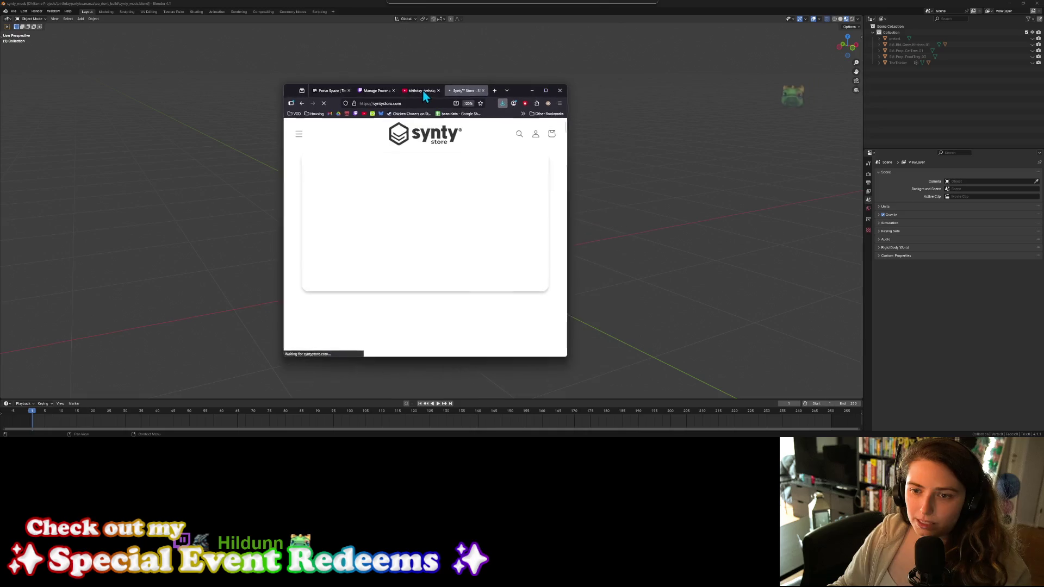
{"action": "left_click", "coordinate": [299, 136]}
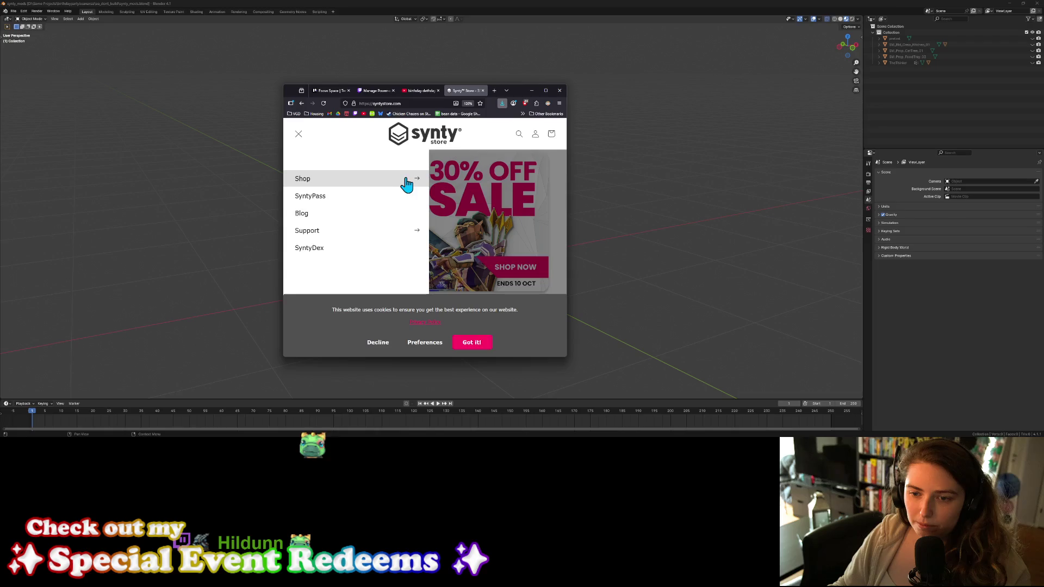
{"action": "left_click", "coordinate": [420, 185]}
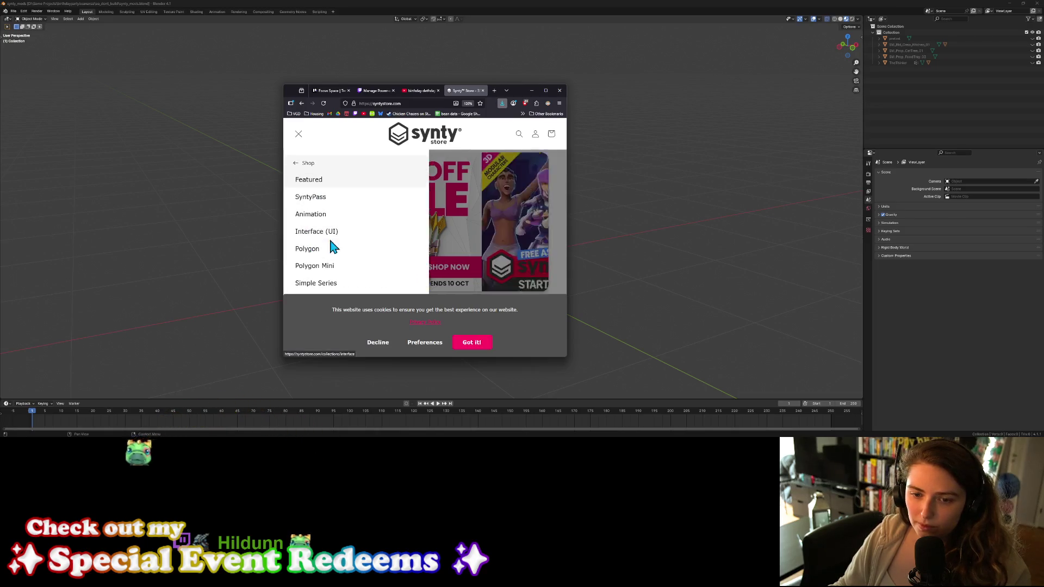
{"action": "left_click", "coordinate": [333, 252]}
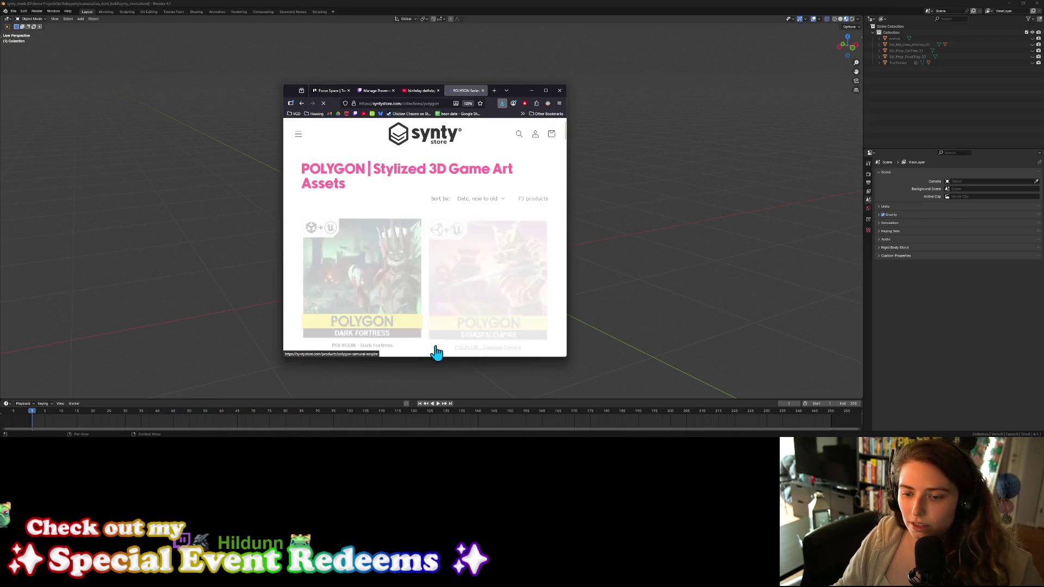
Step: Decline cookies, browse the POLYGON collection, and open POLYGON Casino in its own tab
{"action": "left_click", "coordinate": [382, 343]}
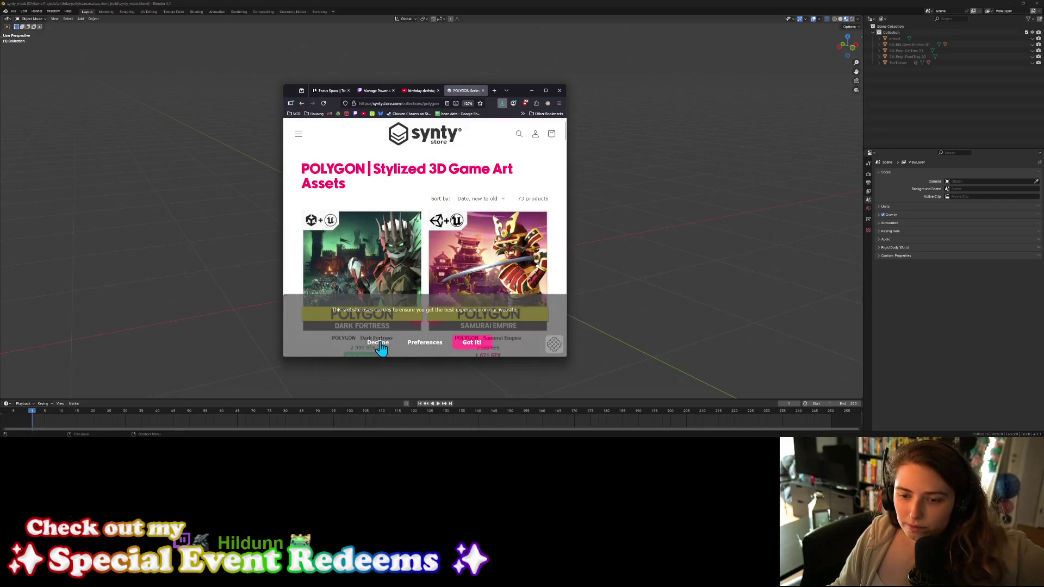
{"action": "scroll", "coordinate": [546, 292], "scroll_direction": "down", "scroll_amount": 2}
{"action": "scroll", "coordinate": [547, 292], "scroll_direction": "down", "scroll_amount": 2}
{"action": "scroll", "coordinate": [546, 292], "scroll_direction": "up", "scroll_amount": 2}
{"action": "scroll", "coordinate": [546, 292], "scroll_direction": "down", "scroll_amount": 5}
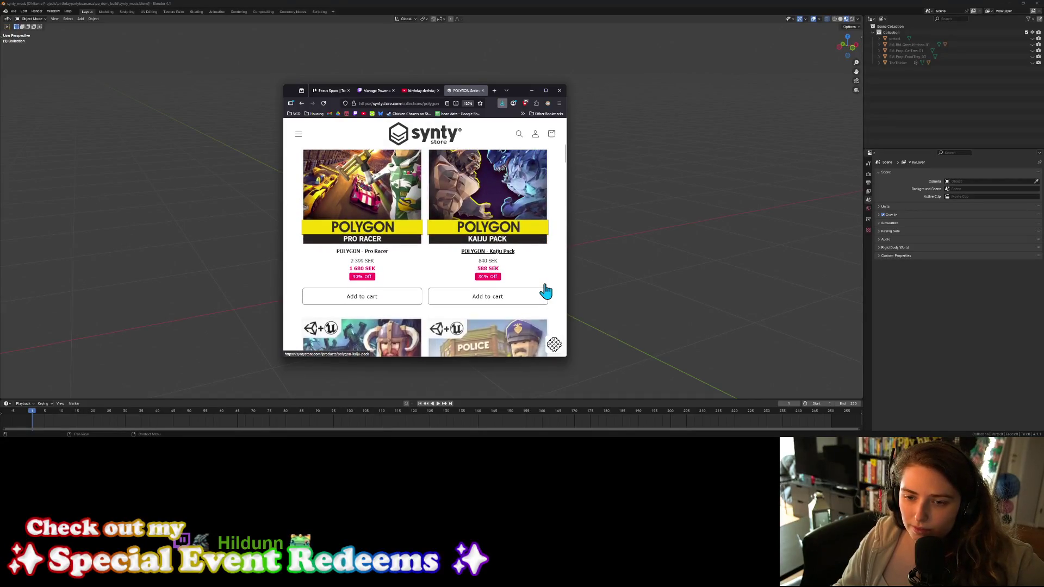
{"action": "scroll", "coordinate": [546, 292], "scroll_direction": "down", "scroll_amount": 5}
{"action": "scroll", "coordinate": [545, 292], "scroll_direction": "down", "scroll_amount": 10}
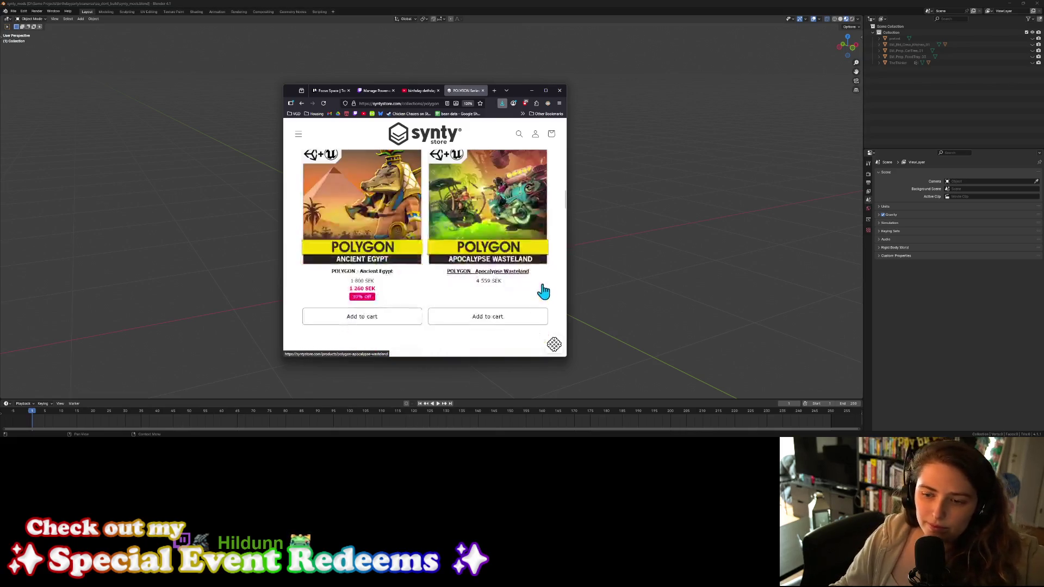
{"action": "scroll", "coordinate": [544, 292], "scroll_direction": "down", "scroll_amount": 10}
{"action": "scroll", "coordinate": [525, 283], "scroll_direction": "down", "scroll_amount": 10}
{"action": "scroll", "coordinate": [527, 284], "scroll_direction": "down", "scroll_amount": 10}
{"action": "scroll", "coordinate": [453, 276], "scroll_direction": "up", "scroll_amount": 1}
{"action": "middle_click", "coordinate": [368, 262]}
{"action": "left_click", "coordinate": [469, 93]}
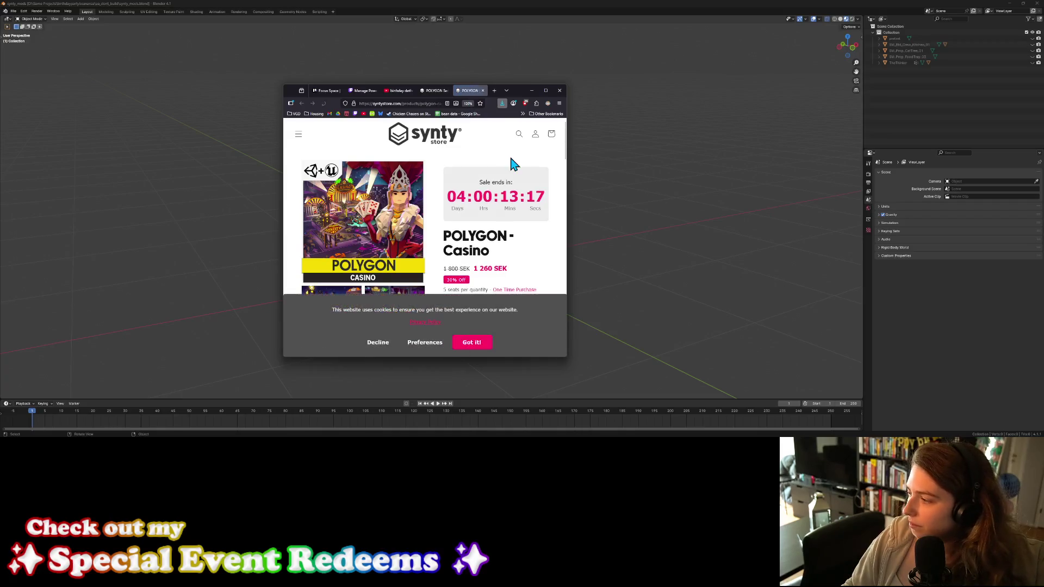
Step: Decline cookies and view the first Casino image in an enlarged gallery viewer
{"action": "left_click", "coordinate": [370, 344]}
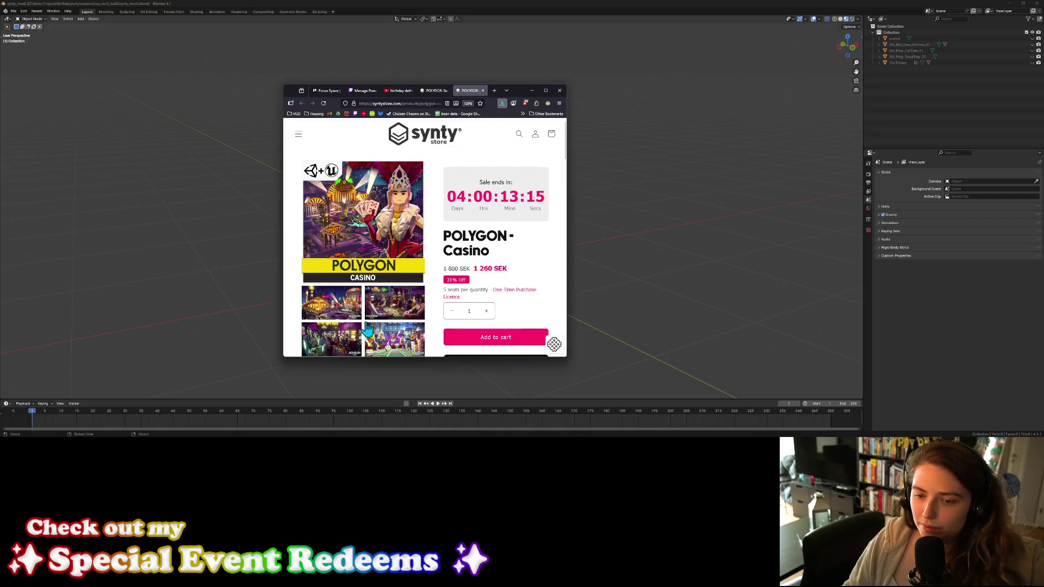
{"action": "left_click", "coordinate": [378, 341]}
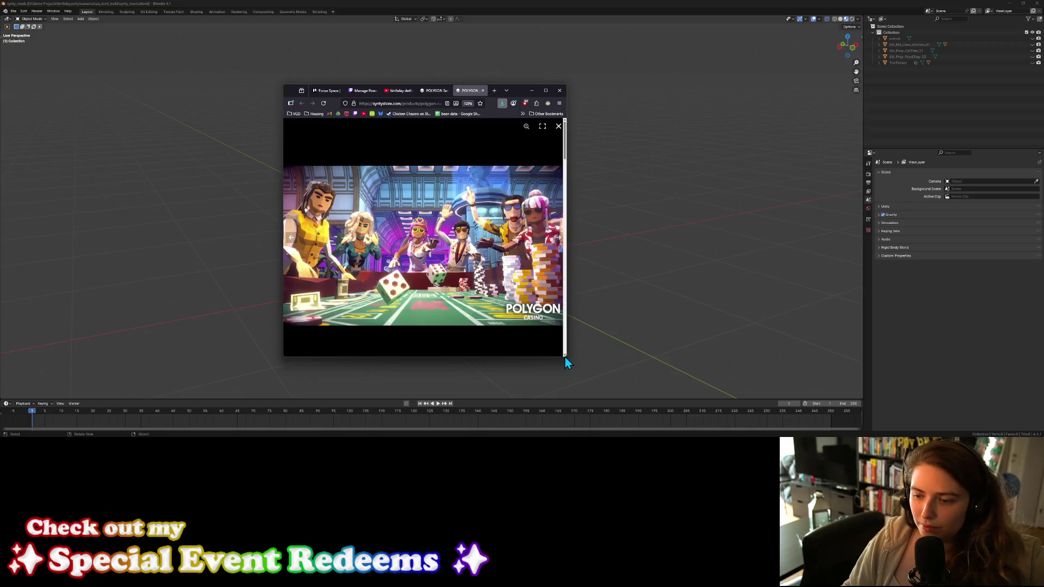
{"action": "left_click_drag", "start_coordinate": [565, 356], "coordinate": [648, 379]}
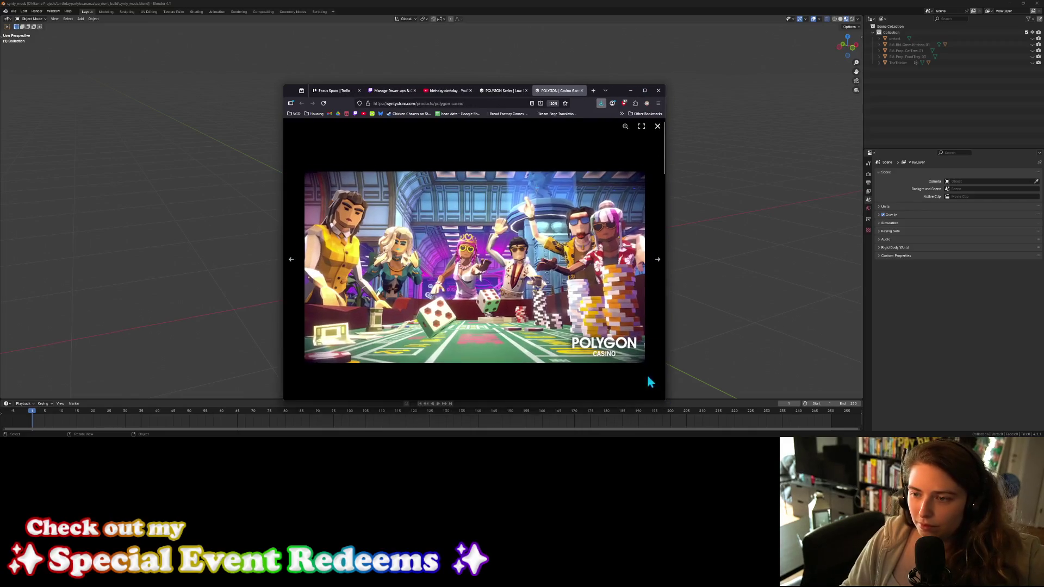
Step: Page through the Casino gallery to the hotel-room and bathroom props image, then maximize the window
{"action": "left_click", "coordinate": [657, 262]}
{"action": "left_click", "coordinate": [657, 262]}
{"action": "left_click", "coordinate": [657, 262]}
{"action": "left_click", "coordinate": [657, 262]}
{"action": "left_click", "coordinate": [657, 262]}
{"action": "left_click", "coordinate": [658, 262]}
{"action": "left_click", "coordinate": [657, 262]}
{"action": "left_click", "coordinate": [657, 262]}
{"action": "left_click", "coordinate": [658, 262]}
{"action": "left_click", "coordinate": [657, 262]}
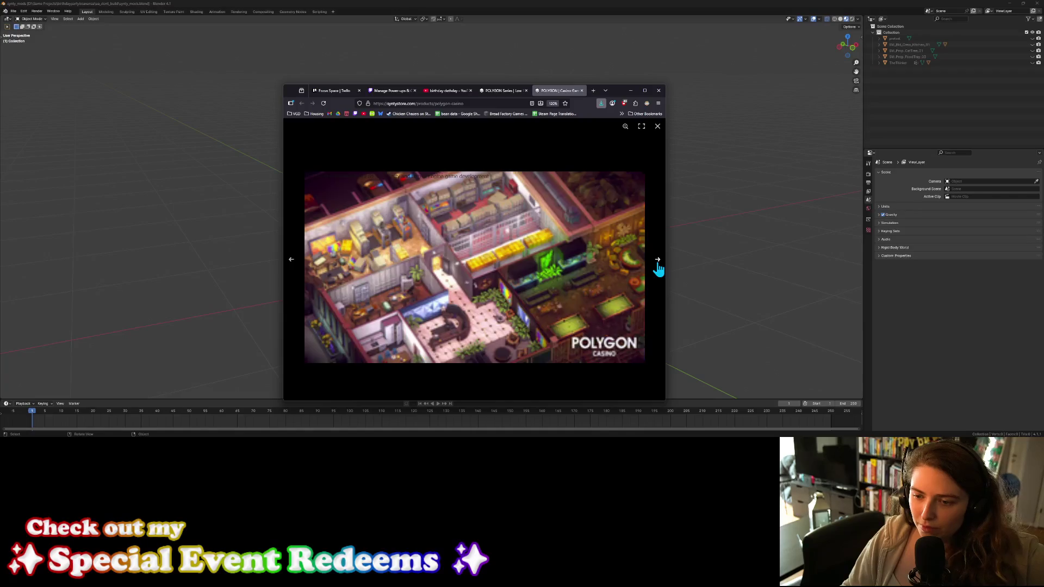
{"action": "left_click", "coordinate": [657, 262]}
{"action": "left_click", "coordinate": [658, 262]}
{"action": "left_click", "coordinate": [657, 262]}
{"action": "left_click", "coordinate": [657, 262]}
{"action": "left_click", "coordinate": [657, 262]}
{"action": "left_click", "coordinate": [658, 262]}
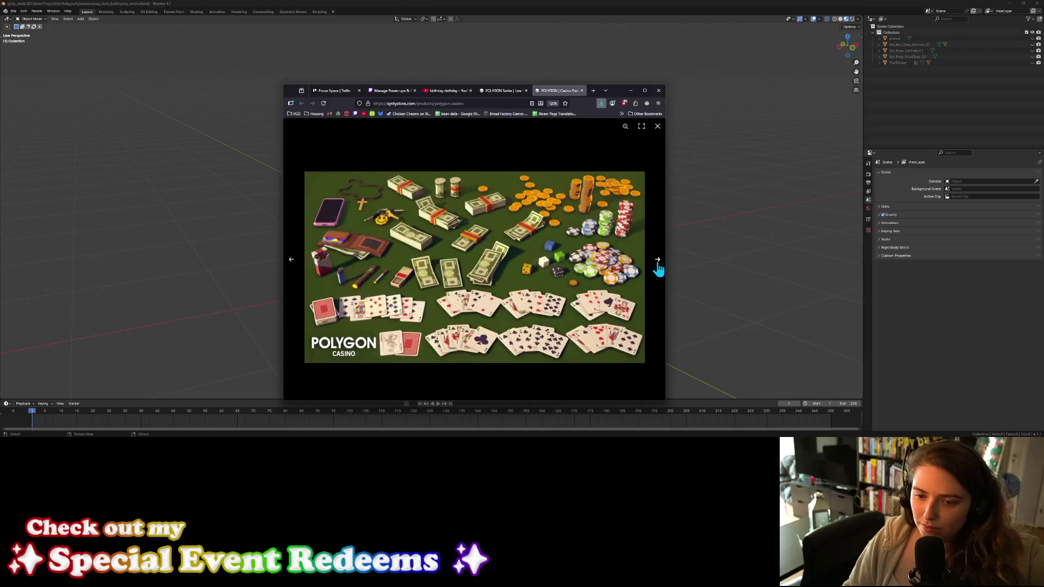
{"action": "left_click", "coordinate": [658, 262]}
{"action": "left_click", "coordinate": [657, 262]}
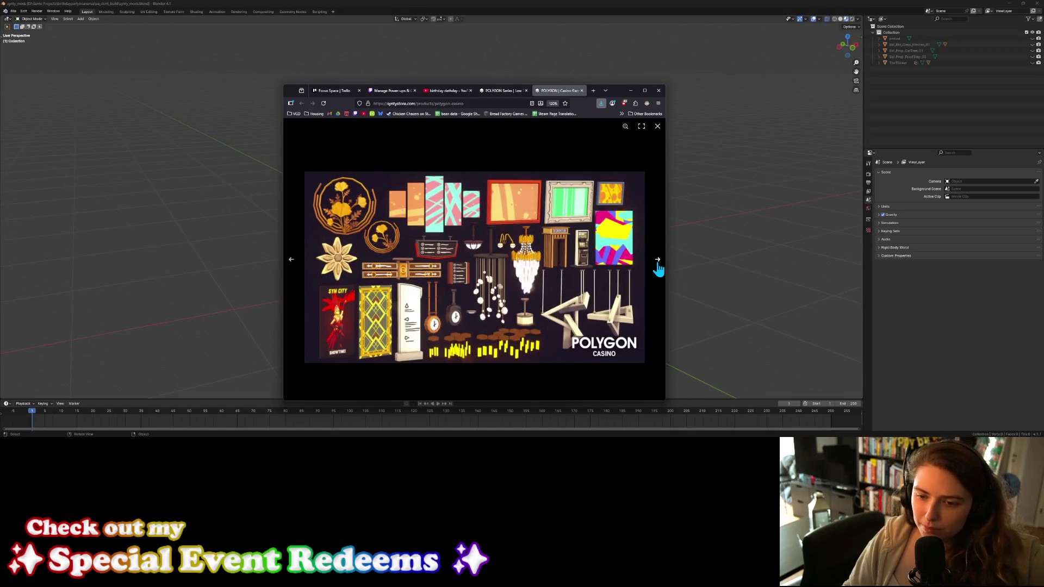
{"action": "left_click", "coordinate": [657, 262]}
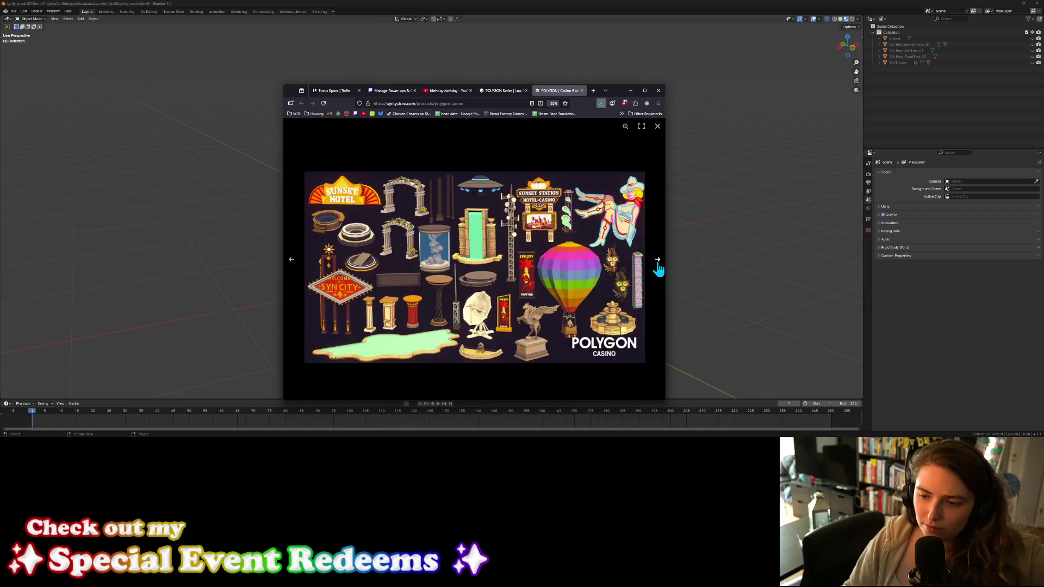
{"action": "left_click", "coordinate": [657, 262]}
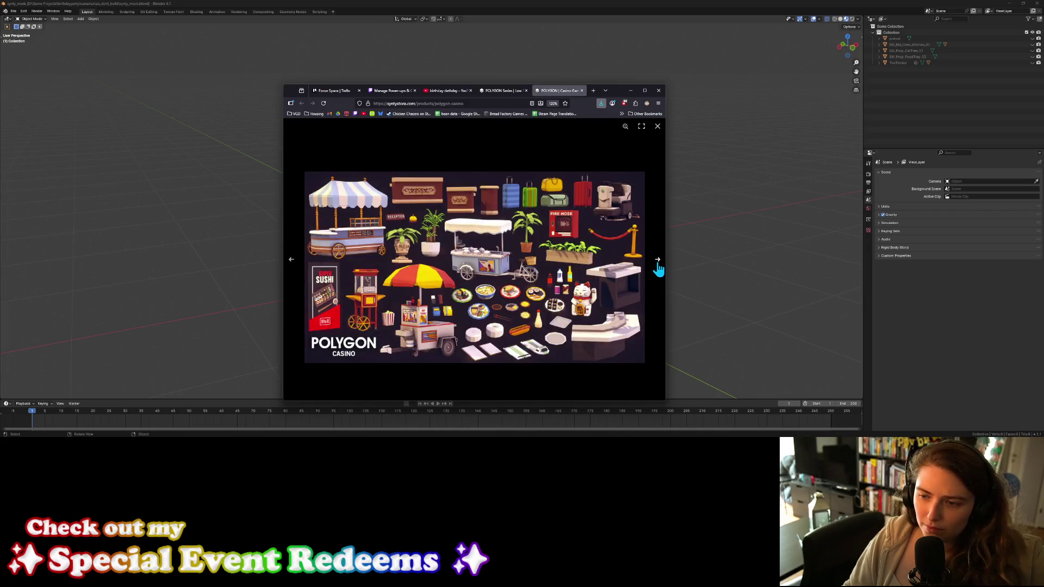
{"action": "left_click", "coordinate": [657, 262]}
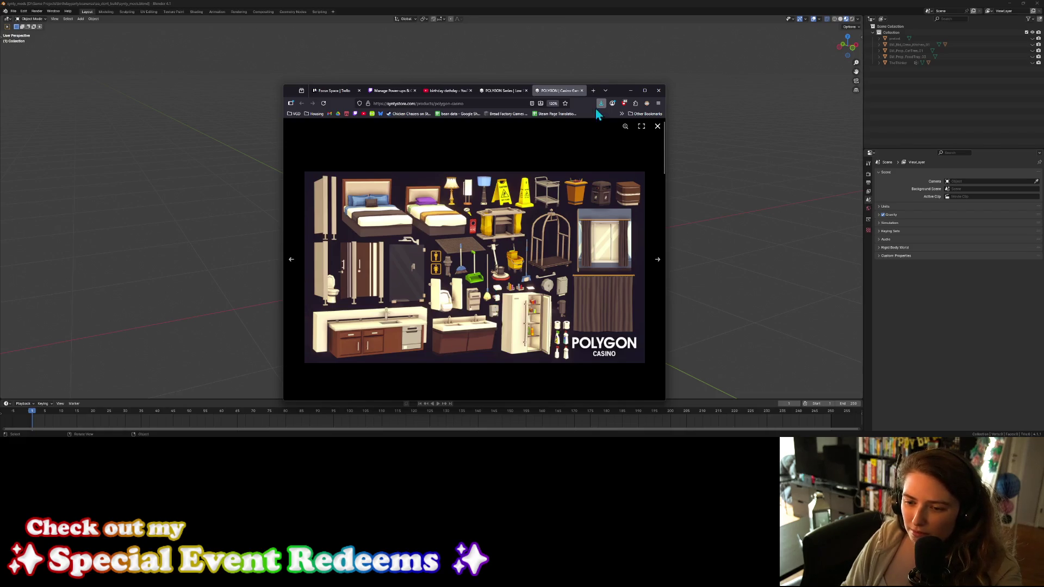
{"action": "left_click", "coordinate": [643, 95]}
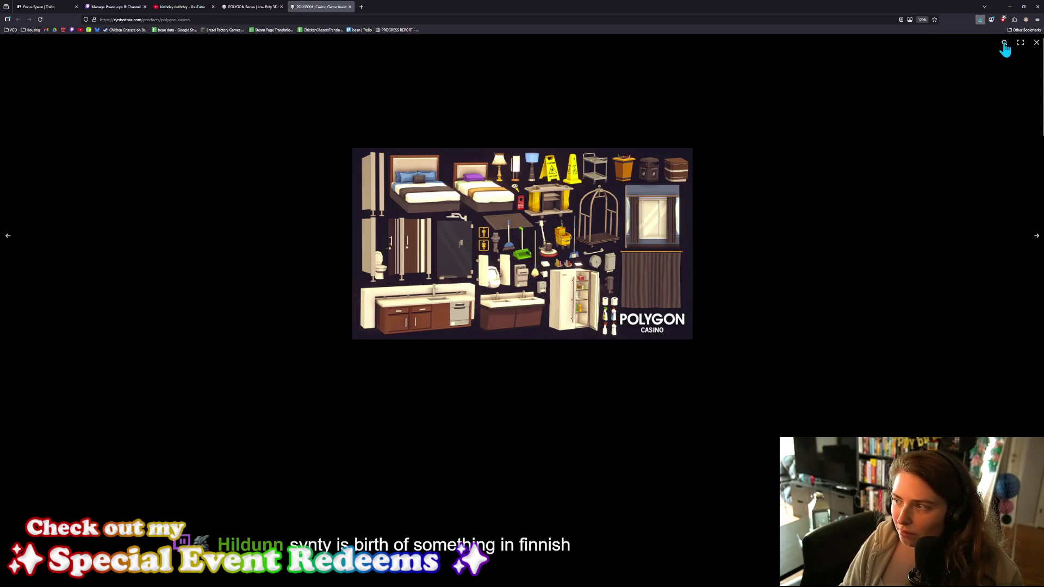
Step: View the furniture, slot-machine and hotel-room furniture images full-size
{"action": "key", "text": "Escape"}
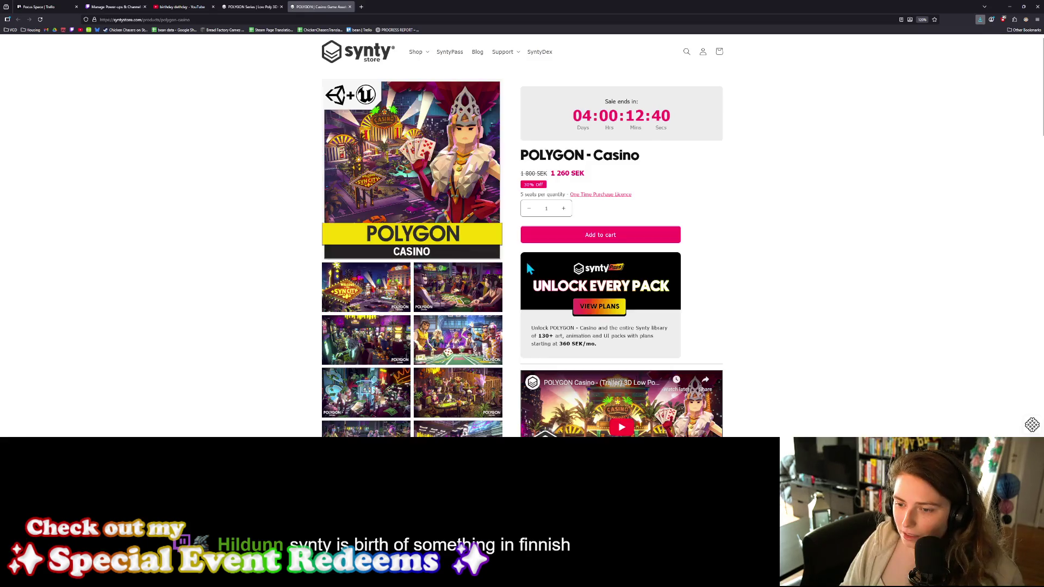
{"action": "scroll", "coordinate": [492, 375], "scroll_direction": "down", "scroll_amount": 10}
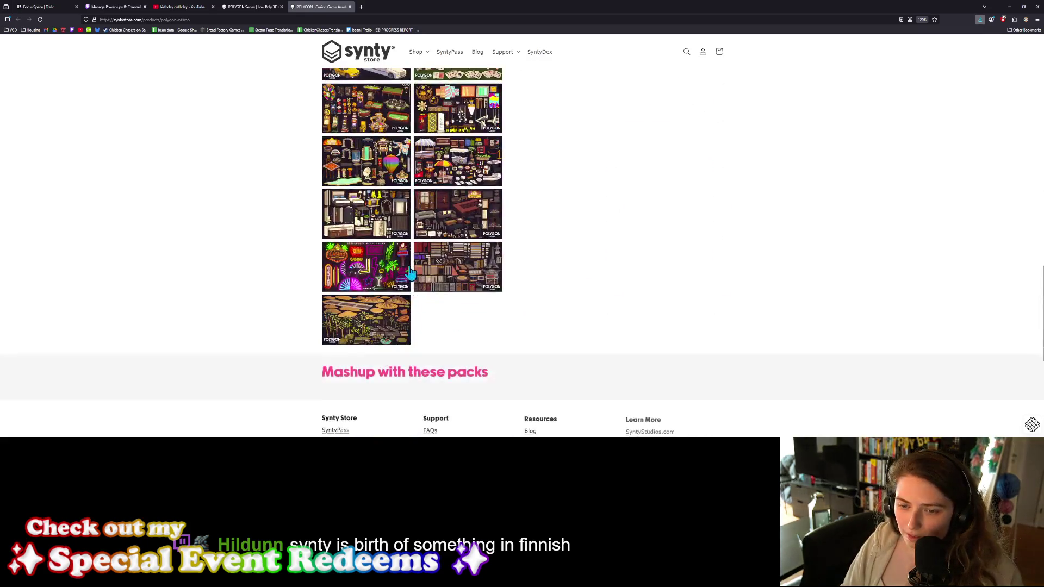
{"action": "left_click", "coordinate": [459, 222]}
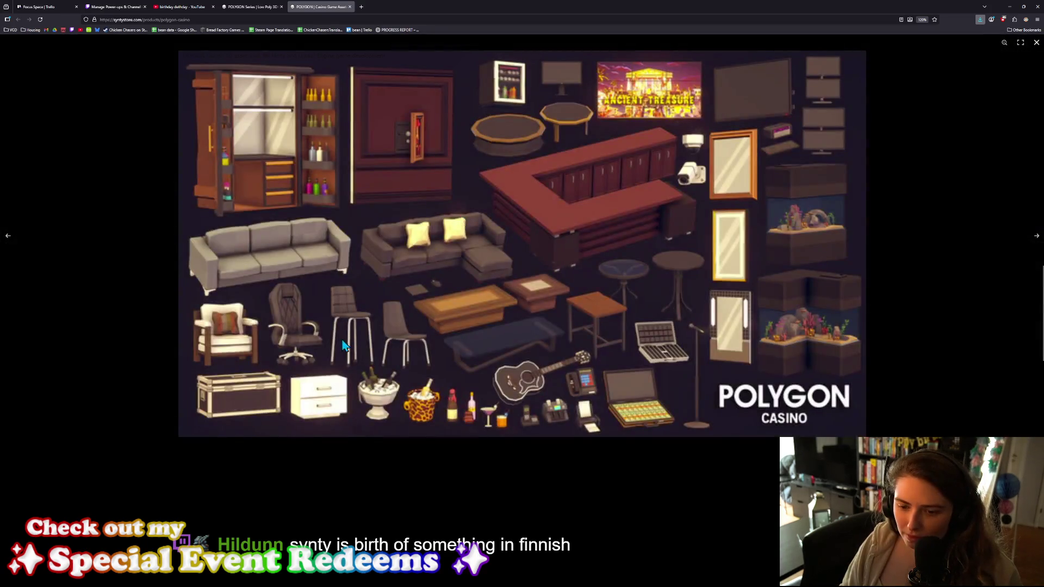
{"action": "key", "text": "Escape"}
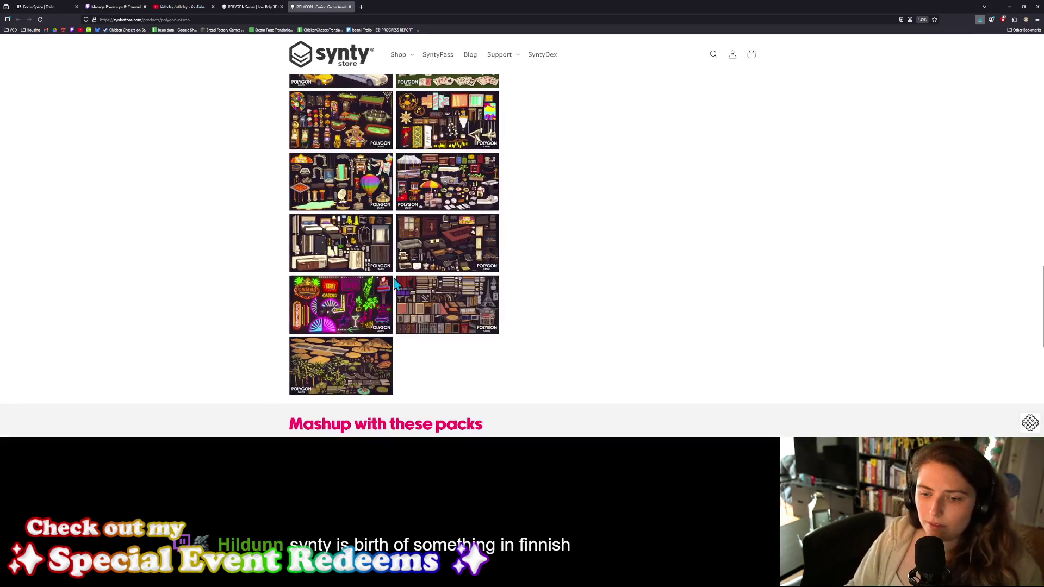
{"action": "left_click", "coordinate": [459, 302]}
{"action": "left_click", "coordinate": [881, 212]}
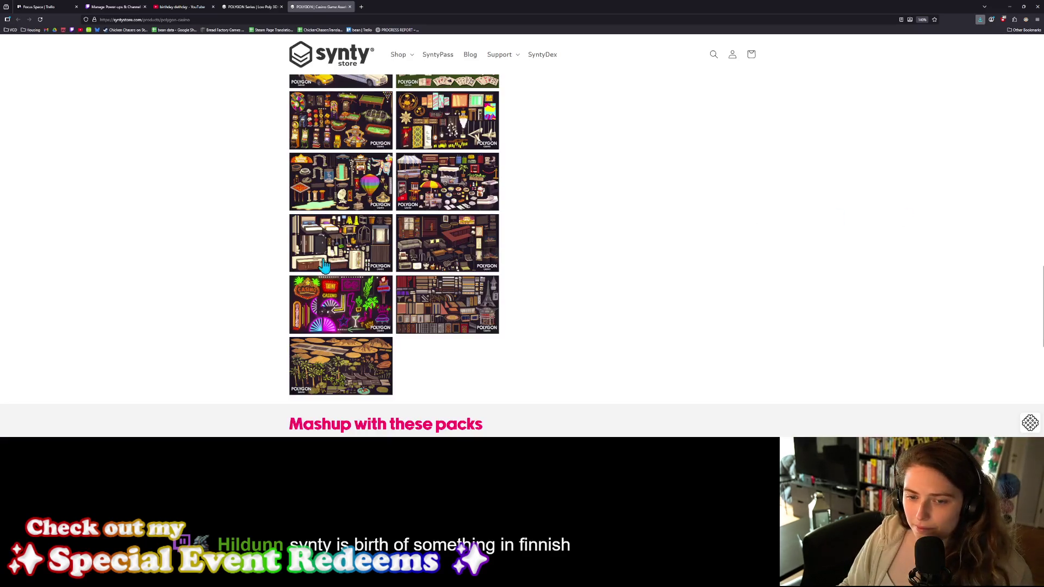
{"action": "left_click", "coordinate": [371, 245]}
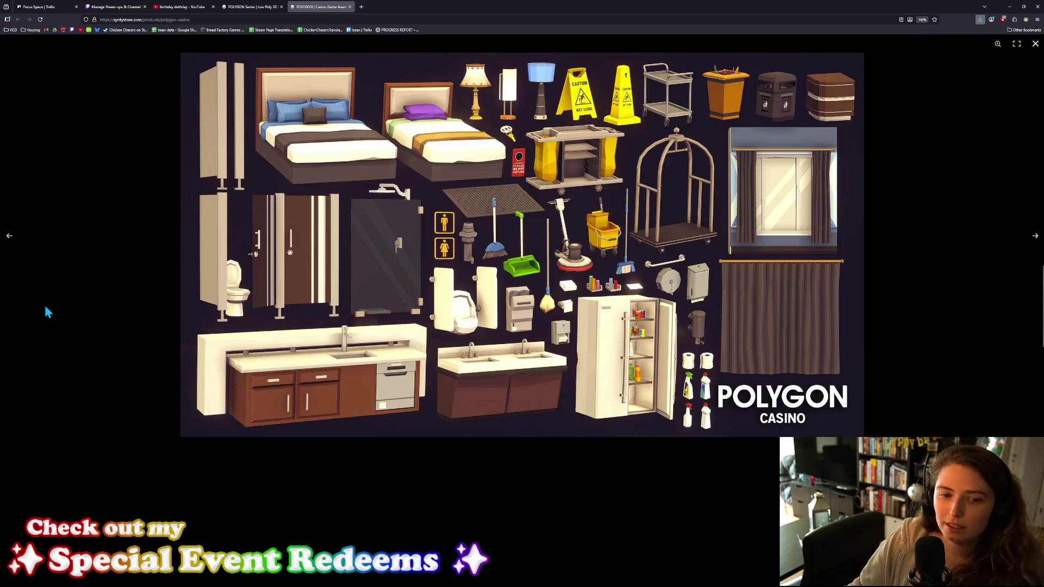
Step: Browse back and forth to the desert and palms image, then return to the POLYGON Series page
{"action": "left_click", "coordinate": [9, 241]}
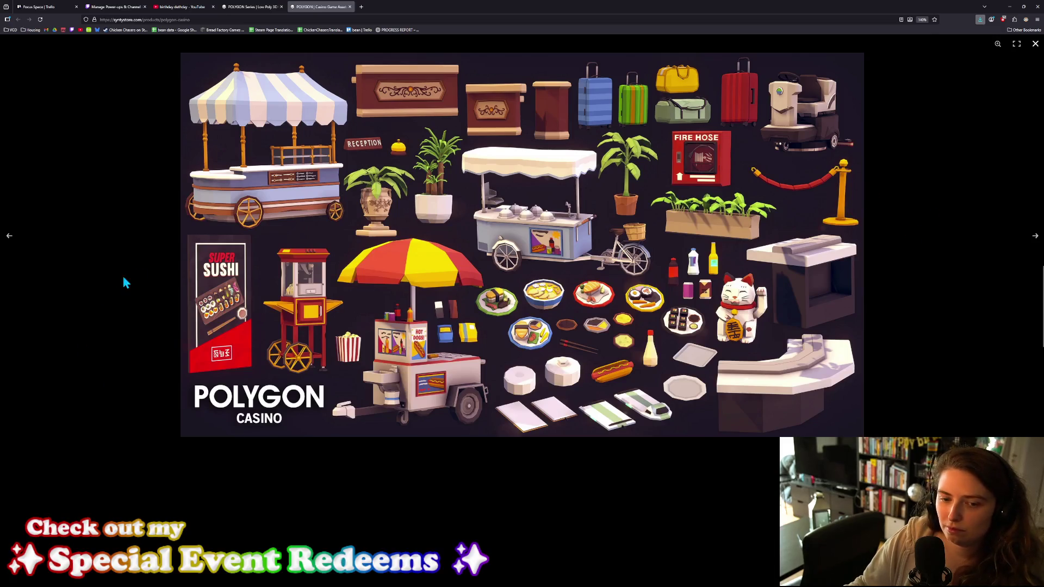
{"action": "left_click", "coordinate": [9, 241]}
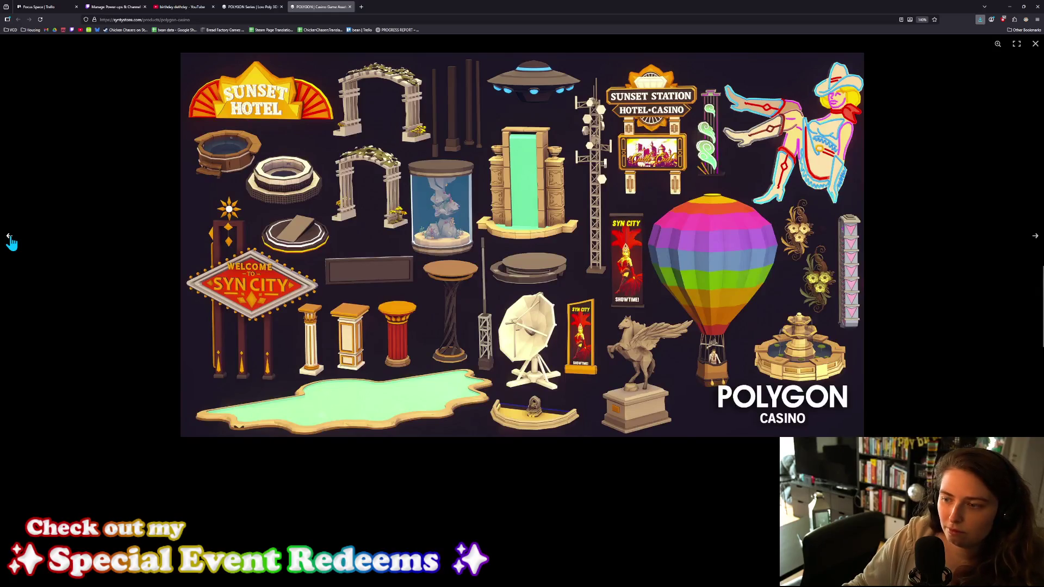
{"action": "left_click", "coordinate": [10, 241]}
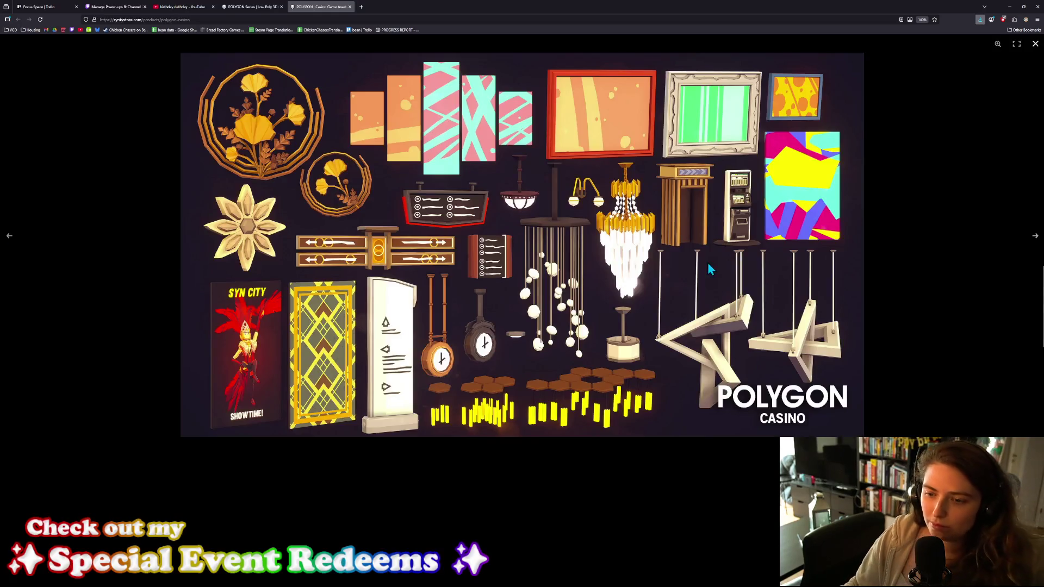
{"action": "left_click", "coordinate": [1027, 241]}
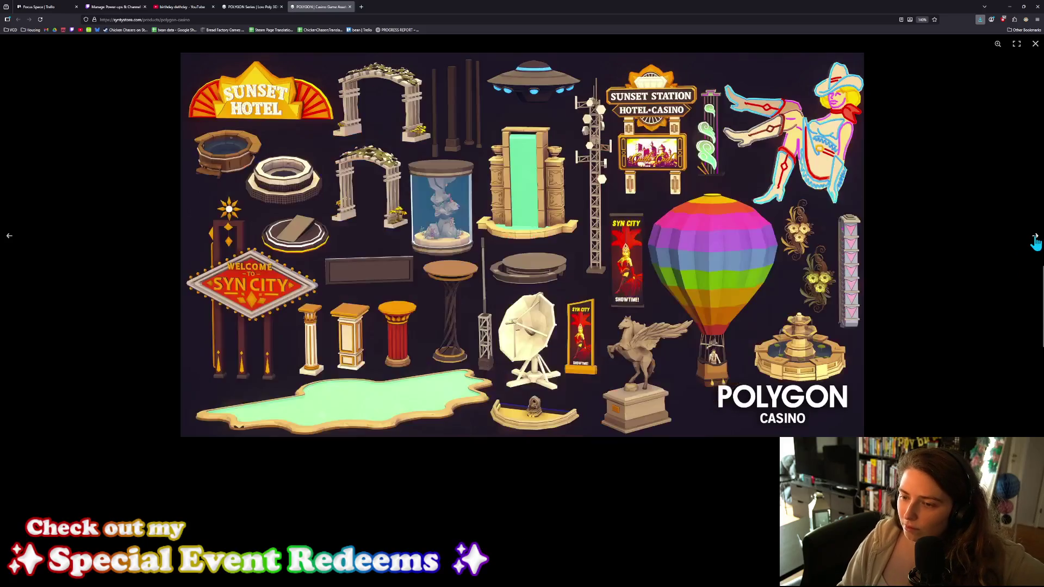
{"action": "left_click", "coordinate": [1035, 241]}
{"action": "left_click", "coordinate": [1034, 241]}
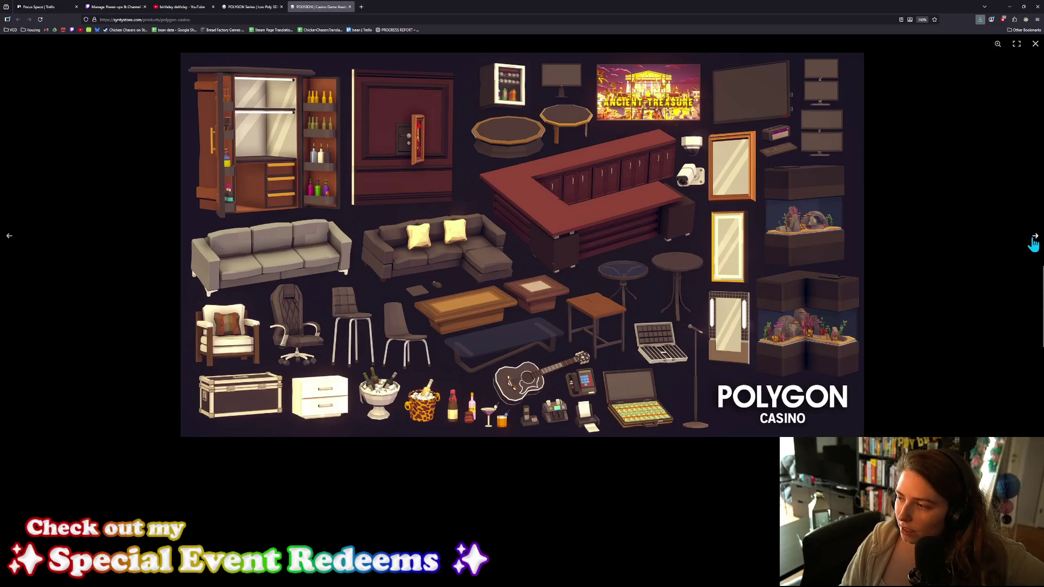
{"action": "left_click", "coordinate": [1033, 245]}
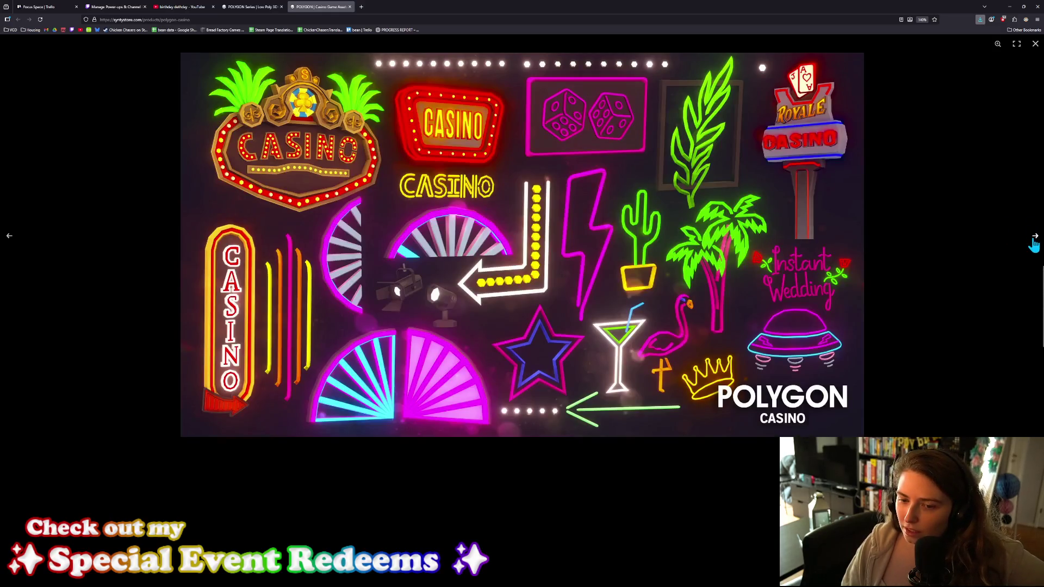
{"action": "left_click", "coordinate": [1033, 246]}
{"action": "left_click", "coordinate": [1034, 246]}
{"action": "left_click", "coordinate": [974, 229]}
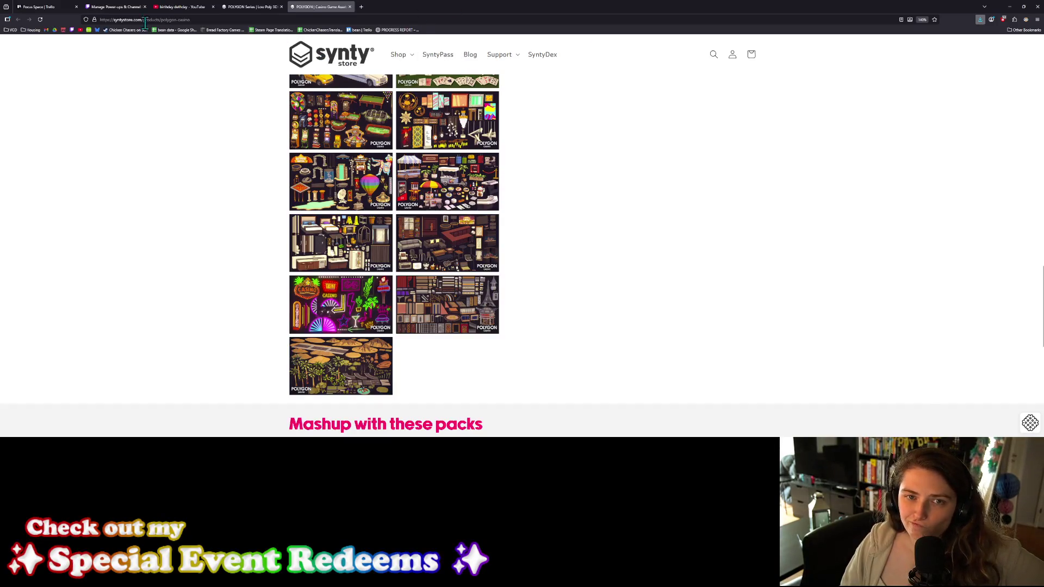
{"action": "left_click", "coordinate": [253, 7]}
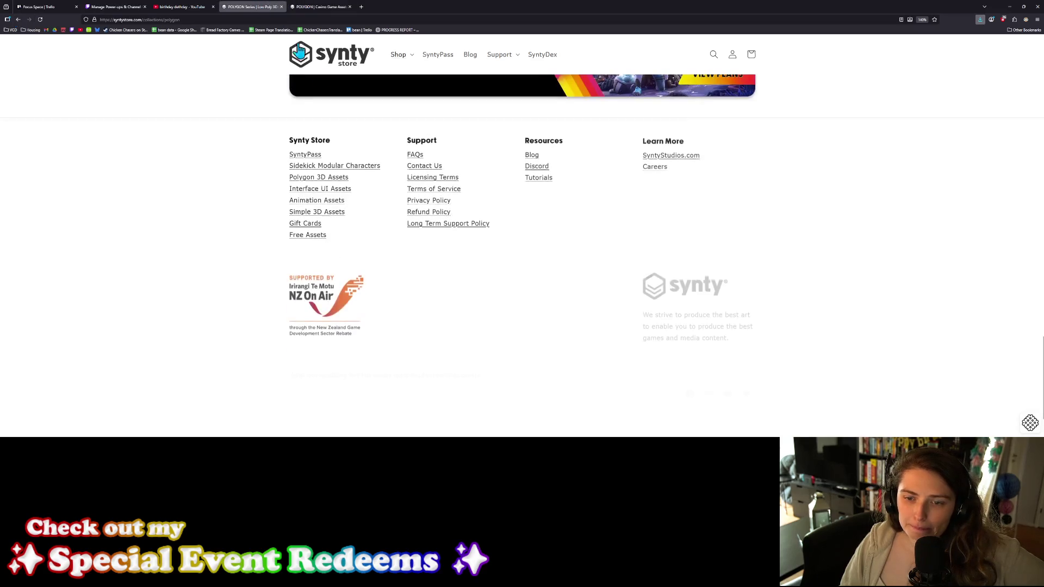
Step: Go to the second product page and open the Shops Pack in its own tab
{"action": "scroll", "coordinate": [594, 348], "scroll_direction": "up", "scroll_amount": 5}
{"action": "scroll", "coordinate": [594, 348], "scroll_direction": "up", "scroll_amount": 2}
{"action": "left_click", "coordinate": [569, 364]}
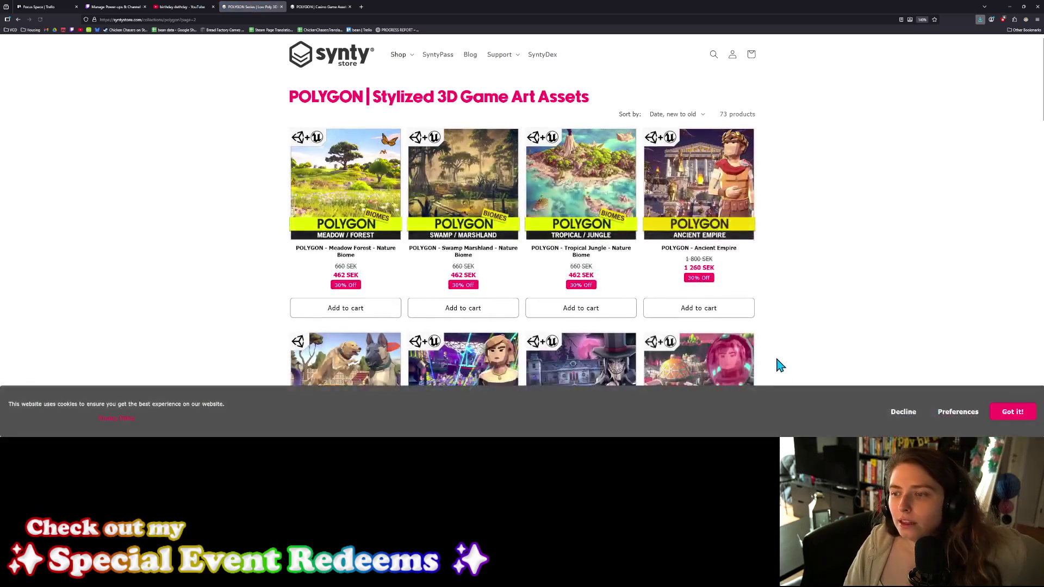
{"action": "scroll", "coordinate": [775, 365], "scroll_direction": "down", "scroll_amount": 3}
{"action": "scroll", "coordinate": [640, 324], "scroll_direction": "down", "scroll_amount": 3}
{"action": "scroll", "coordinate": [641, 326], "scroll_direction": "down", "scroll_amount": 2}
{"action": "middle_click", "coordinate": [485, 232]}
{"action": "key", "text": "ctrl+Tab"}
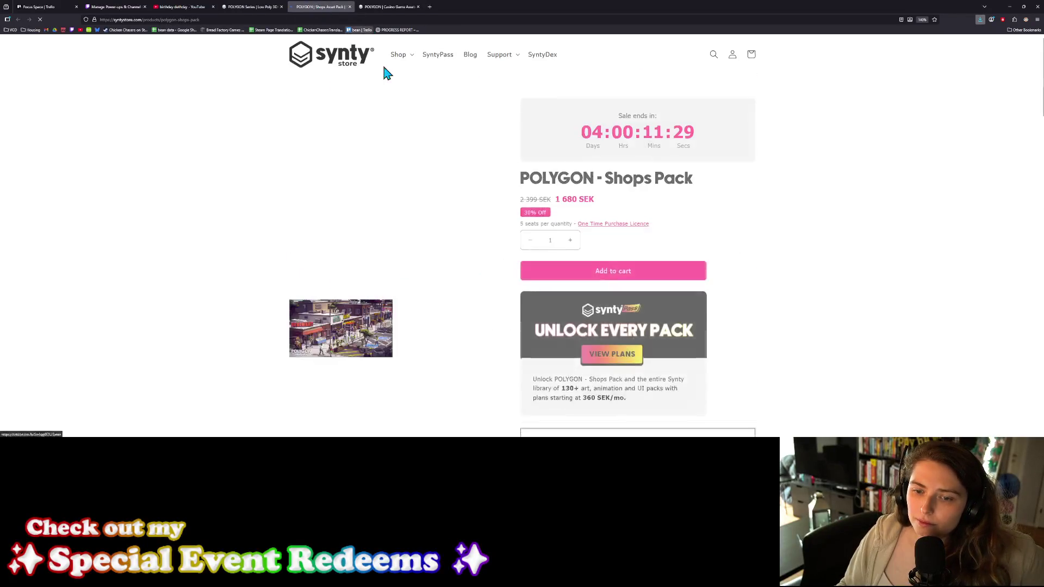
Step: Browse the Shops Pack images from food through shop furniture, then close the viewer
{"action": "scroll", "coordinate": [431, 333], "scroll_direction": "down", "scroll_amount": 5}
{"action": "scroll", "coordinate": [431, 333], "scroll_direction": "down", "scroll_amount": 7}
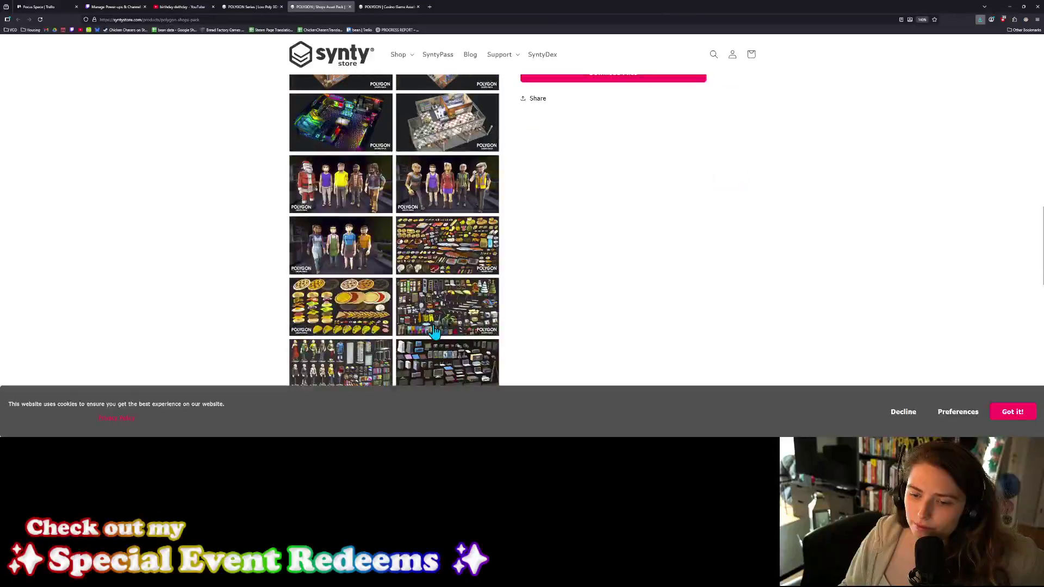
{"action": "left_click", "coordinate": [431, 331]}
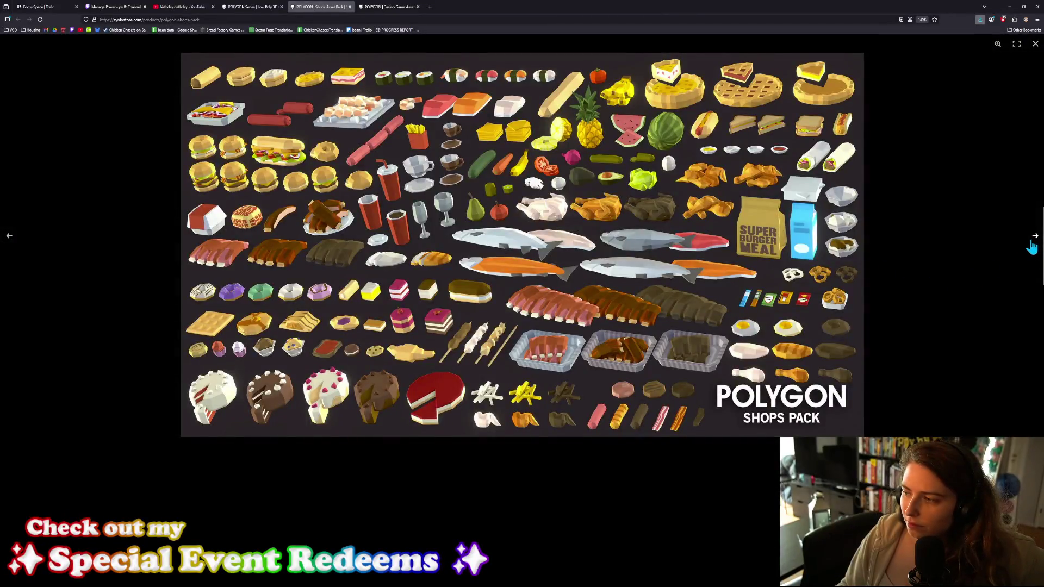
{"action": "left_click", "coordinate": [1032, 244]}
{"action": "left_click", "coordinate": [1033, 243]}
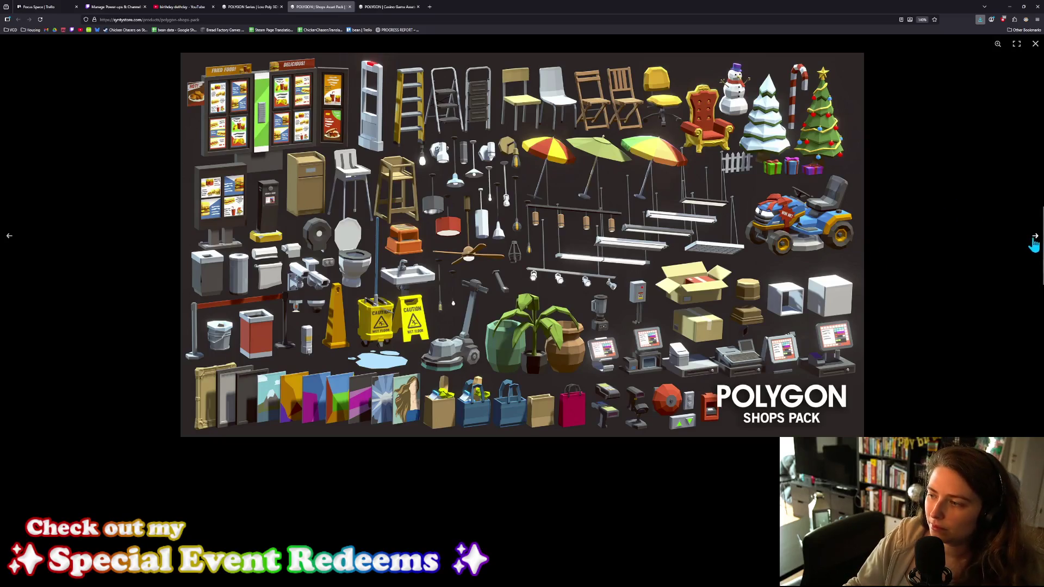
{"action": "left_click", "coordinate": [1034, 239]}
{"action": "left_click", "coordinate": [1034, 242]}
{"action": "left_click", "coordinate": [1031, 243]}
{"action": "left_click", "coordinate": [1030, 240]}
{"action": "left_click", "coordinate": [1031, 240]}
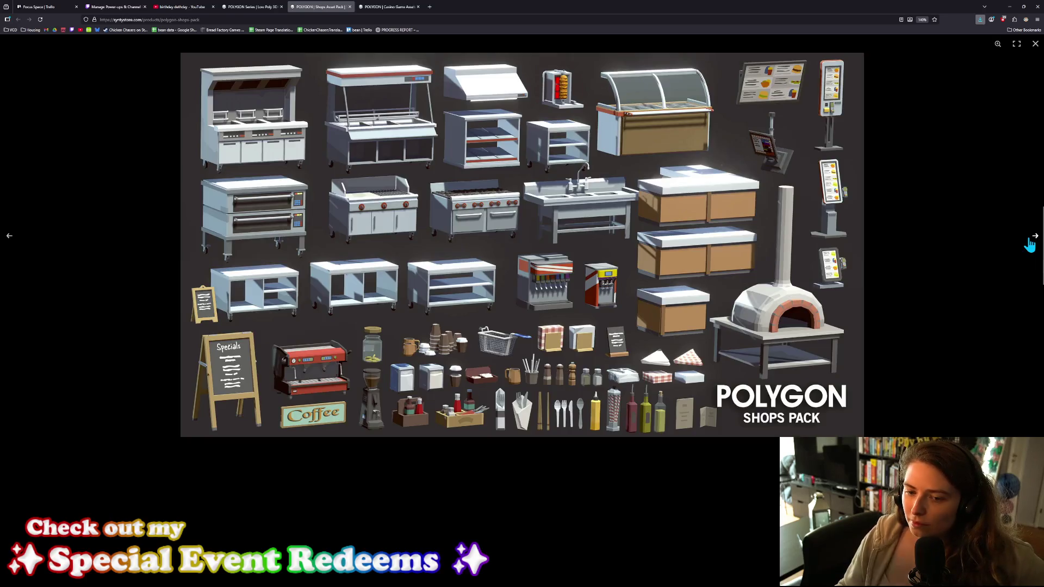
{"action": "left_click", "coordinate": [1030, 241]}
{"action": "left_click", "coordinate": [1030, 245]}
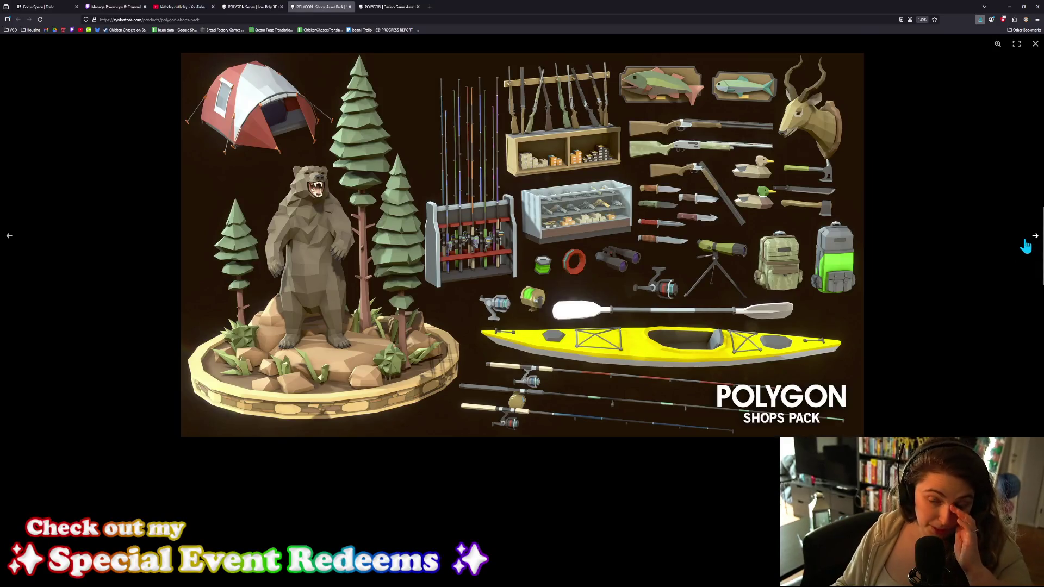
{"action": "left_click", "coordinate": [1036, 244]}
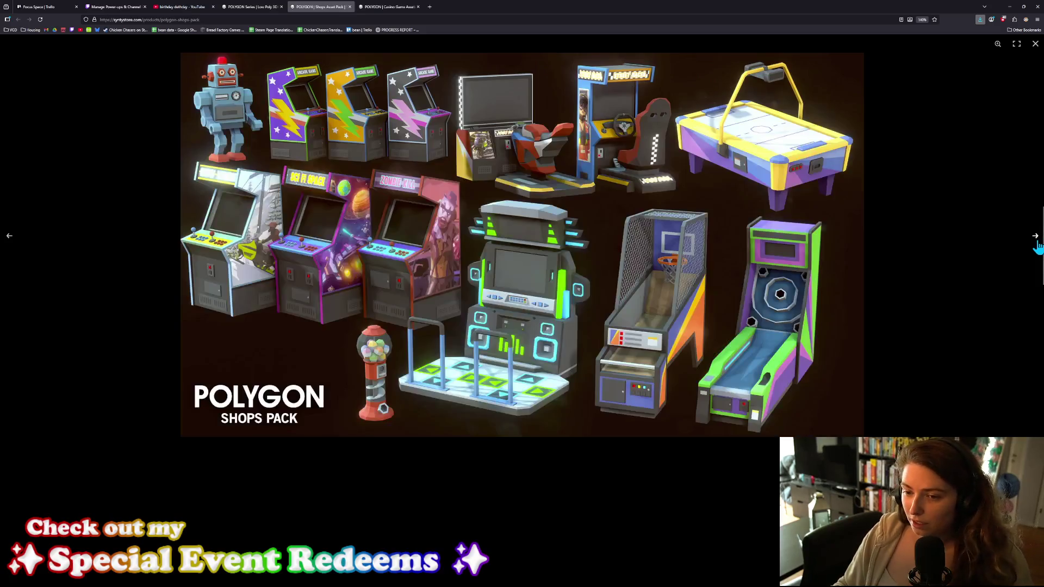
{"action": "left_click", "coordinate": [1036, 244]}
{"action": "left_click", "coordinate": [1037, 246]}
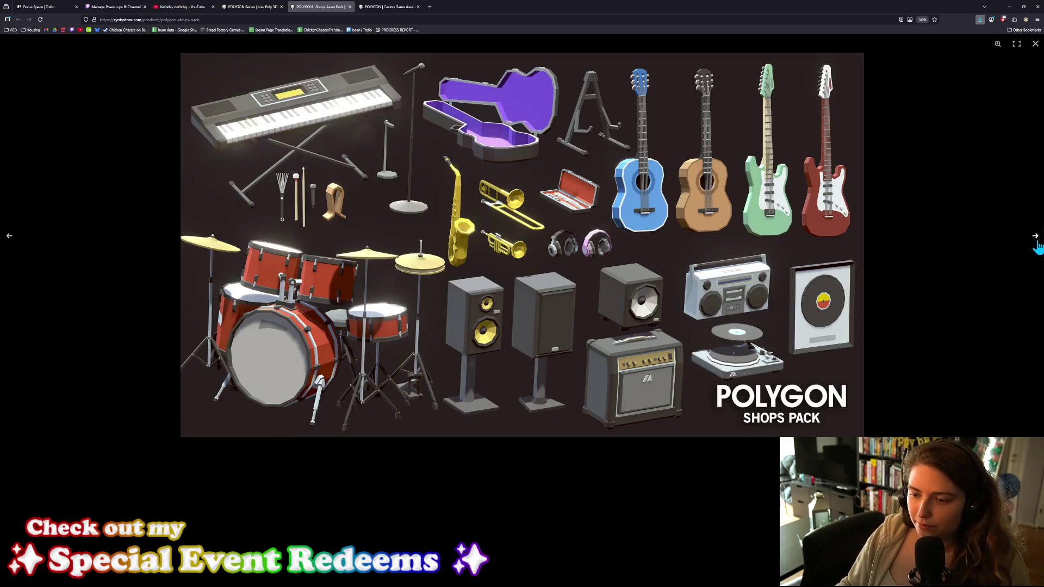
{"action": "left_click", "coordinate": [1037, 246]}
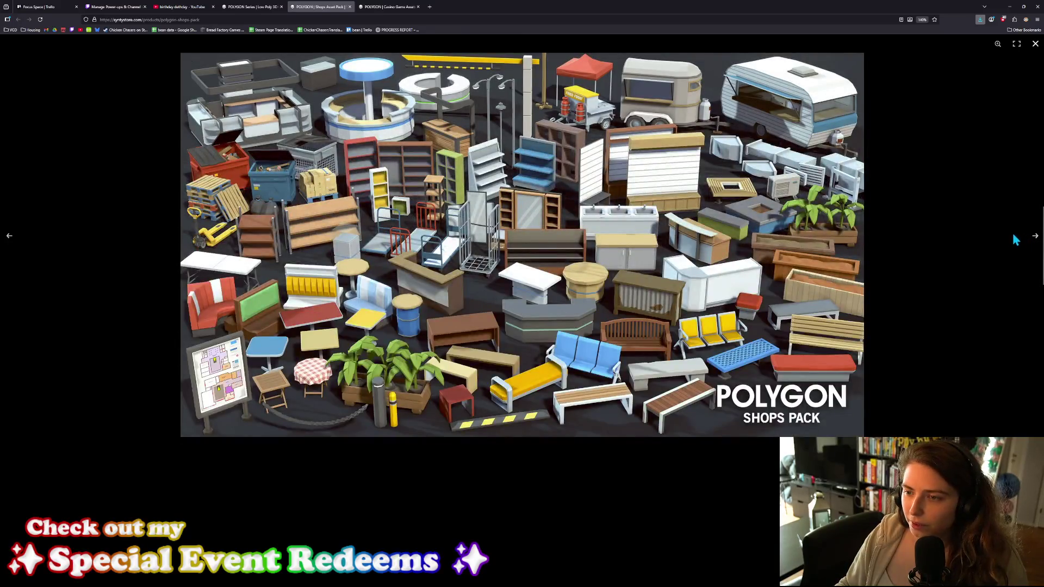
{"action": "left_click", "coordinate": [1014, 239]}
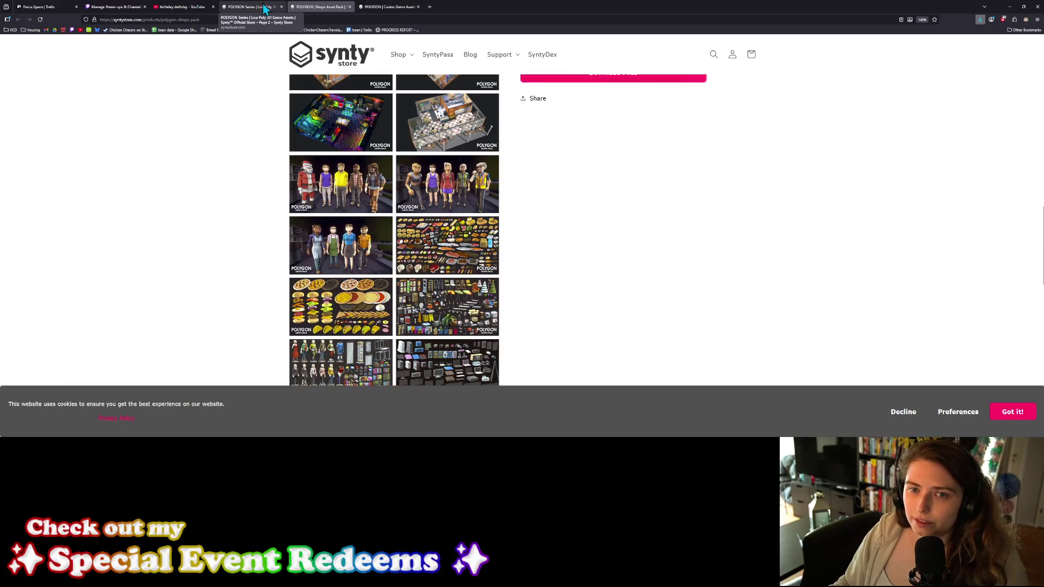
Step: Close the three POLYGON product tabs
{"action": "left_click", "coordinate": [281, 6]}
{"action": "left_click", "coordinate": [281, 7]}
{"action": "left_click", "coordinate": [281, 7]}
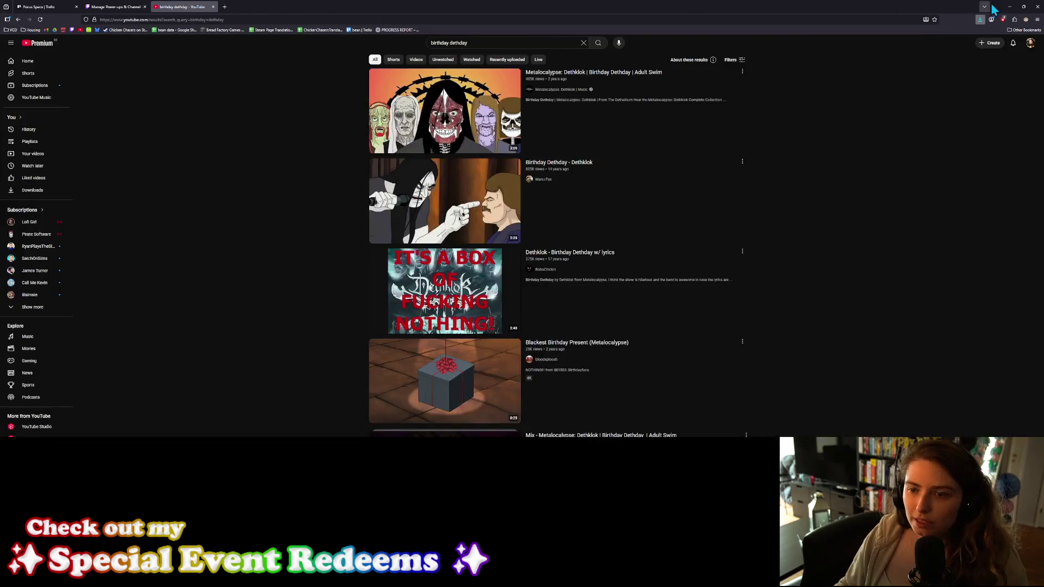
Step: Return to Blender's front orthographic view and add a cube mesh at the origin
{"action": "left_click", "coordinate": [1010, 7]}
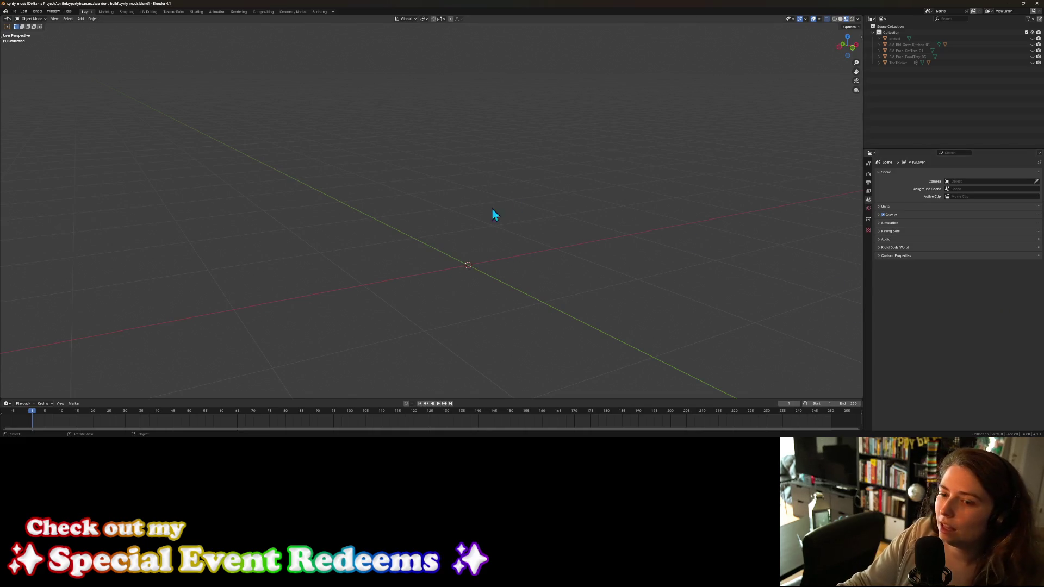
{"action": "key", "text": "KP_1"}
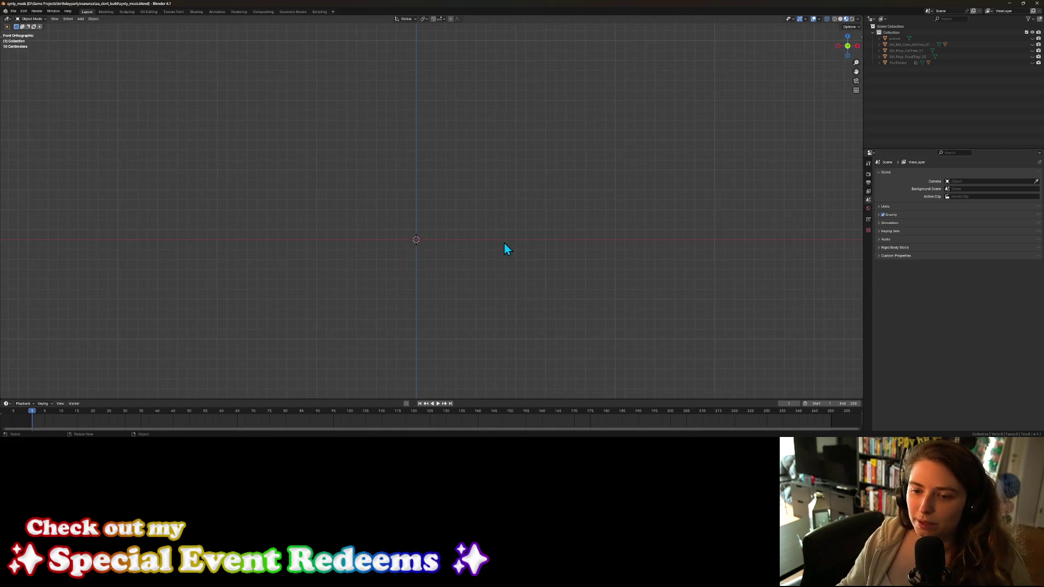
{"action": "scroll", "coordinate": [443, 304], "scroll_direction": "up", "scroll_amount": 2}
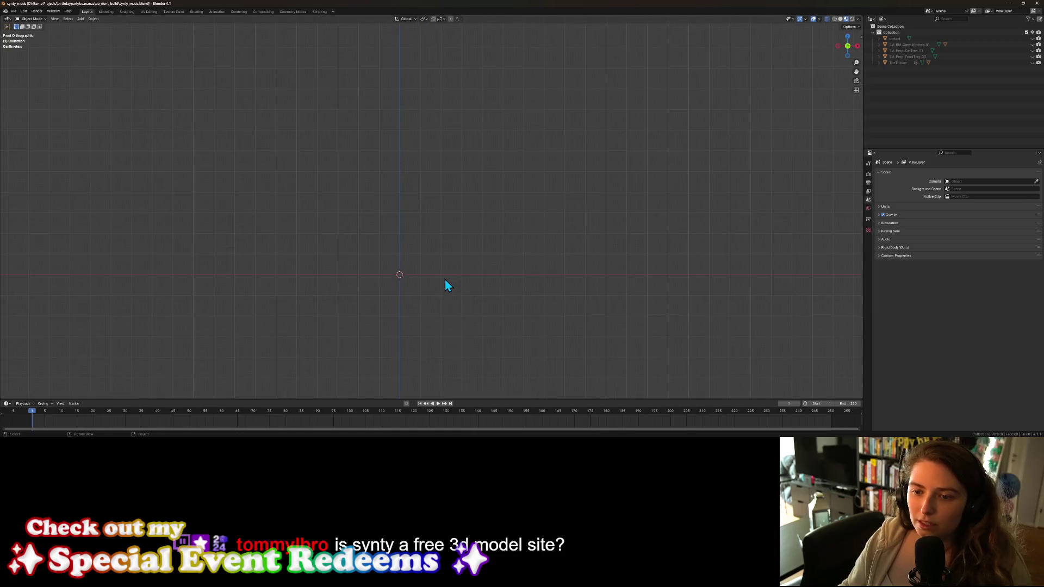
{"action": "left_click", "coordinate": [81, 19]}
{"action": "mouse_move", "coordinate": [88, 26]}
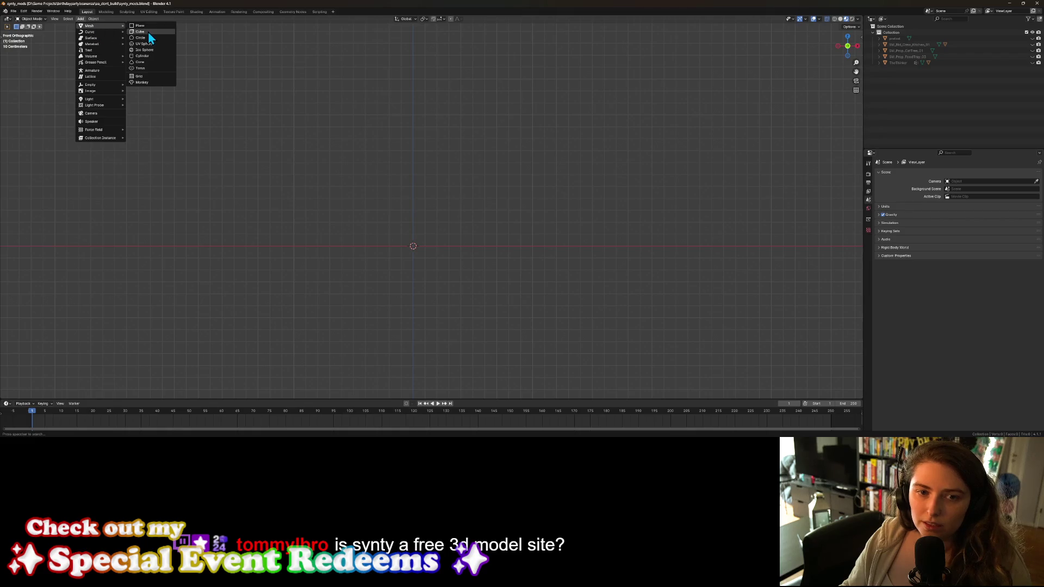
{"action": "left_click", "coordinate": [148, 32]}
Step: Scale the cube to 0.5 and rename it TowelFolded
{"action": "type", "text": "s"}
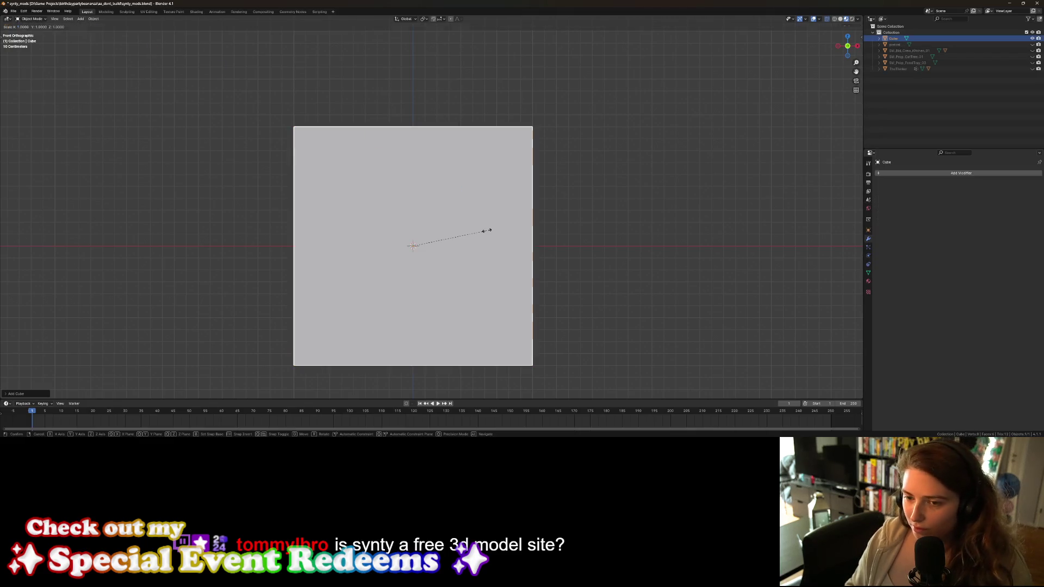
{"action": "type", "text": ".5"}
{"action": "key", "text": "Return"}
{"action": "double_click", "coordinate": [894, 38]}
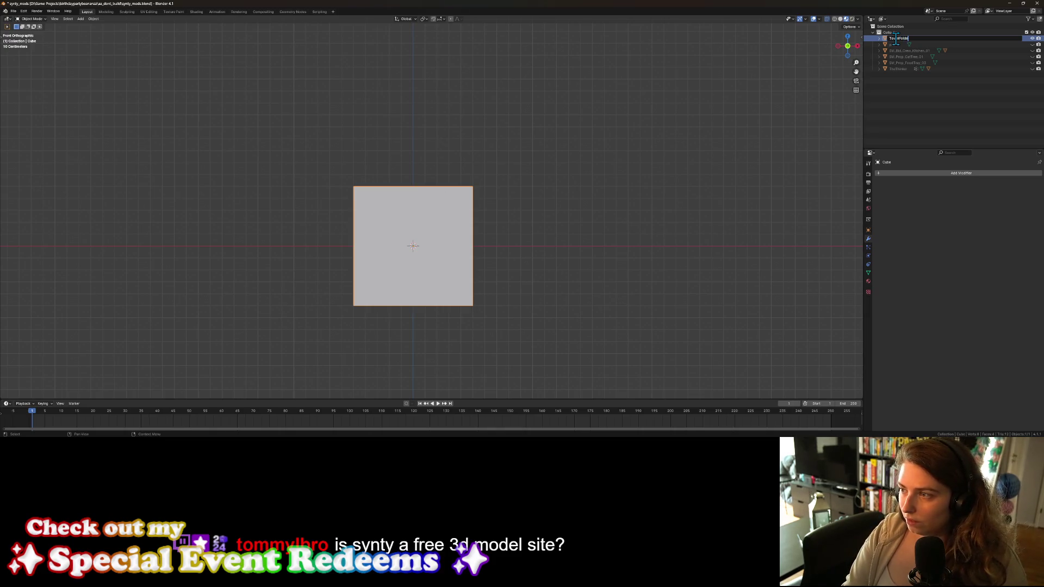
{"action": "key", "text": "Return"}
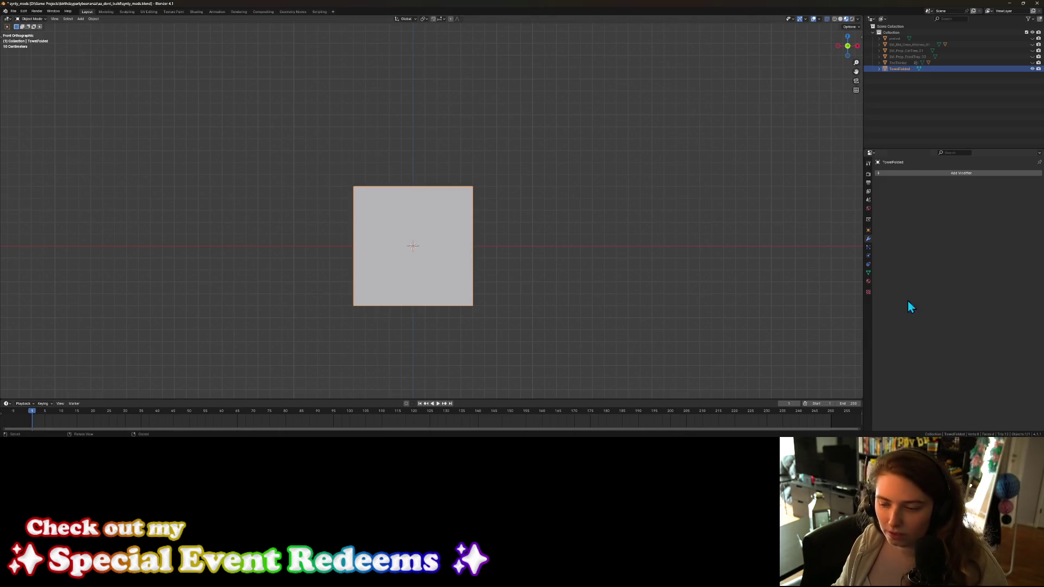
{"action": "key", "text": "alt+Tab"}
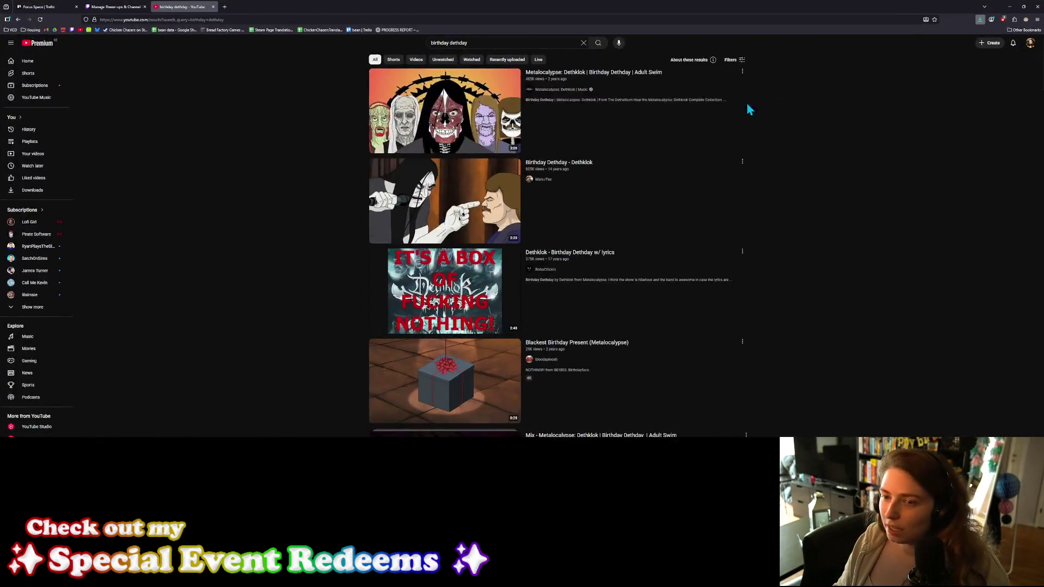
Step: Open Humble Bundle's software bundles from the VCD bookmarks and pick Best of Synty Game Dev Assets #5
{"action": "left_click", "coordinate": [223, 7]}
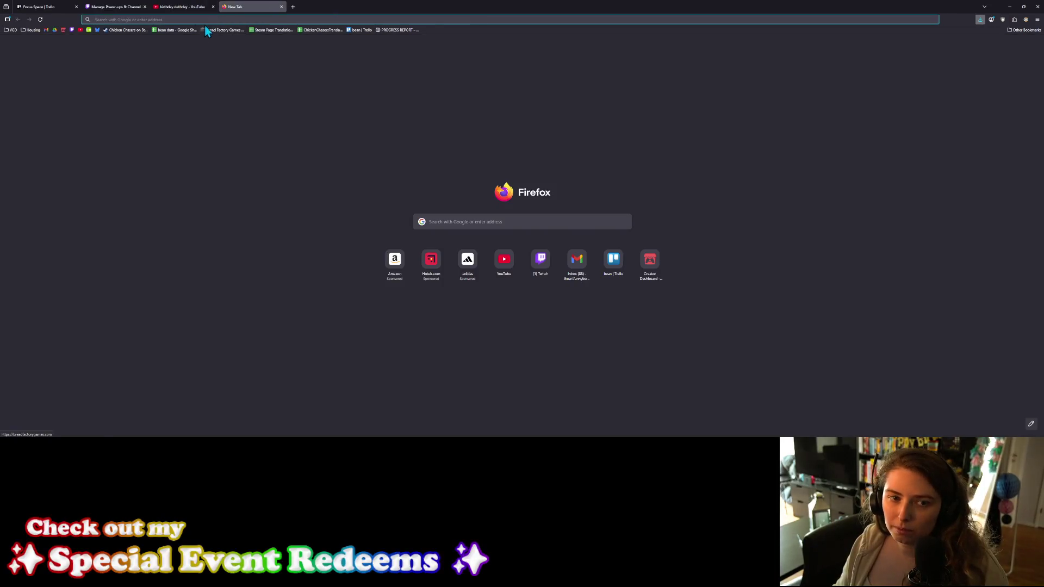
{"action": "left_click", "coordinate": [12, 30]}
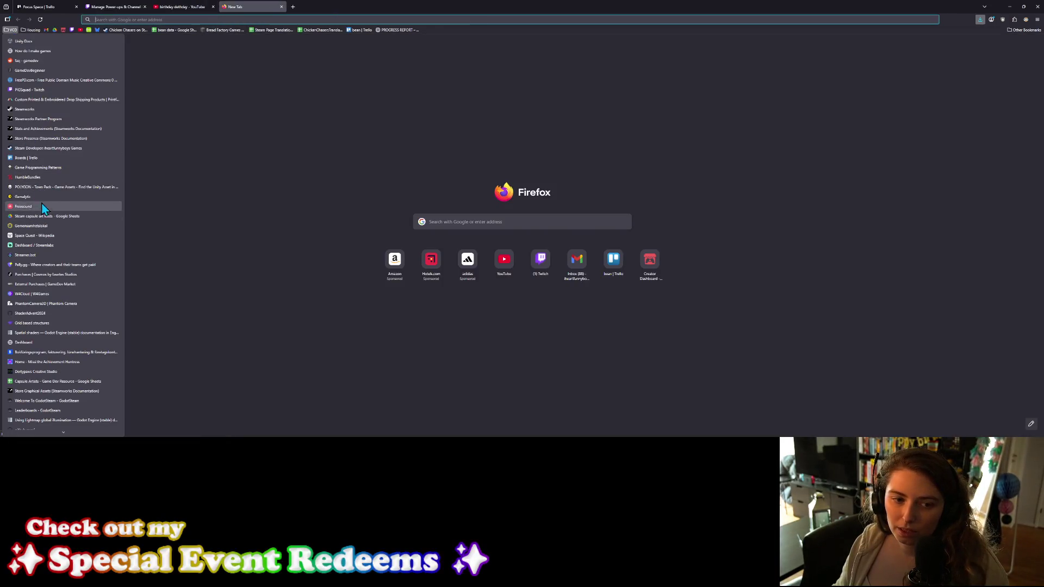
{"action": "left_click", "coordinate": [53, 180]}
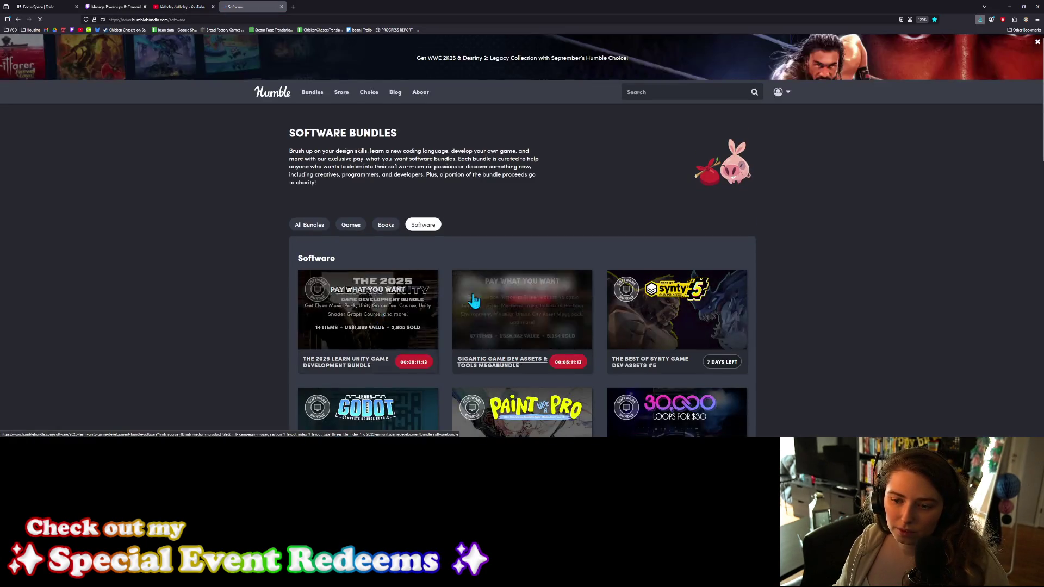
{"action": "scroll", "coordinate": [615, 299], "scroll_direction": "down", "scroll_amount": 2}
{"action": "left_click", "coordinate": [677, 206]}
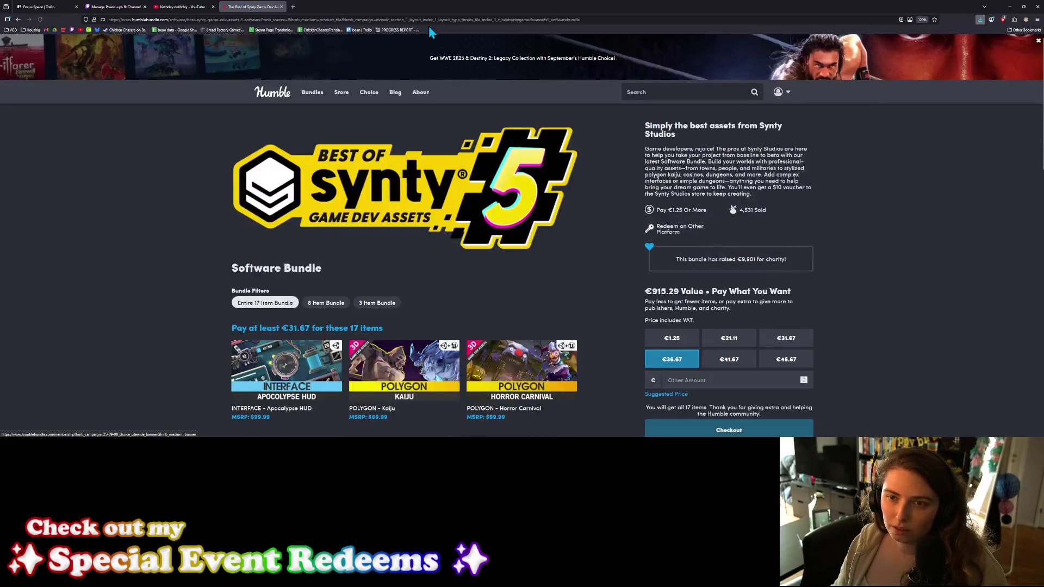
Step: Copy the bundle page's address, scroll through it, and close the Humble Bundle tab
{"action": "left_click", "coordinate": [430, 20]}
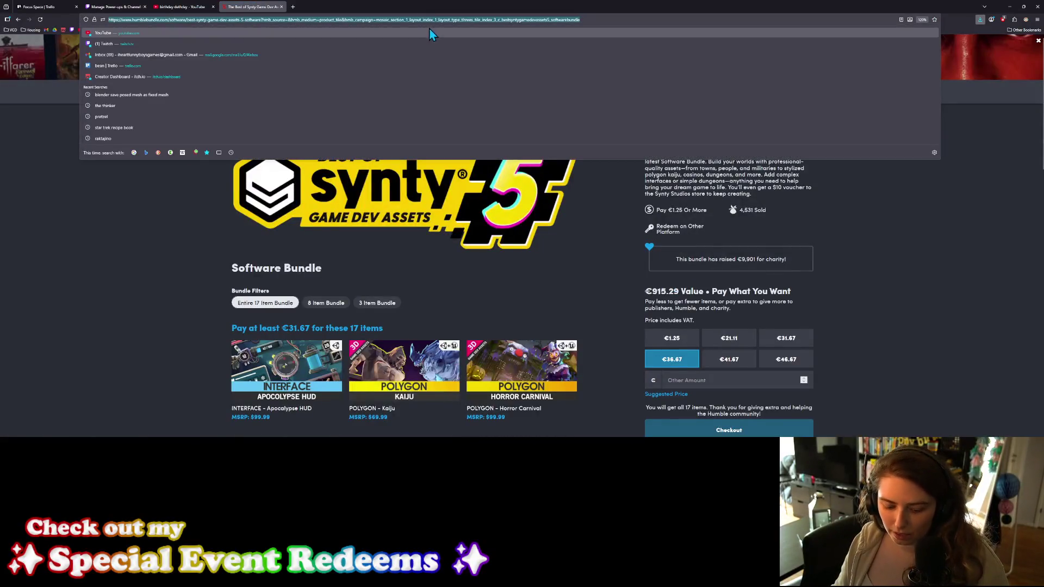
{"action": "key", "text": "alt+Tab"}
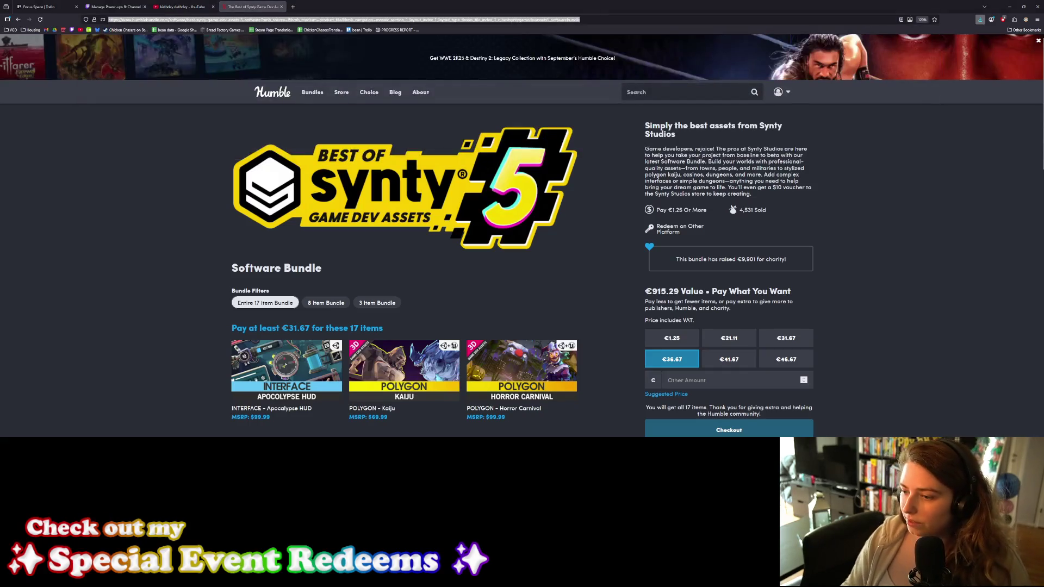
{"action": "scroll", "coordinate": [642, 325], "scroll_direction": "down", "scroll_amount": 6}
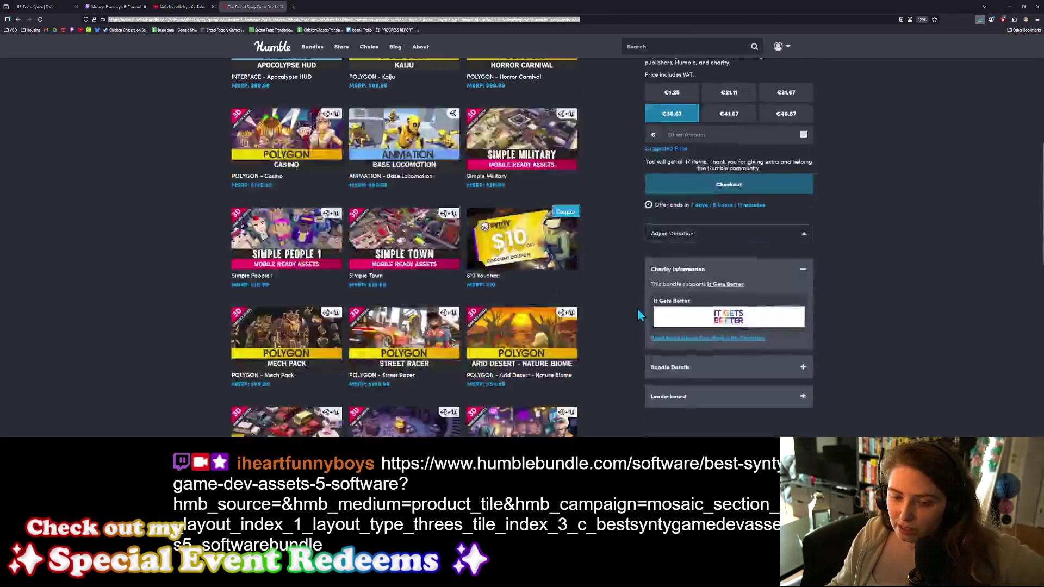
{"action": "scroll", "coordinate": [266, 215], "scroll_direction": "up", "scroll_amount": 1}
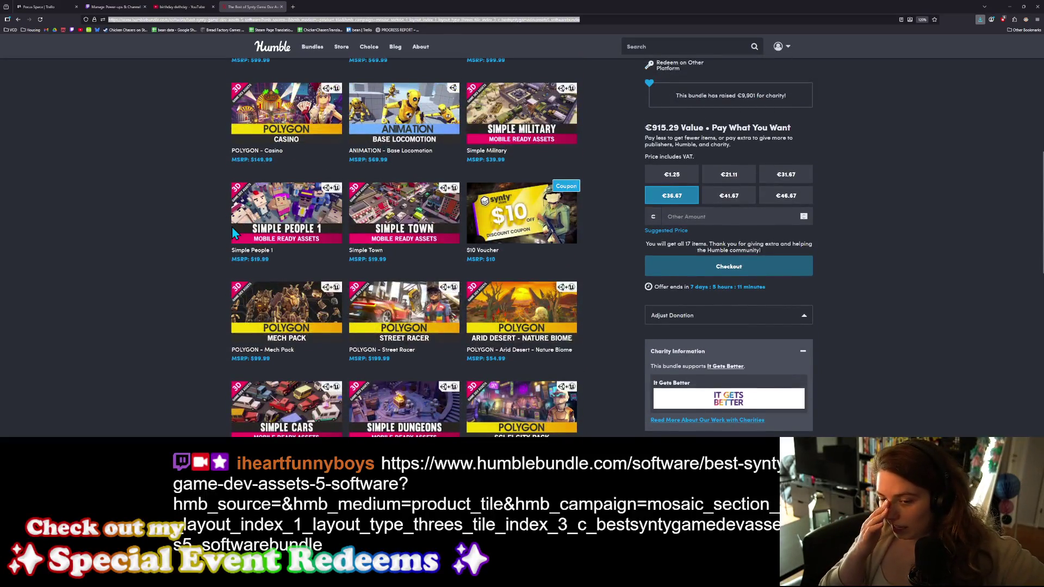
{"action": "scroll", "coordinate": [232, 231], "scroll_direction": "down", "scroll_amount": 3}
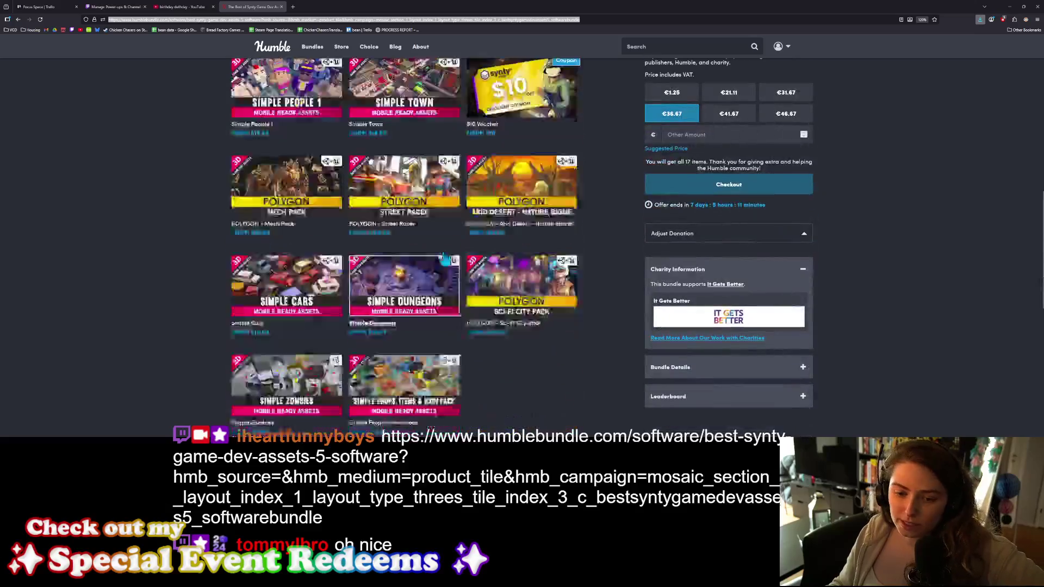
{"action": "scroll", "coordinate": [429, 313], "scroll_direction": "up", "scroll_amount": 6}
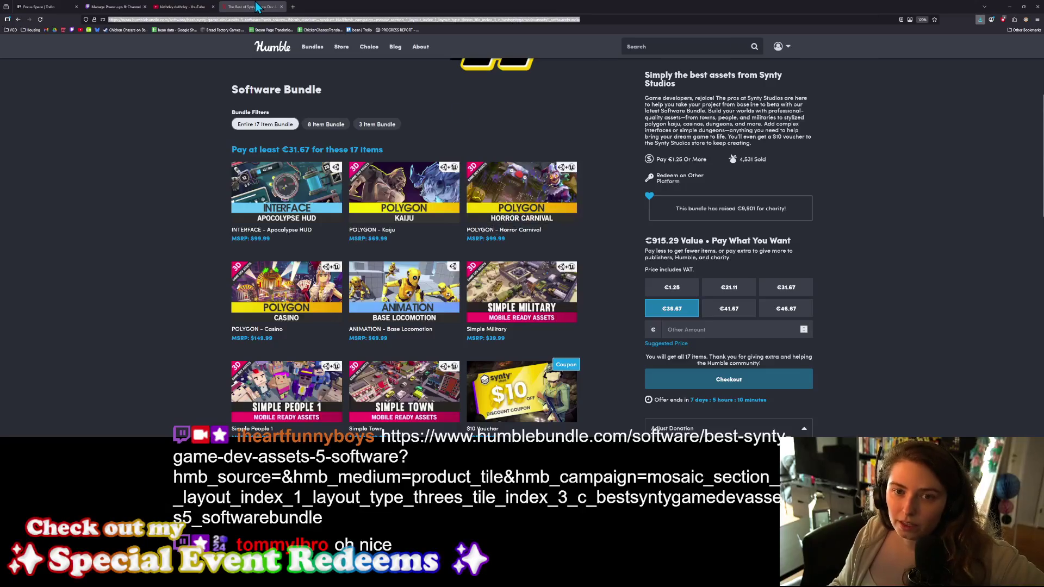
{"action": "left_click", "coordinate": [281, 7]}
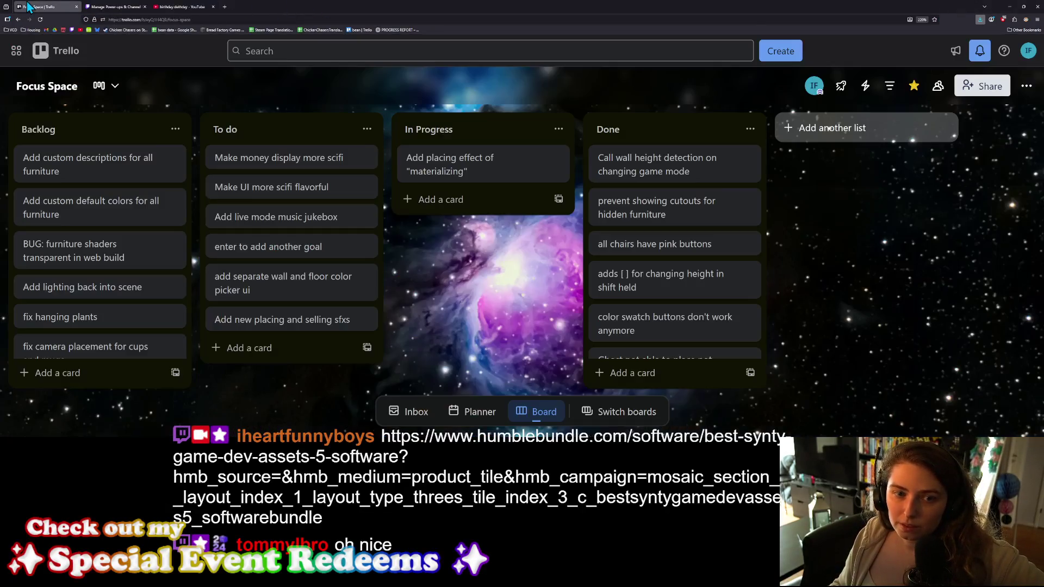
Step: Back in Blender, flatten the TowelFolded box to 0.3 height along Z
{"action": "left_click", "coordinate": [1010, 7]}
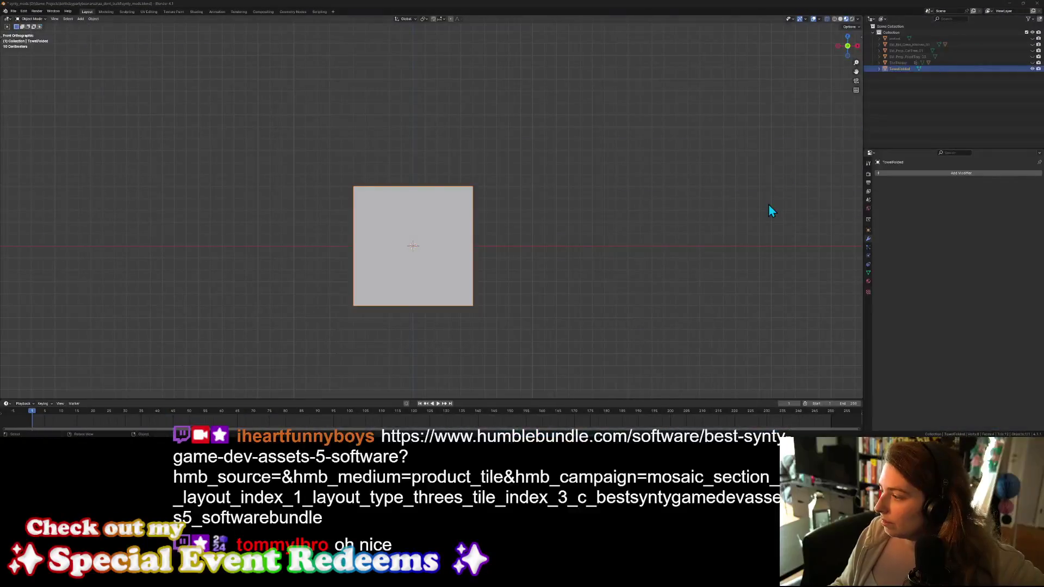
{"action": "key", "text": "s"}
{"action": "key", "text": "equal"}
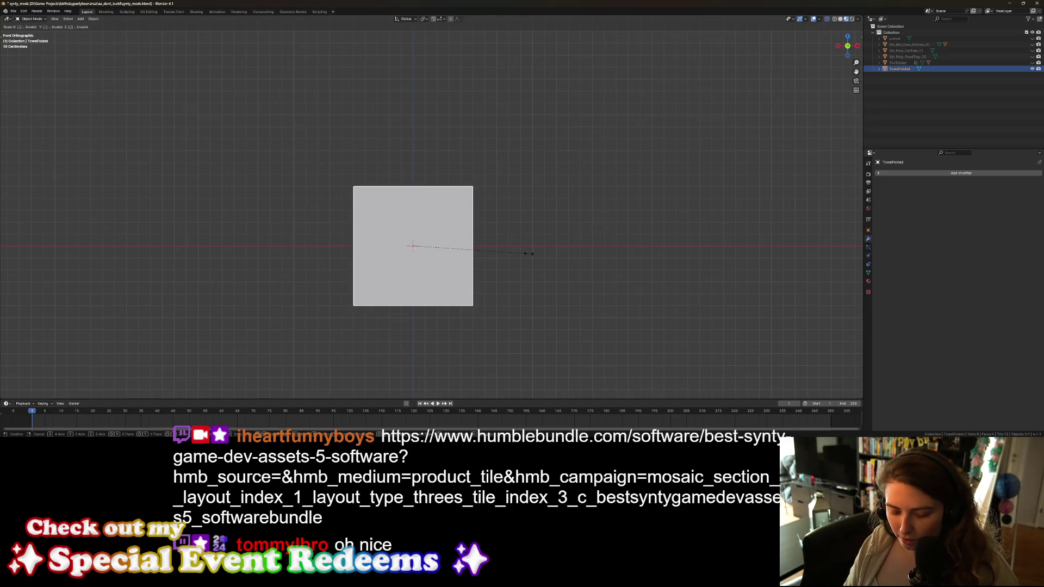
{"action": "type", "text": ".5z"}
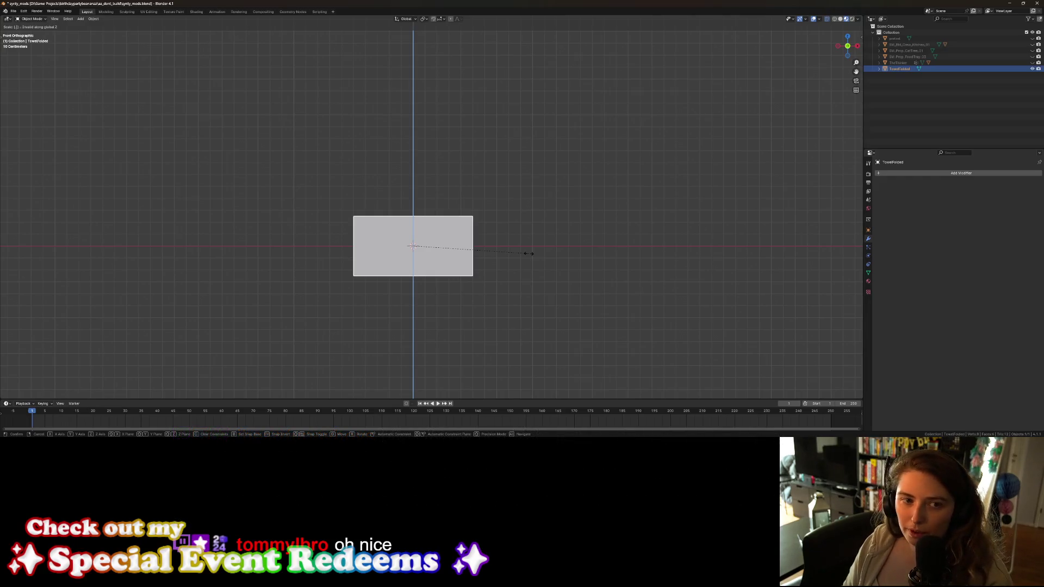
{"action": "type", "text": ".4"}
{"action": "key", "text": "BackSpace"}
{"action": "type", "text": "3"}
{"action": "key", "text": "Return"}
Step: Shrink the box to 0.8, apply its transforms, and enter Edit Mode with nothing selected
{"action": "middle_click_drag", "start_coordinate": [401, 295], "coordinate": [417, 332]}
{"action": "type", "text": "s.8"}
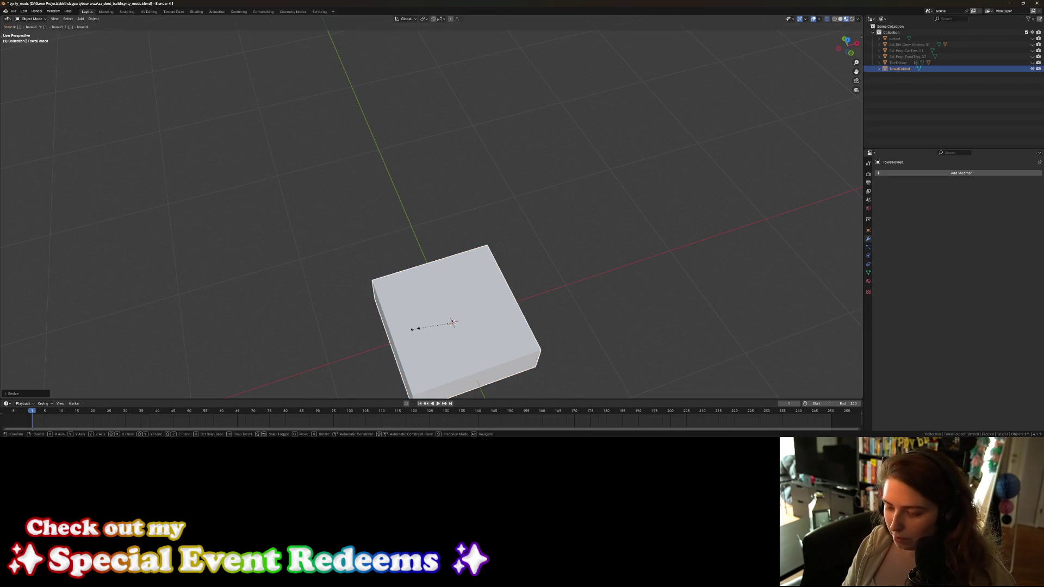
{"action": "key", "text": "Return"}
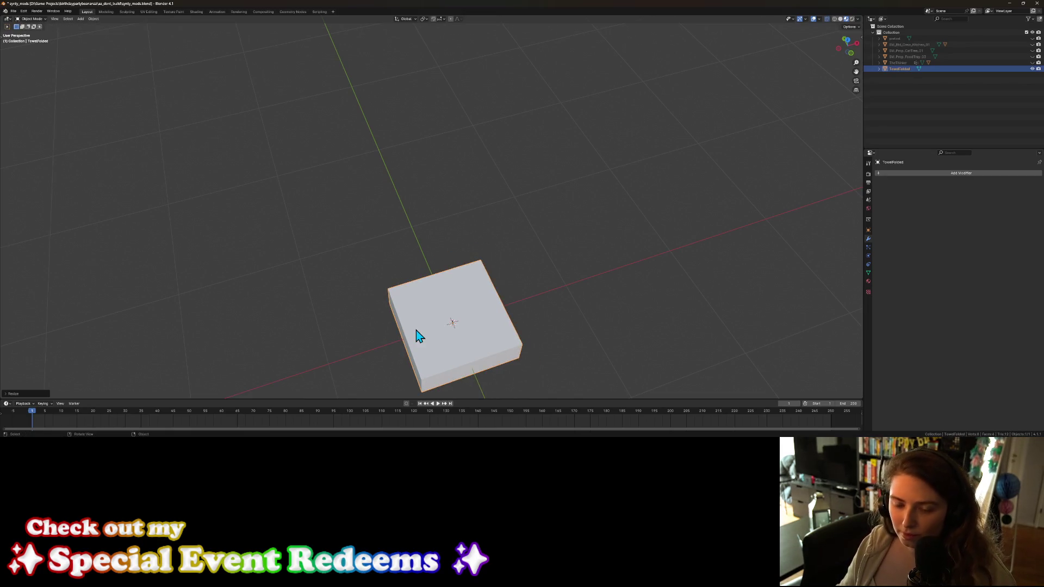
{"action": "key", "text": "ctrl+a"}
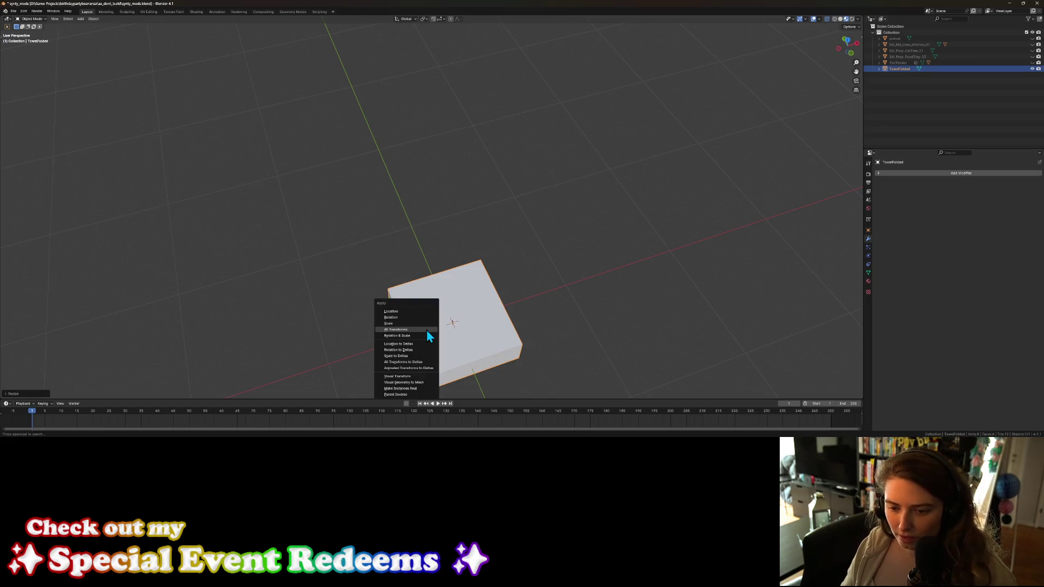
{"action": "left_click", "coordinate": [427, 330]}
{"action": "mouse_move", "coordinate": [426, 330]}
{"action": "middle_mouse_down"}
{"action": "mouse_move", "coordinate": [494, 335]}
{"action": "mouse_move", "coordinate": [502, 304]}
{"action": "mouse_move", "coordinate": [531, 343]}
{"action": "mouse_move", "coordinate": [553, 333]}
{"action": "mouse_move", "coordinate": [521, 299]}
{"action": "mouse_move", "coordinate": [568, 274]}
{"action": "mouse_move", "coordinate": [518, 286]}
{"action": "mouse_move", "coordinate": [504, 307]}
{"action": "mouse_move", "coordinate": [632, 305]}
{"action": "mouse_move", "coordinate": [590, 303]}
{"action": "middle_mouse_up"}
{"action": "key", "text": "Tab"}
{"action": "key", "text": "alt+a"}
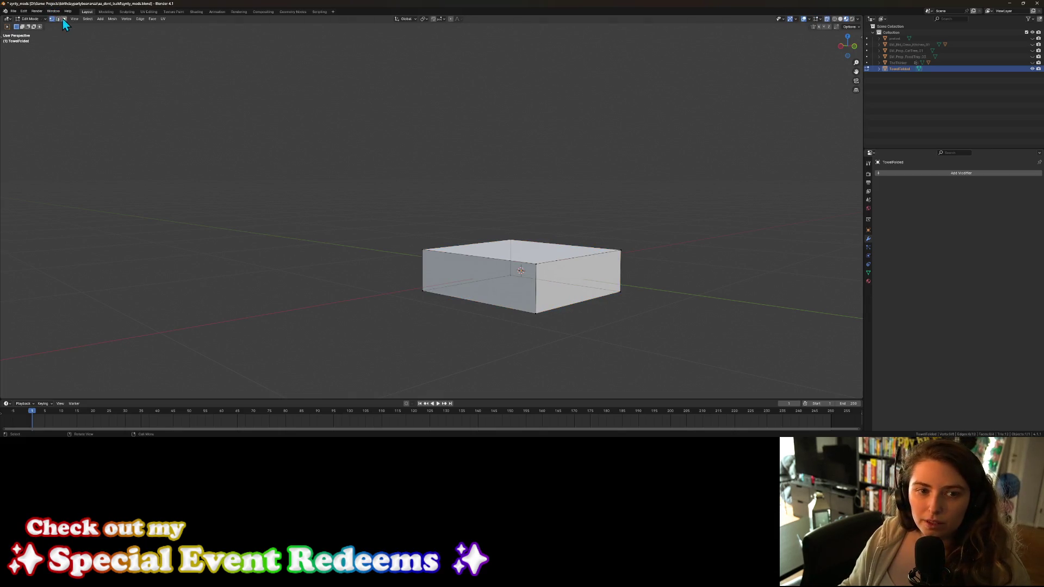
Step: Select the box's right end face and try an inset on it, then cancel
{"action": "left_click", "coordinate": [585, 289]}
{"action": "mouse_move", "coordinate": [583, 324]}
{"action": "middle_mouse_down"}
{"action": "mouse_move", "coordinate": [624, 333]}
{"action": "mouse_move", "coordinate": [589, 326]}
{"action": "middle_mouse_up"}
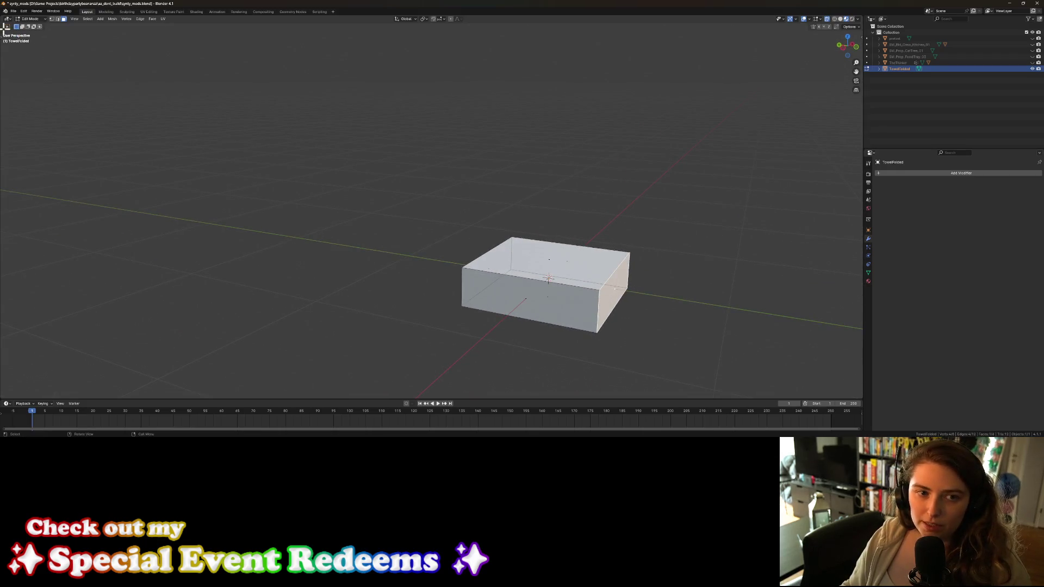
{"action": "key", "text": "t"}
{"action": "left_click", "coordinate": [9, 151]}
{"action": "middle_click_drag", "start_coordinate": [561, 333], "coordinate": [584, 274]}
{"action": "mouse_move", "coordinate": [586, 275]}
{"action": "left_mouse_down"}
{"action": "mouse_move", "coordinate": [607, 282]}
{"action": "mouse_move", "coordinate": [579, 275]}
{"action": "left_mouse_up"}
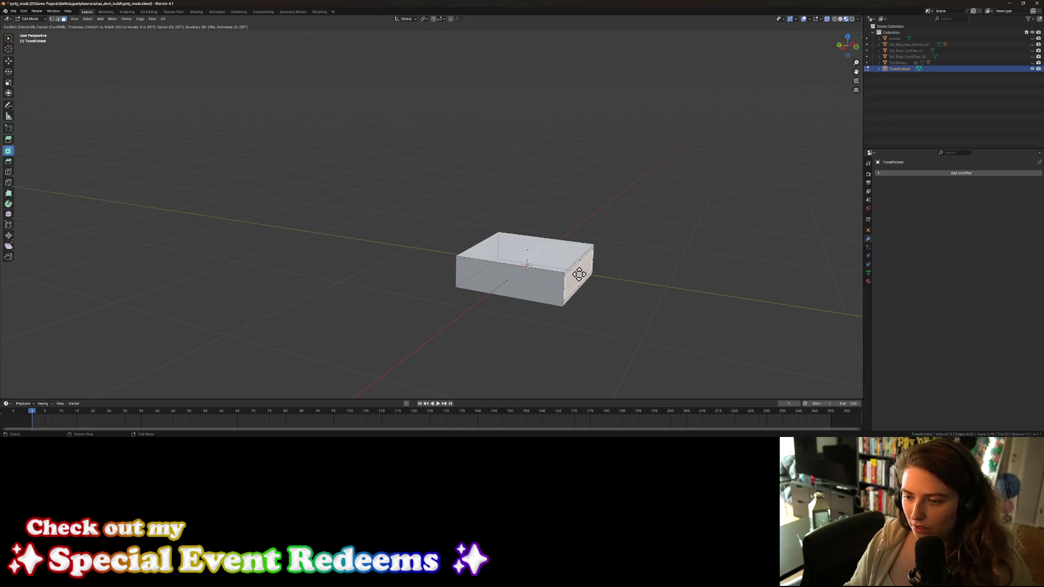
{"action": "left_click_drag", "start_coordinate": [579, 274], "coordinate": [585, 276]}
{"action": "right_click", "coordinate": [590, 279]}
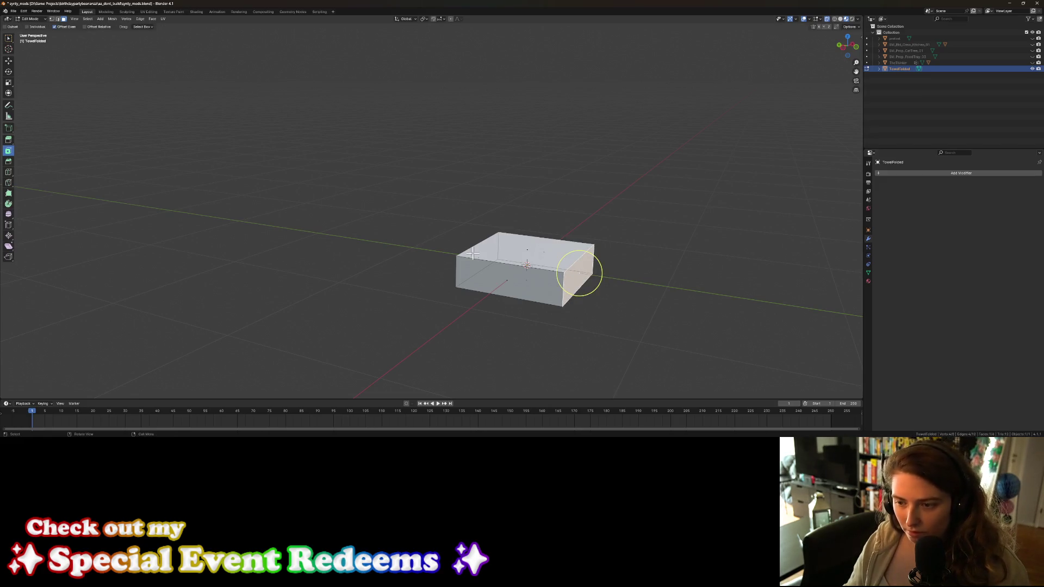
Step: Bevel the edges around the end face with 2 segments and return to Object Mode
{"action": "left_click", "coordinate": [9, 161]}
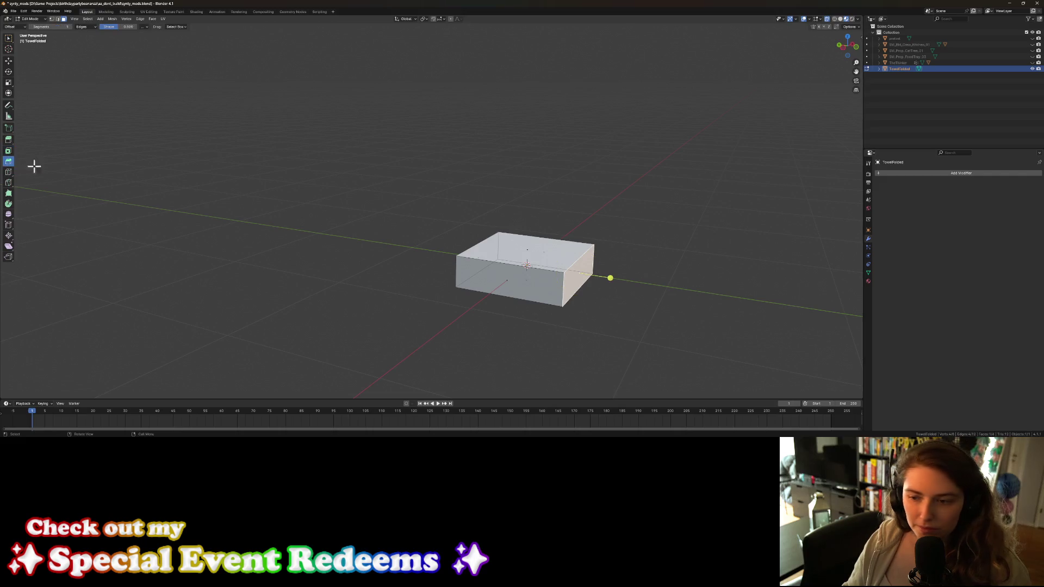
{"action": "left_click_drag", "start_coordinate": [610, 278], "coordinate": [622, 283]}
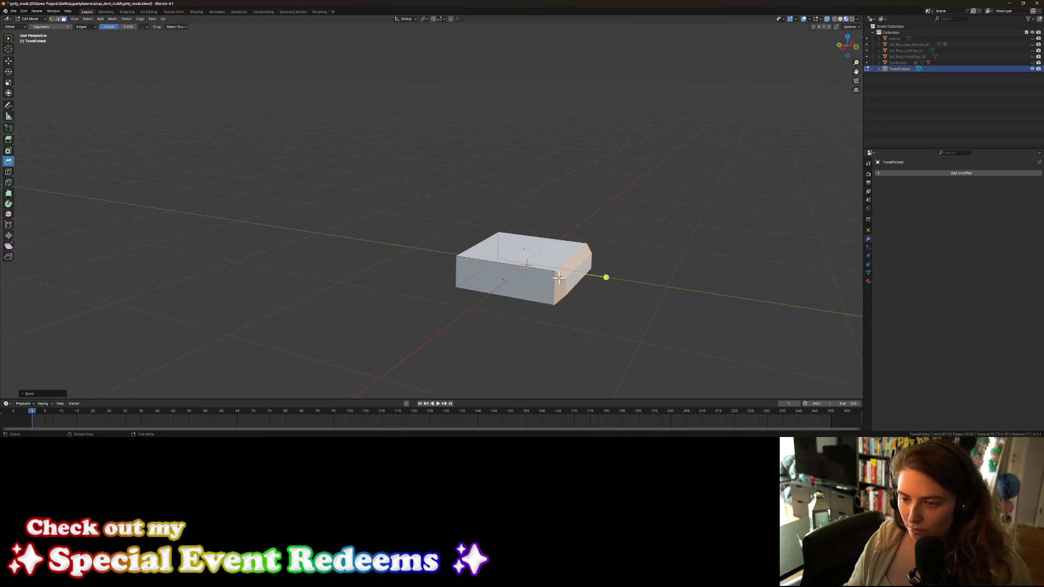
{"action": "left_click", "coordinate": [24, 395]}
{"action": "left_click", "coordinate": [99, 308]}
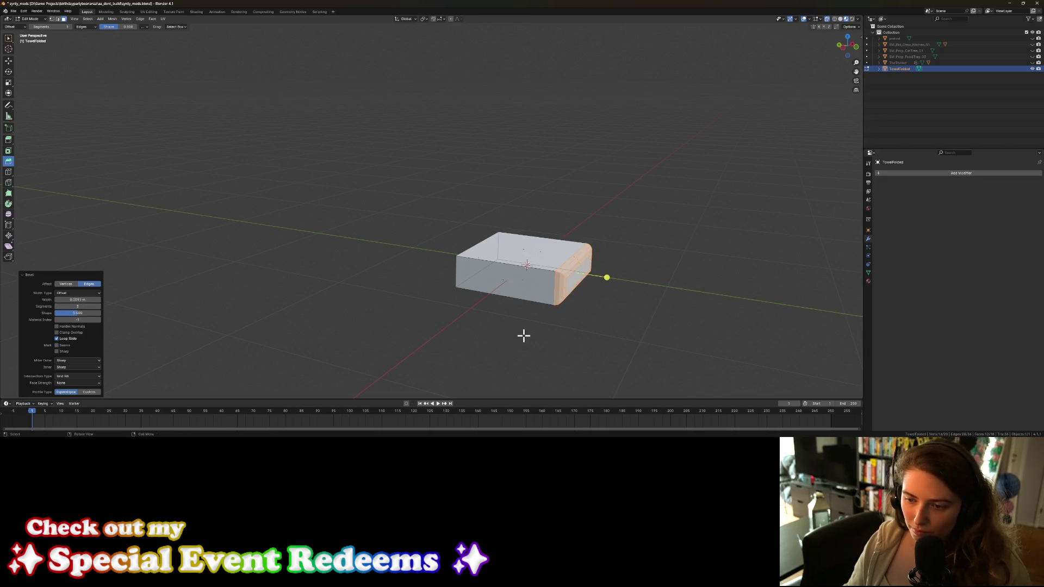
{"action": "key", "text": "Tab"}
{"action": "mouse_move", "coordinate": [550, 363]}
{"action": "middle_mouse_down"}
{"action": "mouse_move", "coordinate": [528, 342]}
{"action": "mouse_move", "coordinate": [497, 361]}
{"action": "mouse_move", "coordinate": [571, 366]}
{"action": "mouse_move", "coordinate": [607, 311]}
{"action": "middle_mouse_up"}
{"action": "scroll", "coordinate": [497, 361], "scroll_direction": "up", "scroll_amount": 2}
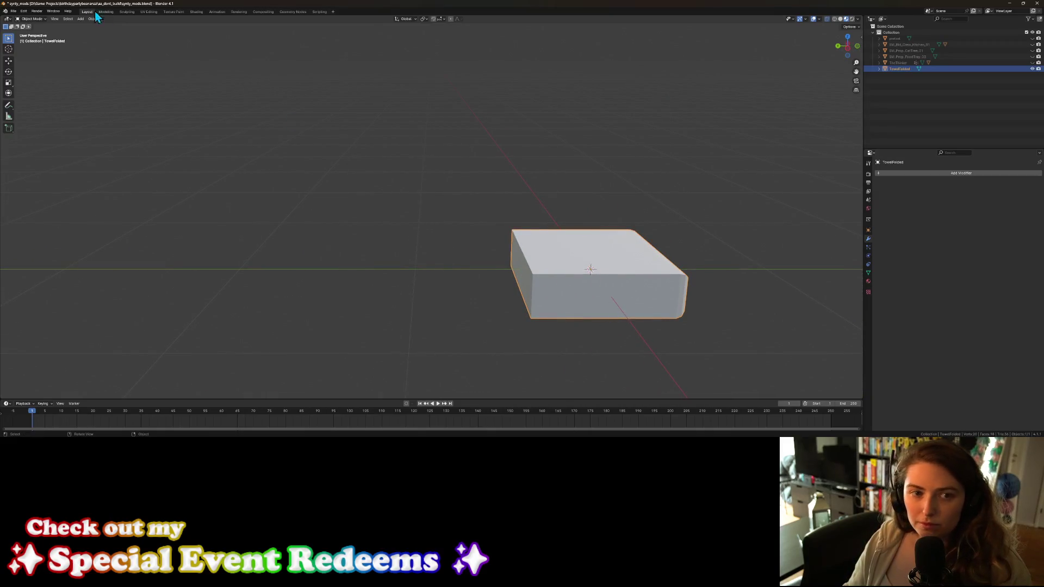
Step: In Edit Mode, bevel the edges of the front and lower front faces
{"action": "key", "text": "Tab"}
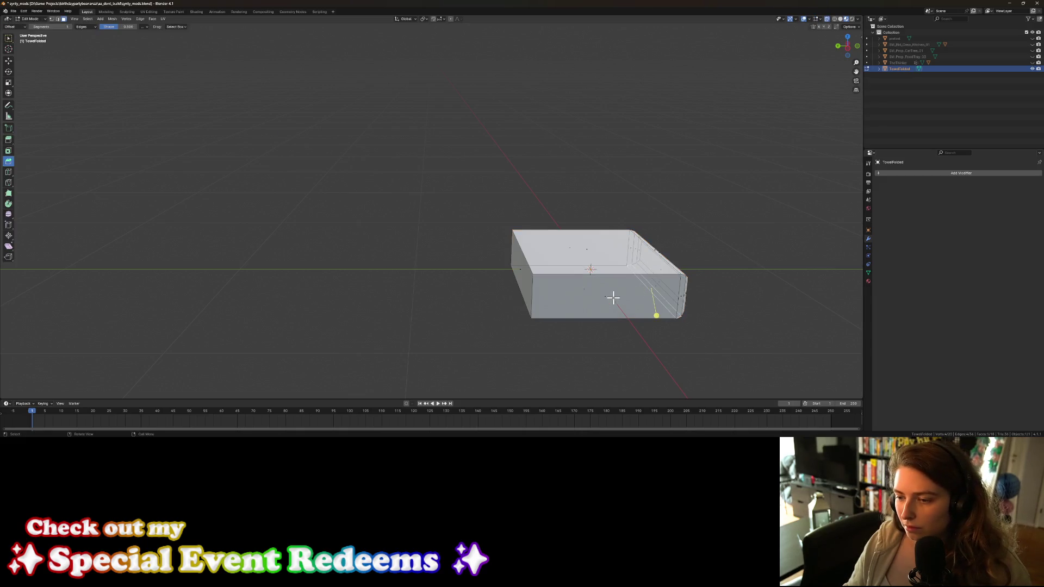
{"action": "left_click", "coordinate": [610, 302]}
{"action": "middle_click_drag", "start_coordinate": [621, 324], "coordinate": [675, 319]}
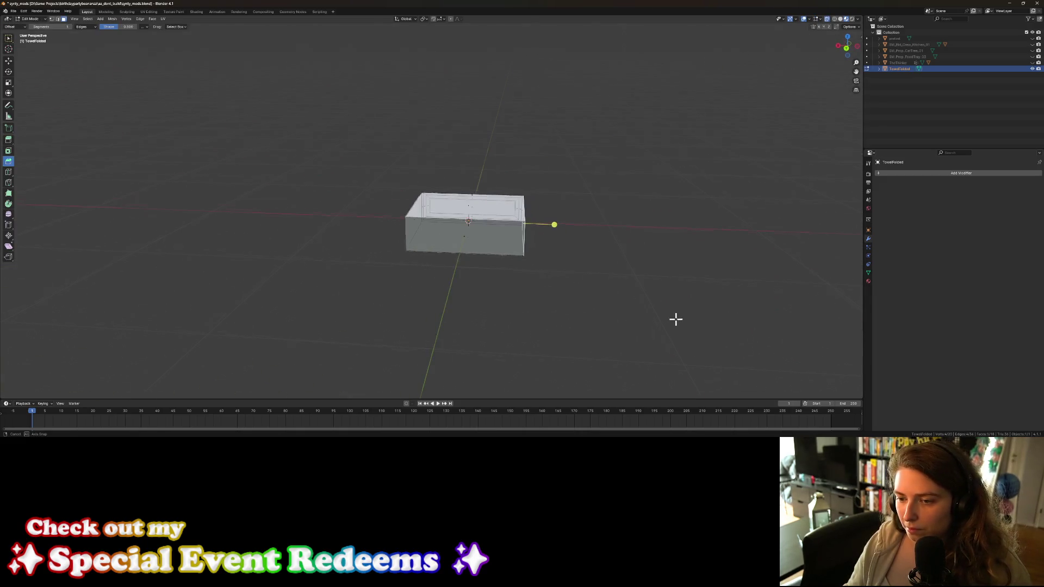
{"action": "mouse_move", "coordinate": [483, 238]}
{"action": "middle_mouse_down"}
{"action": "mouse_move", "coordinate": [480, 264]}
{"action": "mouse_move", "coordinate": [578, 219]}
{"action": "middle_mouse_up"}
{"action": "mouse_move", "coordinate": [601, 277]}
{"action": "middle_mouse_down"}
{"action": "mouse_move", "coordinate": [564, 230]}
{"action": "mouse_move", "coordinate": [598, 266]}
{"action": "mouse_move", "coordinate": [585, 256]}
{"action": "middle_mouse_up"}
{"action": "left_click", "coordinate": [597, 254], "text": "shift"}
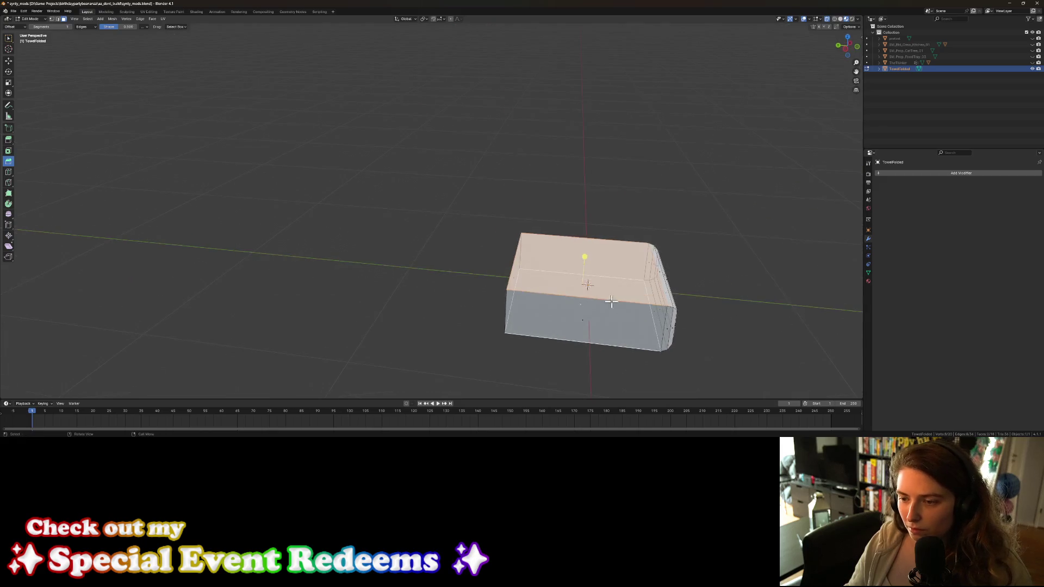
{"action": "left_click_drag", "start_coordinate": [585, 254], "coordinate": [587, 250]}
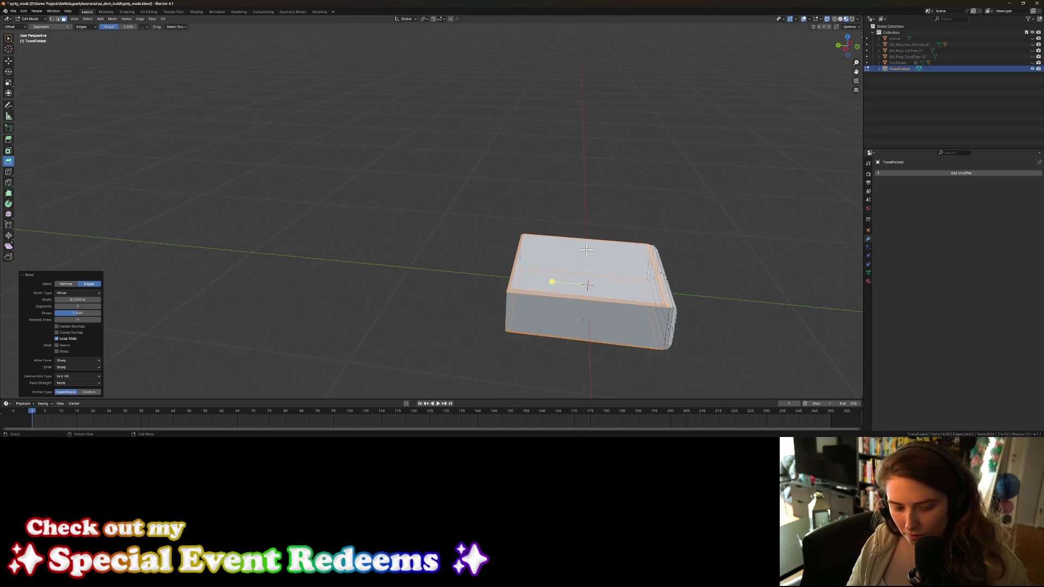
{"action": "mouse_move", "coordinate": [703, 312]}
{"action": "middle_mouse_down"}
{"action": "mouse_move", "coordinate": [688, 301]}
{"action": "mouse_move", "coordinate": [647, 304]}
{"action": "middle_mouse_up"}
{"action": "left_click", "coordinate": [688, 302]}
Step: Select the top front edge, the bottom front edges and the rounded corner edges
{"action": "left_click", "coordinate": [653, 302]}
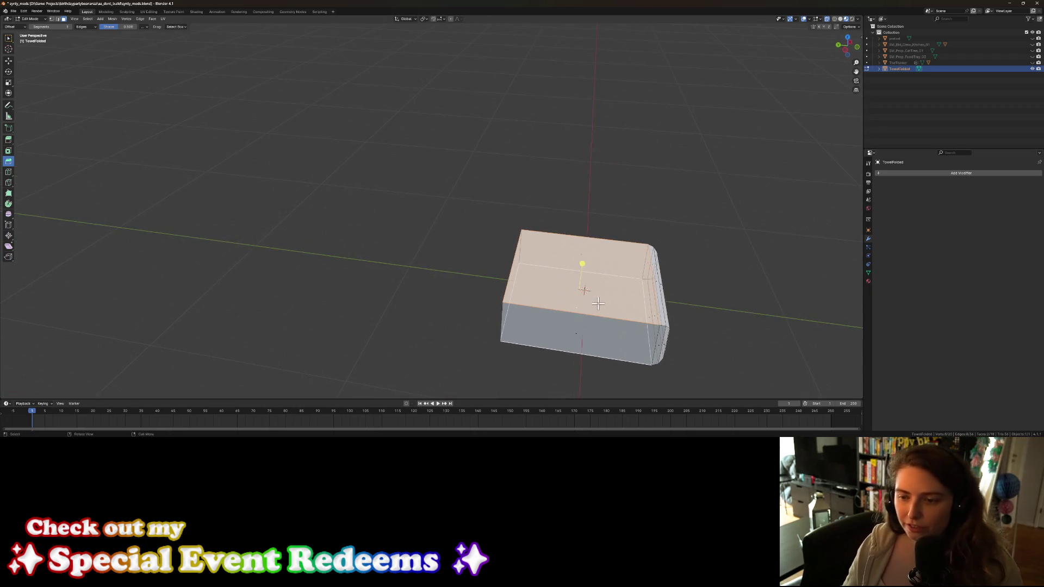
{"action": "middle_click_drag", "start_coordinate": [586, 322], "coordinate": [576, 295]}
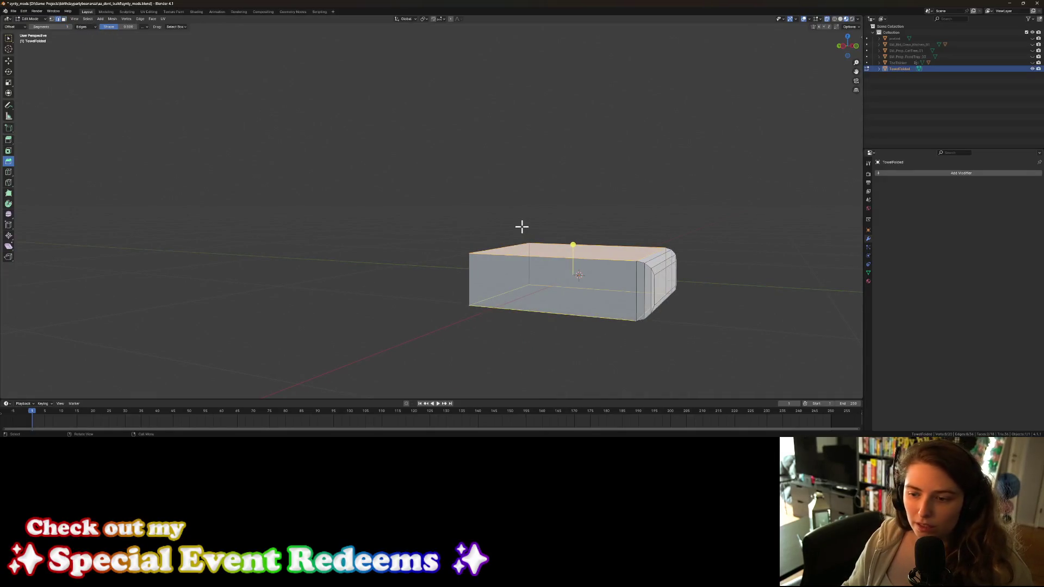
{"action": "left_click", "coordinate": [515, 256], "text": "shift"}
{"action": "left_click", "coordinate": [519, 257], "text": "shift"}
{"action": "left_click", "coordinate": [612, 317], "text": "shift"}
{"action": "left_click", "coordinate": [642, 320], "text": "shift"}
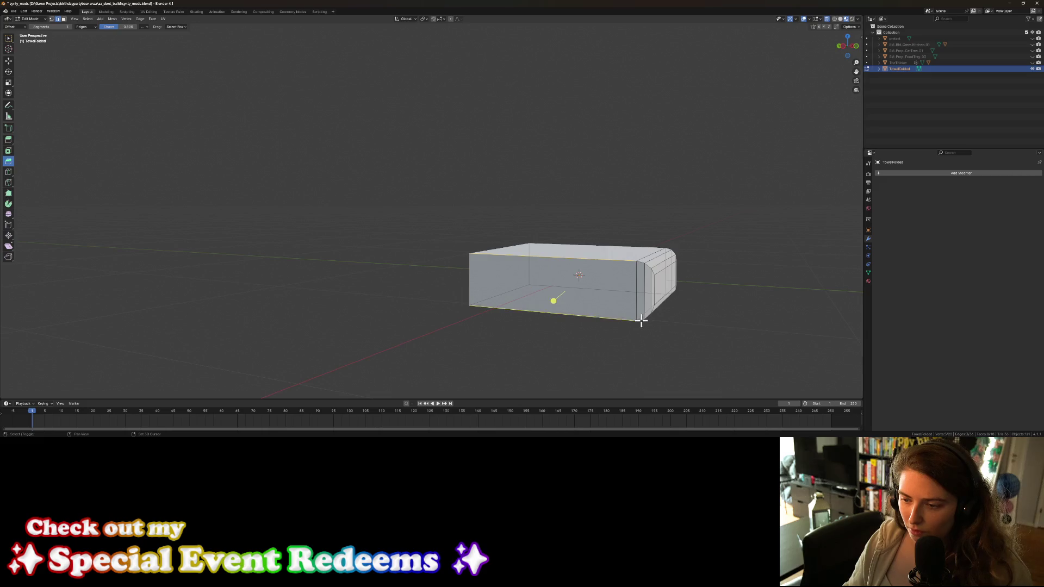
{"action": "left_click", "coordinate": [655, 306], "text": "shift"}
{"action": "left_click", "coordinate": [654, 283], "text": "shift"}
{"action": "left_click", "coordinate": [649, 269], "text": "shift"}
{"action": "left_click", "coordinate": [645, 265], "text": "shift"}
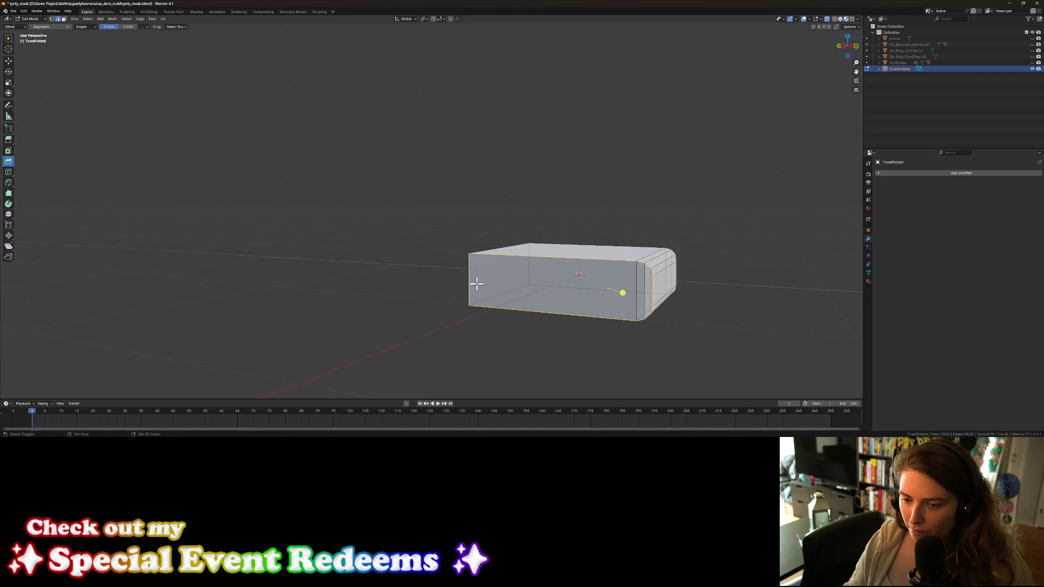
Step: Add the far-side box edges to the selection, drop the bottom edge, and bevel all selected edges
{"action": "mouse_move", "coordinate": [655, 340]}
{"action": "middle_mouse_down"}
{"action": "mouse_move", "coordinate": [602, 345]}
{"action": "mouse_move", "coordinate": [435, 307]}
{"action": "middle_mouse_up"}
{"action": "left_click", "coordinate": [406, 284], "text": "shift"}
{"action": "left_click", "coordinate": [404, 320], "text": "shift"}
{"action": "left_click", "coordinate": [385, 321], "text": "shift"}
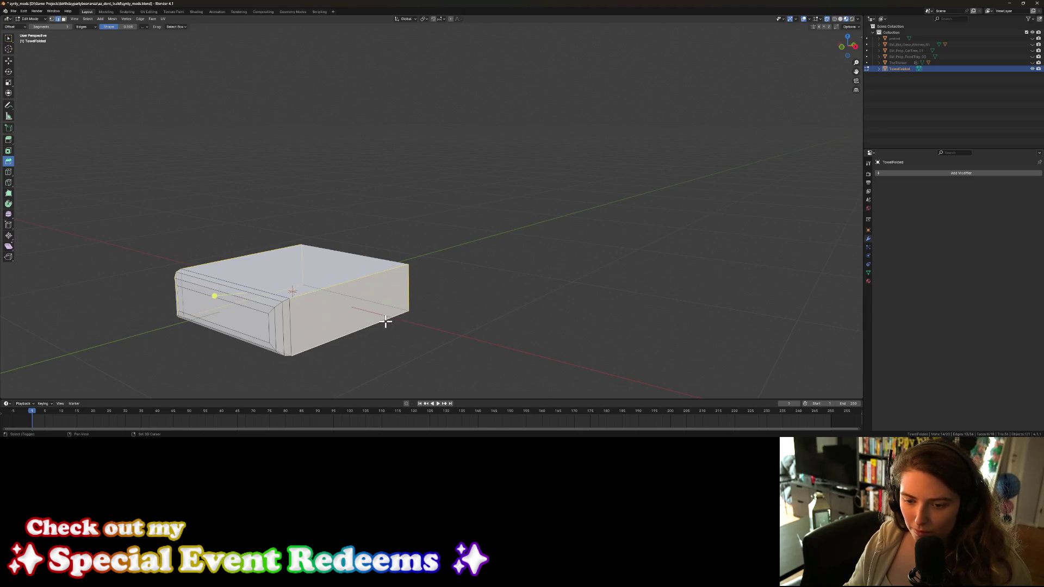
{"action": "left_click", "coordinate": [277, 353], "text": "shift"}
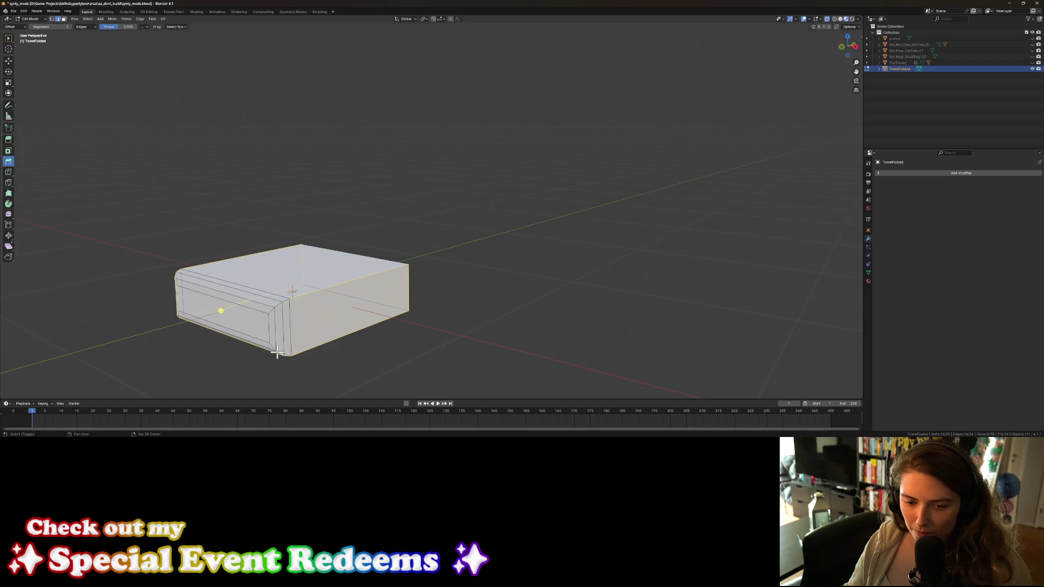
{"action": "left_click", "coordinate": [267, 339], "text": "shift"}
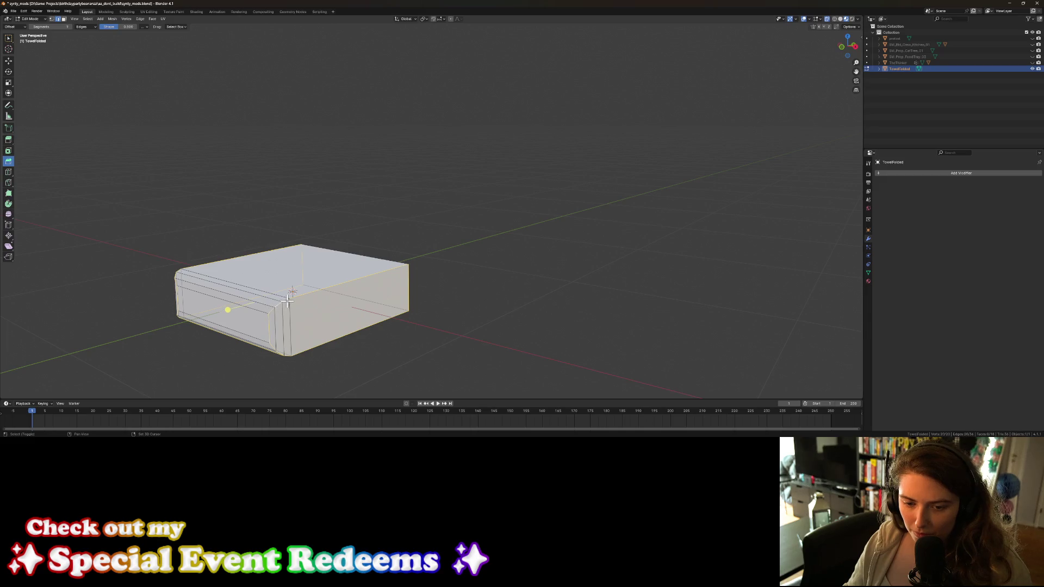
{"action": "middle_click_drag", "start_coordinate": [267, 347], "coordinate": [278, 295]}
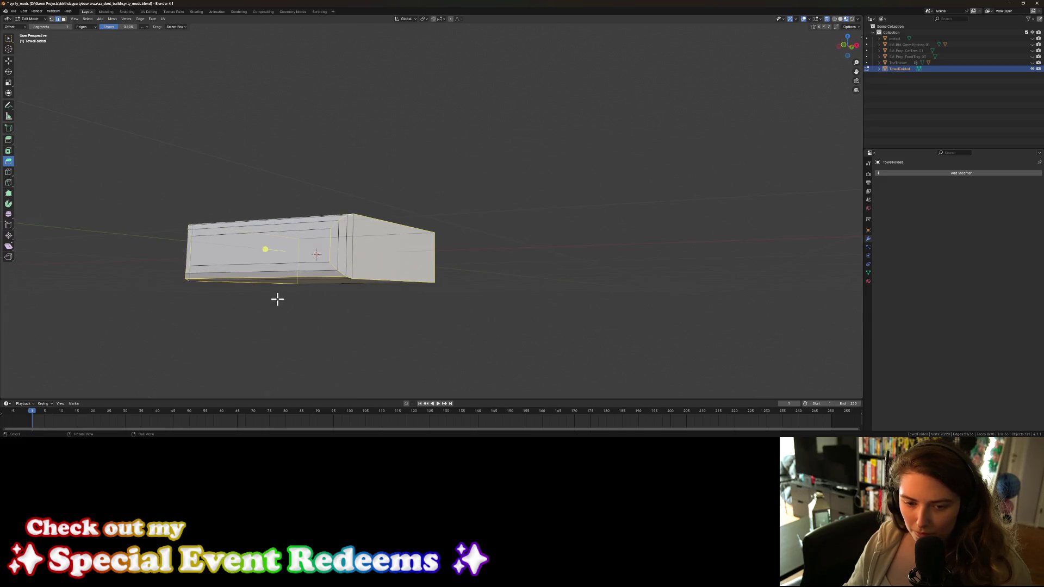
{"action": "left_click", "coordinate": [311, 277], "text": "shift"}
{"action": "left_click", "coordinate": [310, 278], "text": "shift"}
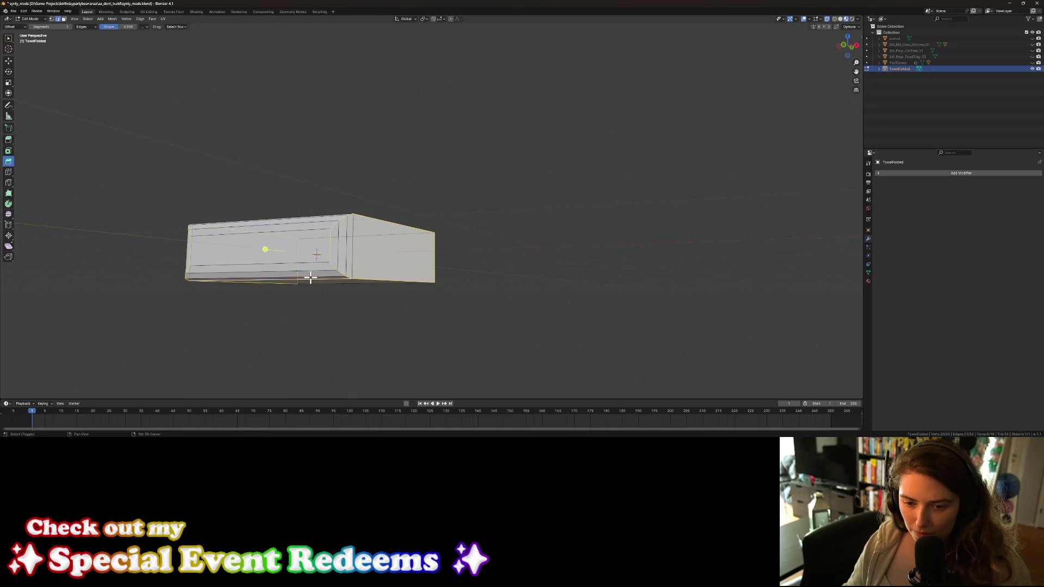
{"action": "left_click", "coordinate": [315, 280], "text": "shift"}
{"action": "mouse_move", "coordinate": [345, 319]}
{"action": "middle_mouse_down"}
{"action": "mouse_move", "coordinate": [329, 341]}
{"action": "mouse_move", "coordinate": [389, 323]}
{"action": "mouse_move", "coordinate": [396, 310]}
{"action": "mouse_move", "coordinate": [388, 319]}
{"action": "middle_mouse_up"}
{"action": "left_click_drag", "start_coordinate": [582, 219], "coordinate": [590, 218]}
{"action": "mouse_move", "coordinate": [451, 261]}
{"action": "middle_mouse_down"}
{"action": "mouse_move", "coordinate": [492, 285]}
{"action": "mouse_move", "coordinate": [545, 277]}
{"action": "mouse_move", "coordinate": [487, 279]}
{"action": "middle_mouse_up"}
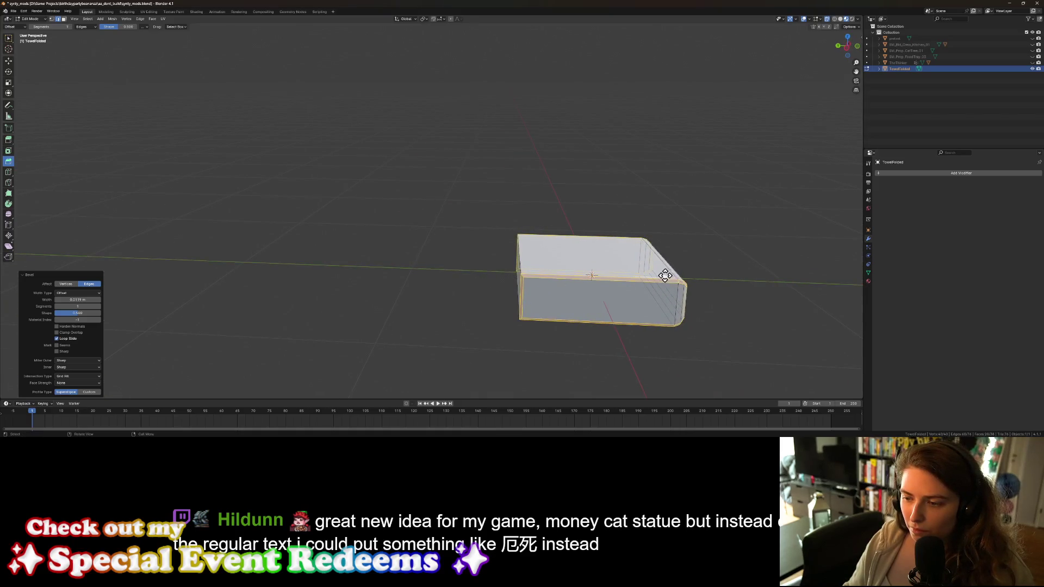
Step: Finish the bevel, pick Inset Faces in face select mode, and clear a trial face selection
{"action": "left_click", "coordinate": [631, 311]}
{"action": "mouse_move", "coordinate": [599, 343]}
{"action": "middle_mouse_down"}
{"action": "mouse_move", "coordinate": [564, 316]}
{"action": "mouse_move", "coordinate": [511, 319]}
{"action": "middle_mouse_up"}
{"action": "scroll", "coordinate": [511, 320], "scroll_direction": "up", "scroll_amount": 2}
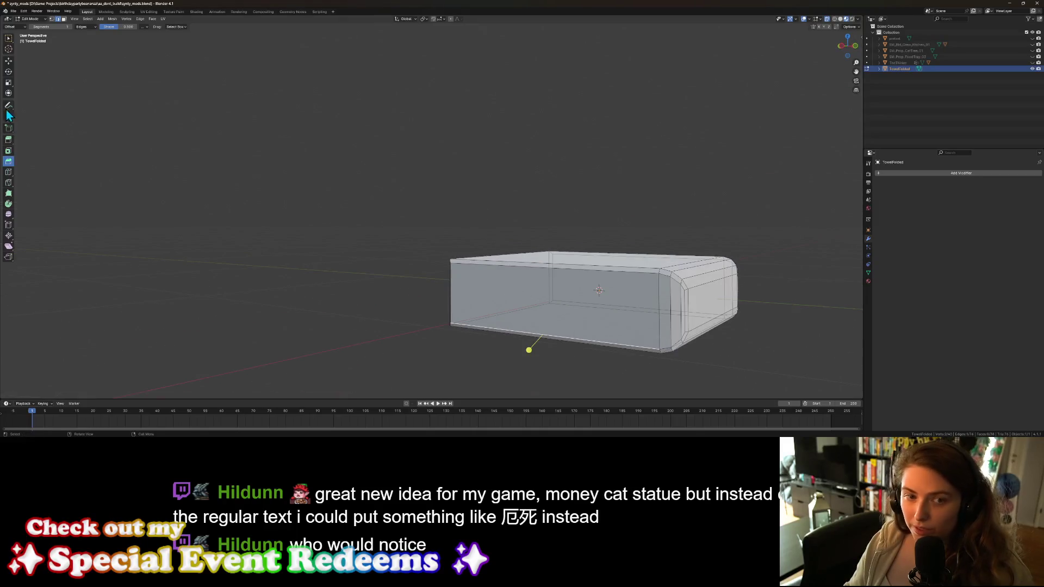
{"action": "left_click", "coordinate": [8, 151]}
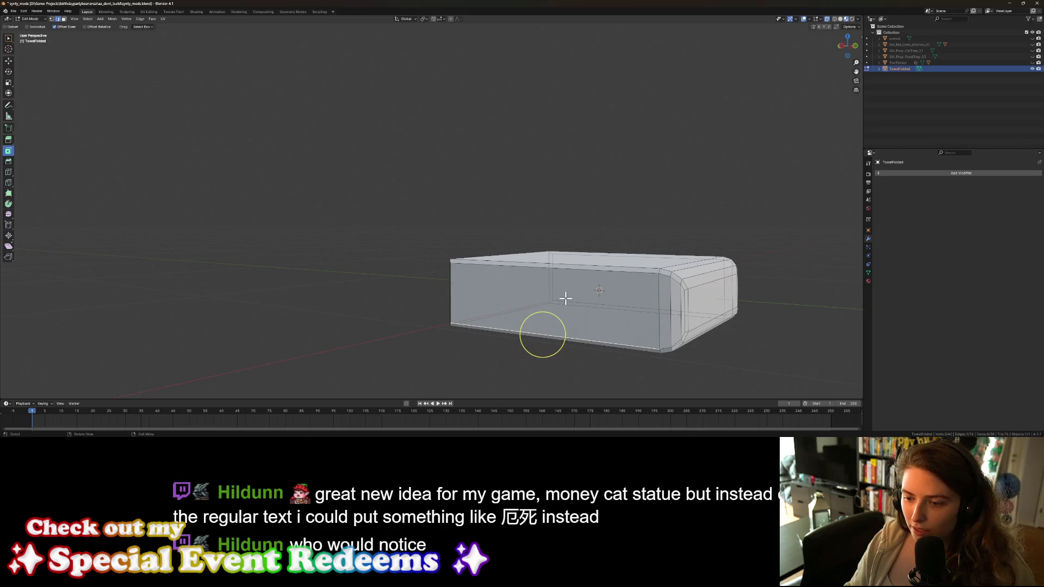
{"action": "key", "text": "3"}
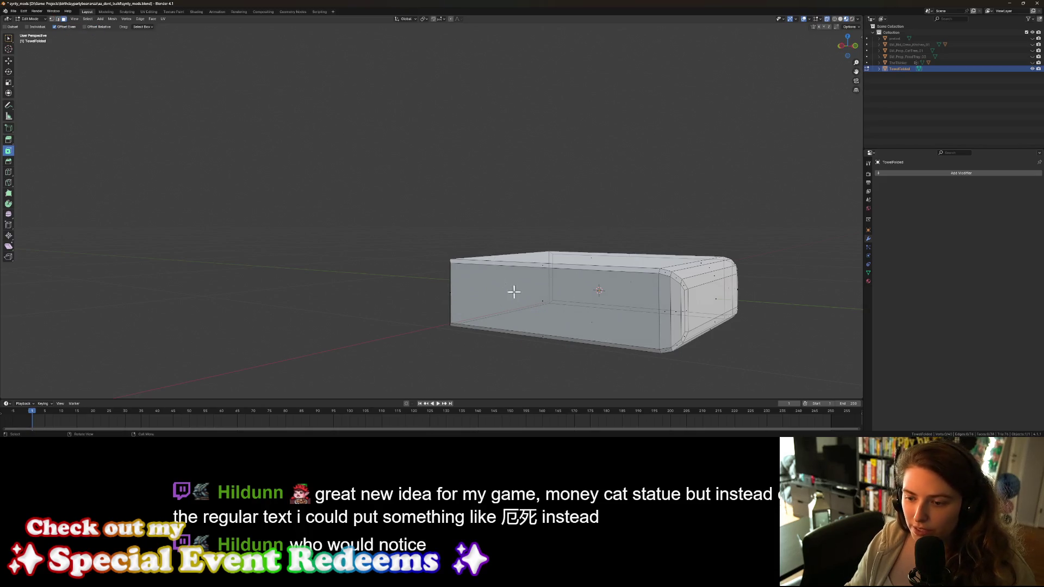
{"action": "left_click", "coordinate": [544, 304]}
{"action": "mouse_move", "coordinate": [544, 305]}
{"action": "middle_mouse_down"}
{"action": "mouse_move", "coordinate": [563, 329]}
{"action": "mouse_move", "coordinate": [408, 305]}
{"action": "middle_mouse_up"}
{"action": "left_click", "coordinate": [279, 306], "text": "shift"}
{"action": "mouse_move", "coordinate": [279, 306]}
{"action": "middle_mouse_down"}
{"action": "mouse_move", "coordinate": [381, 331]}
{"action": "mouse_move", "coordinate": [419, 313]}
{"action": "middle_mouse_up"}
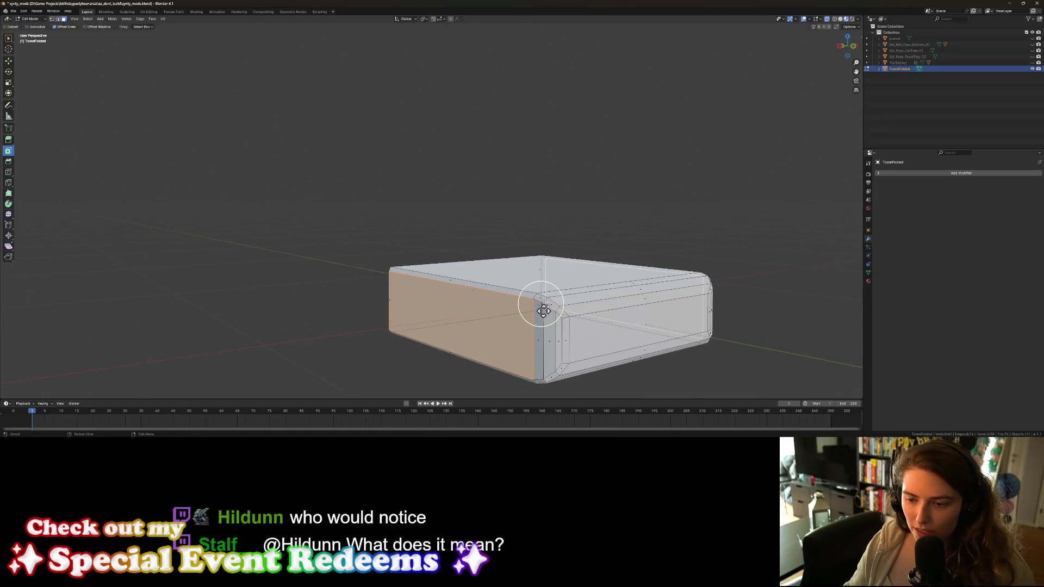
{"action": "key", "text": "b"}
{"action": "left_click_drag", "start_coordinate": [654, 337], "coordinate": [540, 305]}
{"action": "key", "text": "alt+a"}
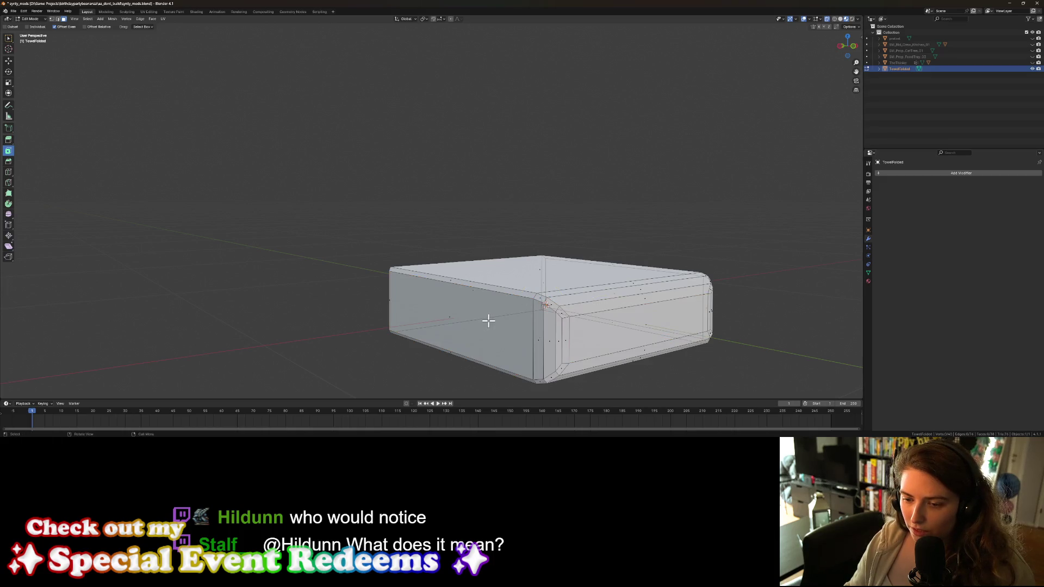
Step: Select the left and right end faces and inset them with a narrow border
{"action": "left_click", "coordinate": [449, 317]}
{"action": "mouse_move", "coordinate": [508, 322]}
{"action": "middle_mouse_down"}
{"action": "mouse_move", "coordinate": [601, 328]}
{"action": "mouse_move", "coordinate": [519, 321]}
{"action": "middle_mouse_up"}
{"action": "left_click", "coordinate": [452, 318], "text": "shift"}
{"action": "middle_click_drag", "start_coordinate": [465, 302], "coordinate": [503, 300]}
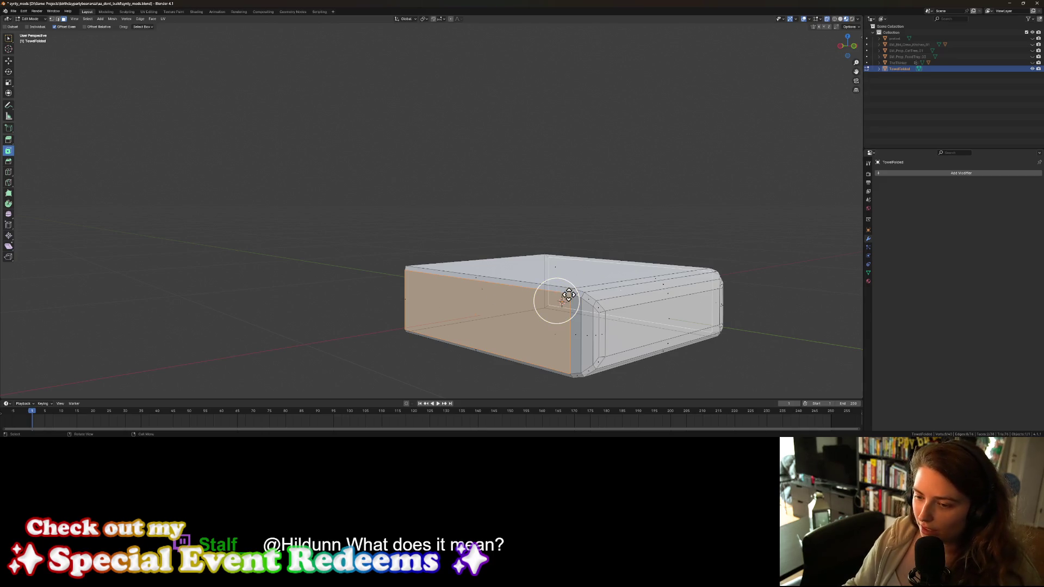
{"action": "left_click_drag", "start_coordinate": [554, 296], "coordinate": [568, 294]}
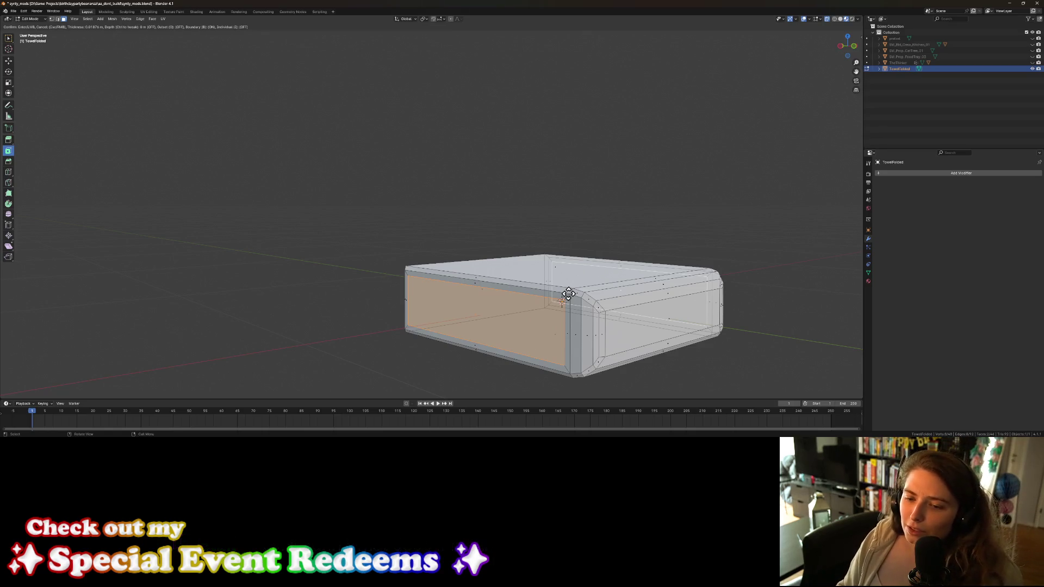
{"action": "left_click", "coordinate": [569, 294]}
{"action": "middle_click_drag", "start_coordinate": [517, 355], "coordinate": [513, 358]}
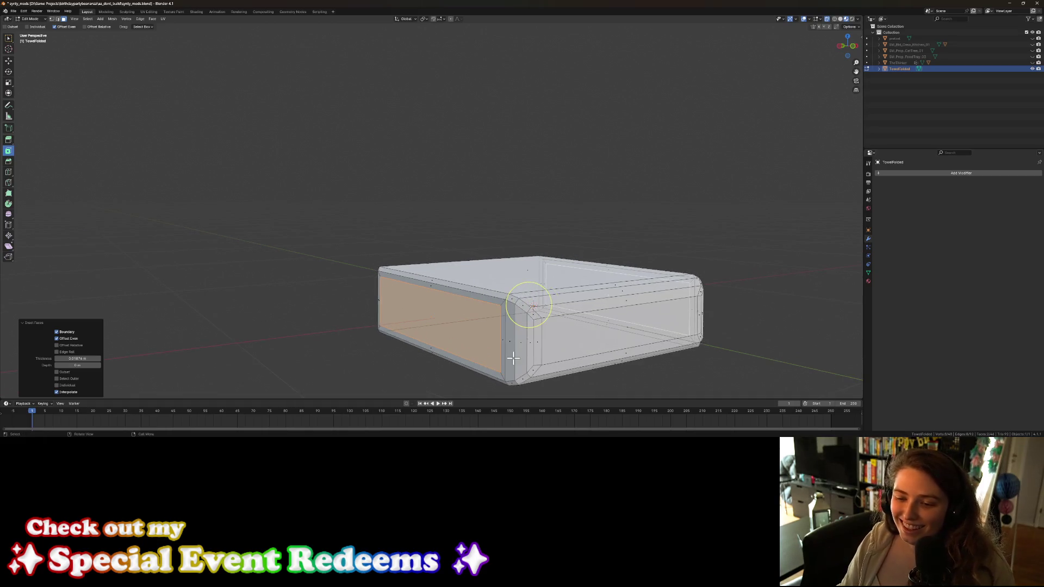
Step: Scale the selected inset faces inward along the X axis
{"action": "key", "text": "s"}
{"action": "key", "text": "x"}
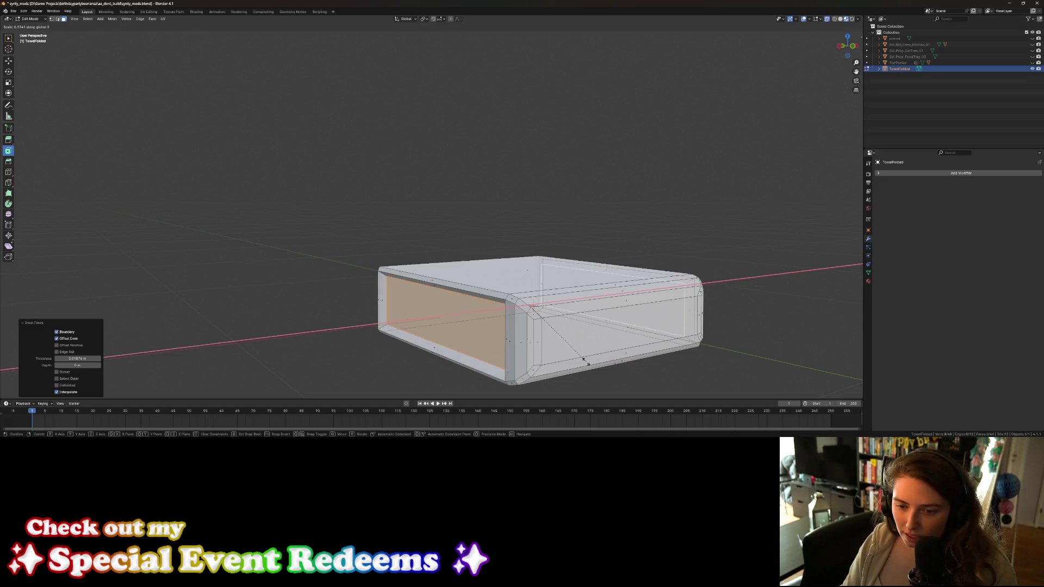
{"action": "left_click", "coordinate": [584, 360]}
{"action": "middle_click_drag", "start_coordinate": [451, 330], "coordinate": [507, 325]}
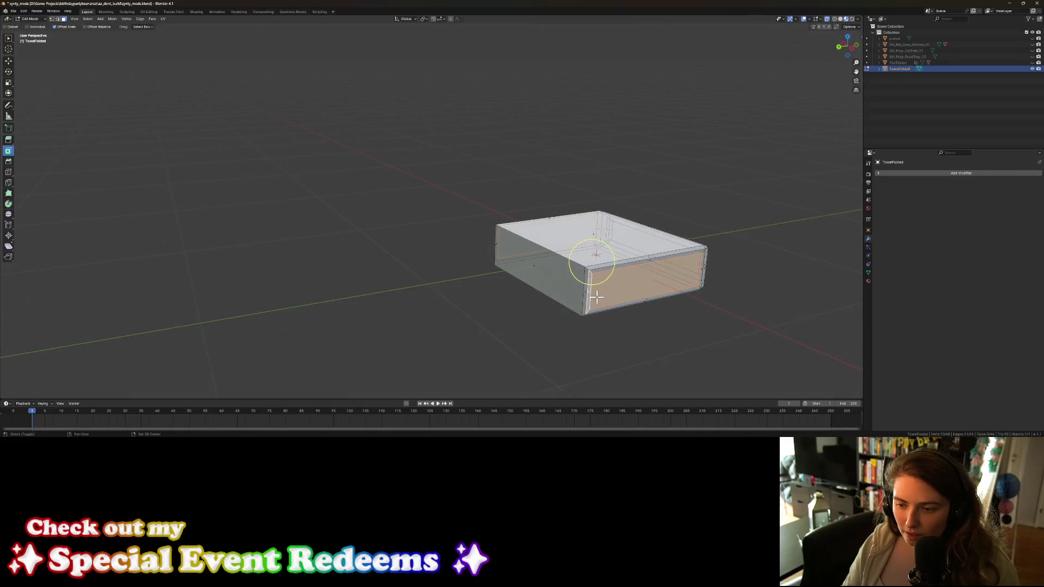
Step: Add the two corner rim faces and the left rim face, and scale them inward along X
{"action": "left_click", "coordinate": [584, 292], "text": "shift"}
{"action": "left_click", "coordinate": [584, 272], "text": "shift"}
{"action": "left_click", "coordinate": [494, 245], "text": "shift"}
{"action": "key", "text": "s"}
{"action": "key", "text": "x"}
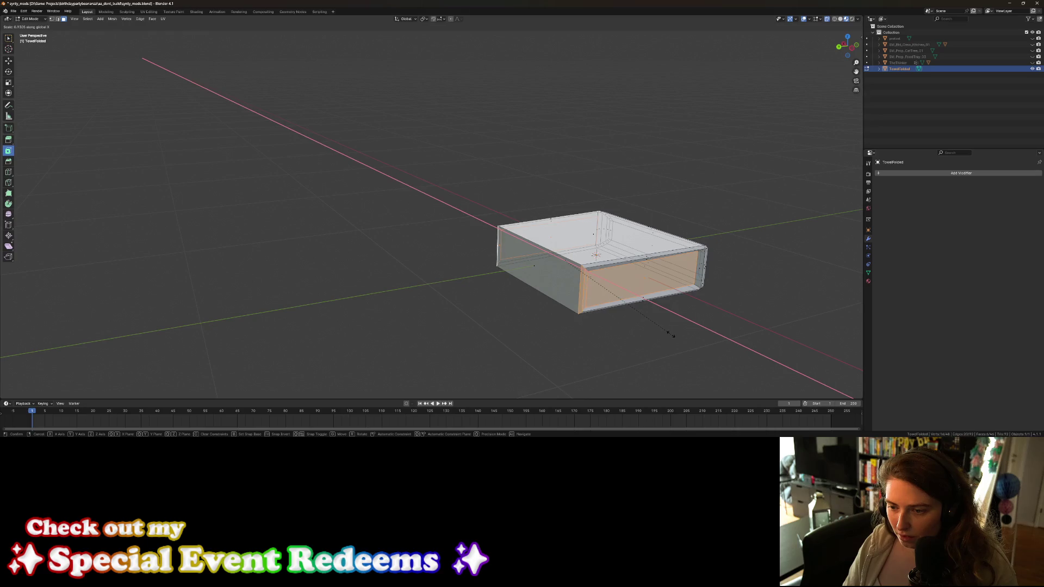
{"action": "left_click", "coordinate": [673, 336]}
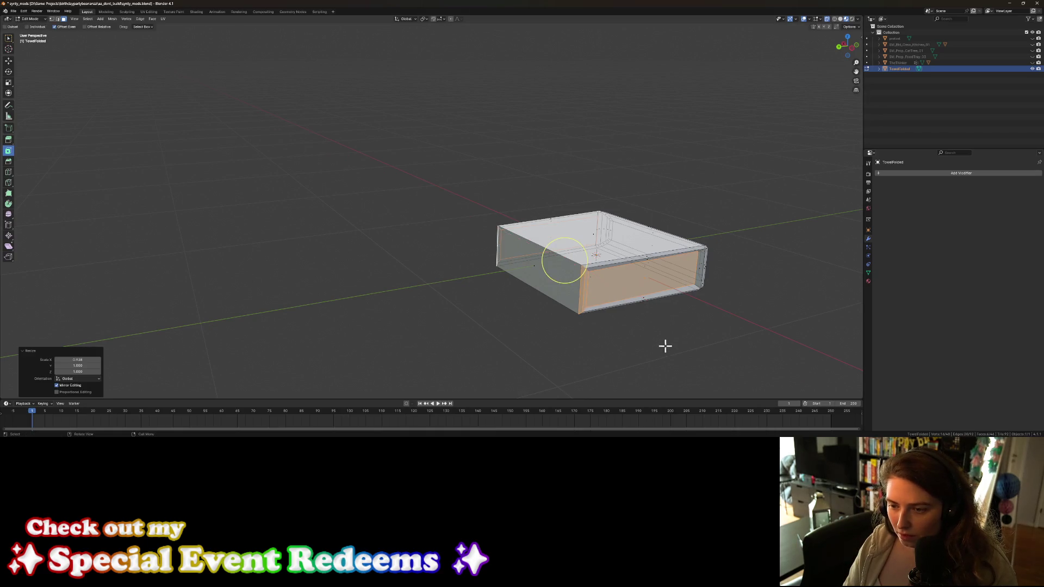
Step: Scale the left side face inward along X and return to Object Mode
{"action": "left_click", "coordinate": [664, 345]}
{"action": "mouse_move", "coordinate": [664, 345]}
{"action": "middle_mouse_down"}
{"action": "mouse_move", "coordinate": [647, 353]}
{"action": "mouse_move", "coordinate": [531, 289]}
{"action": "middle_mouse_up"}
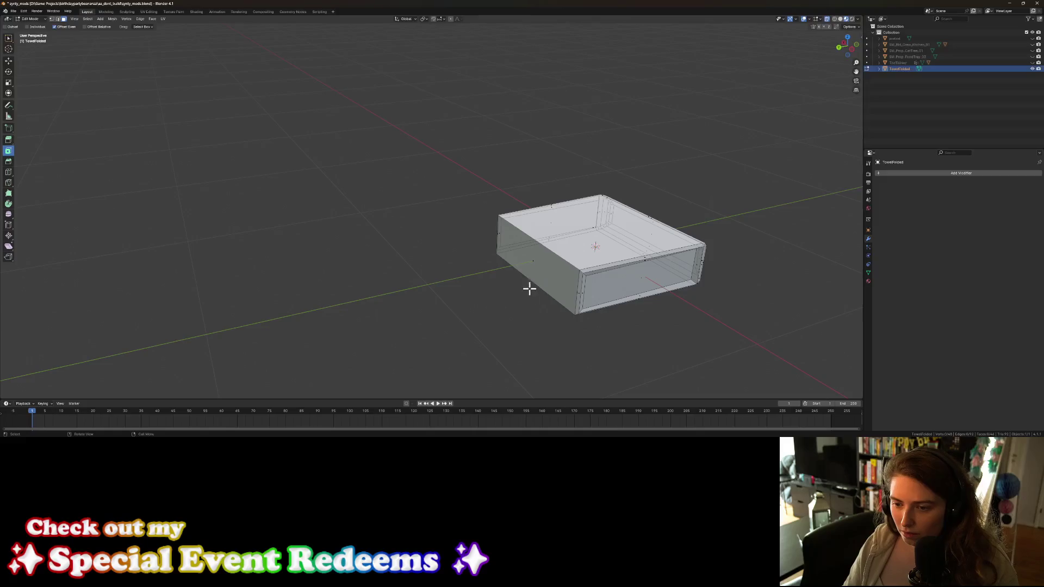
{"action": "left_click", "coordinate": [532, 256]}
{"action": "key", "text": "s"}
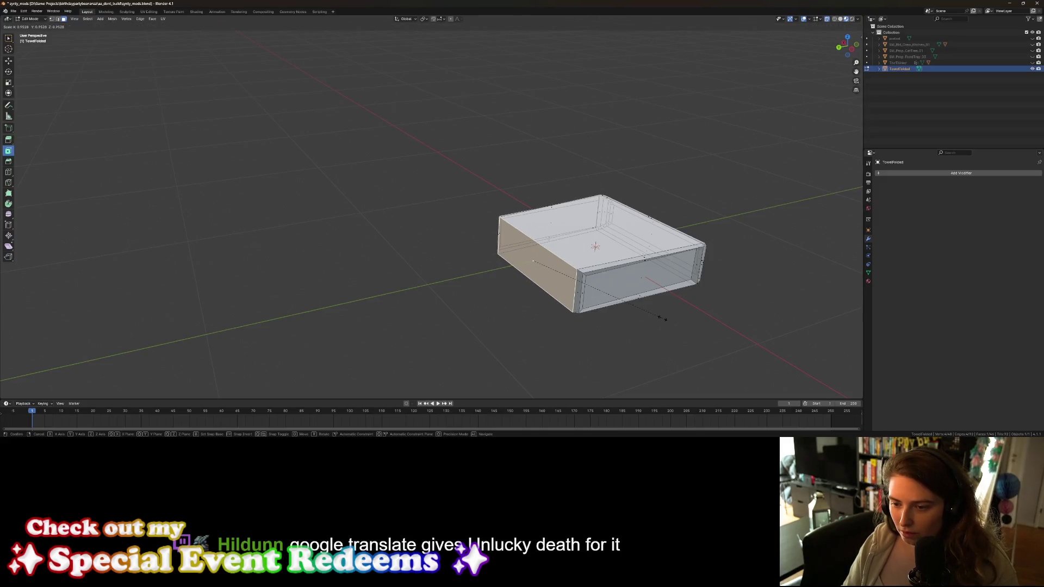
{"action": "key", "text": "x"}
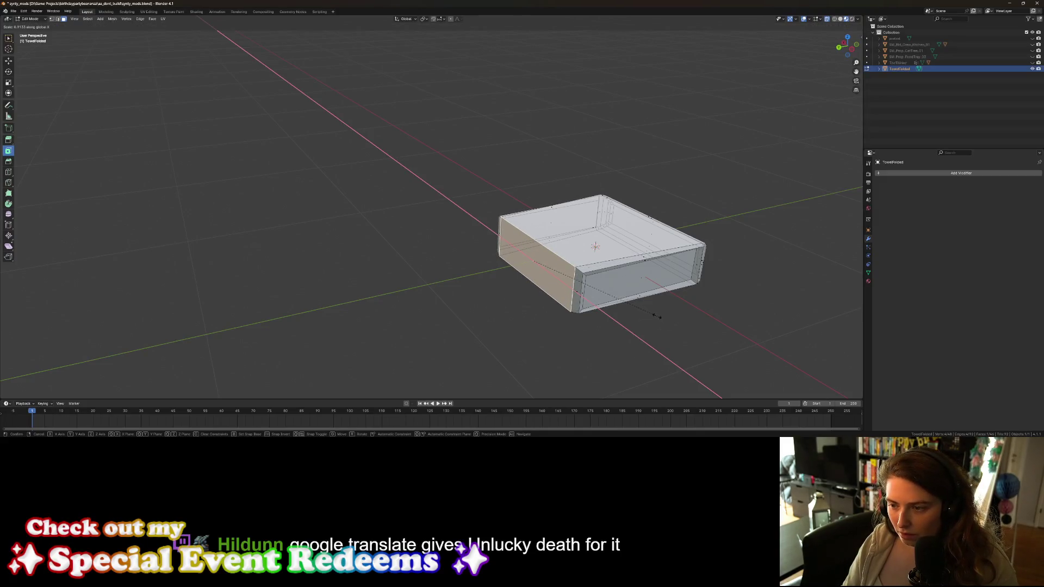
{"action": "left_click", "coordinate": [660, 325]}
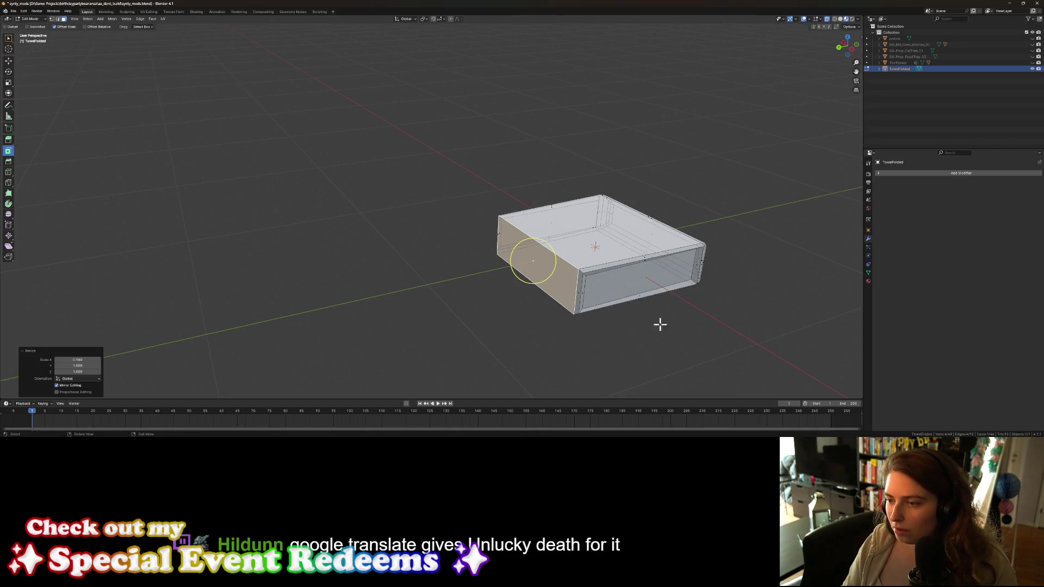
{"action": "key", "text": "Tab"}
{"action": "mouse_move", "coordinate": [618, 368]}
{"action": "middle_mouse_down"}
{"action": "mouse_move", "coordinate": [558, 346]}
{"action": "mouse_move", "coordinate": [575, 320]}
{"action": "mouse_move", "coordinate": [544, 350]}
{"action": "mouse_move", "coordinate": [488, 329]}
{"action": "mouse_move", "coordinate": [478, 272]}
{"action": "middle_mouse_up"}
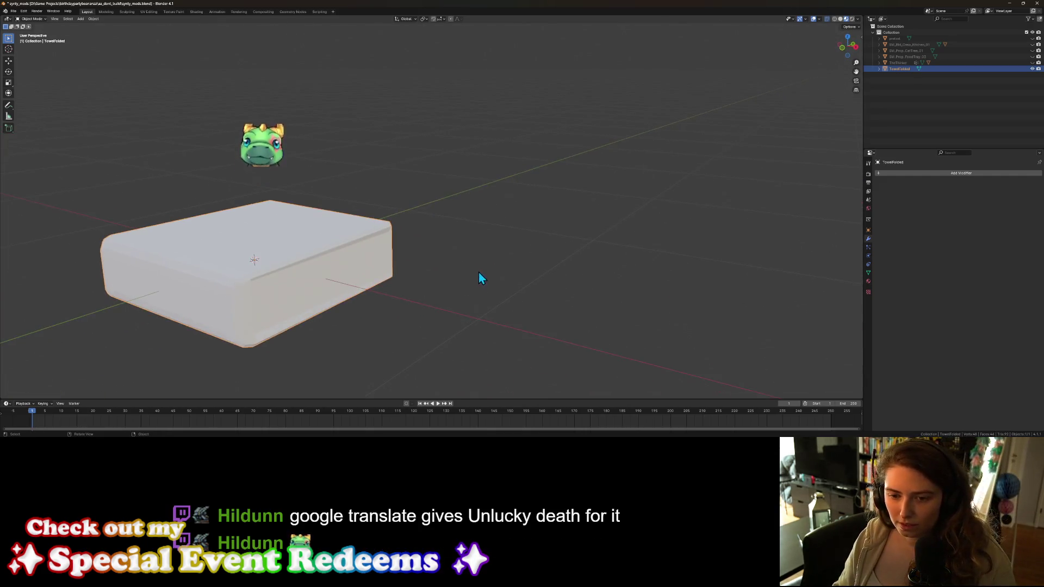
Step: Scale the two front faces along Z to lower the front end, then return to Object Mode
{"action": "key", "text": "Tab"}
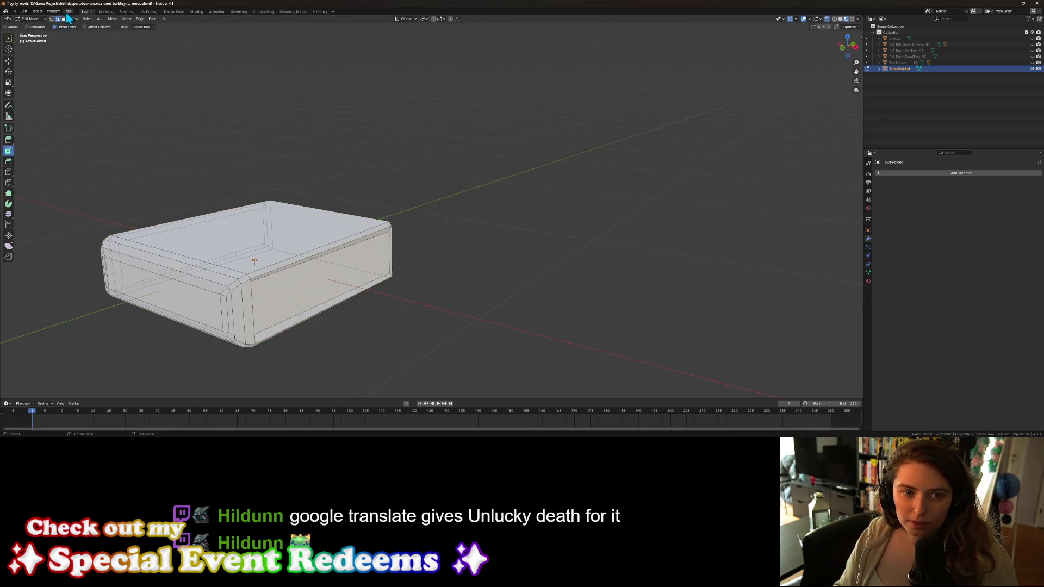
{"action": "left_click", "coordinate": [333, 280]}
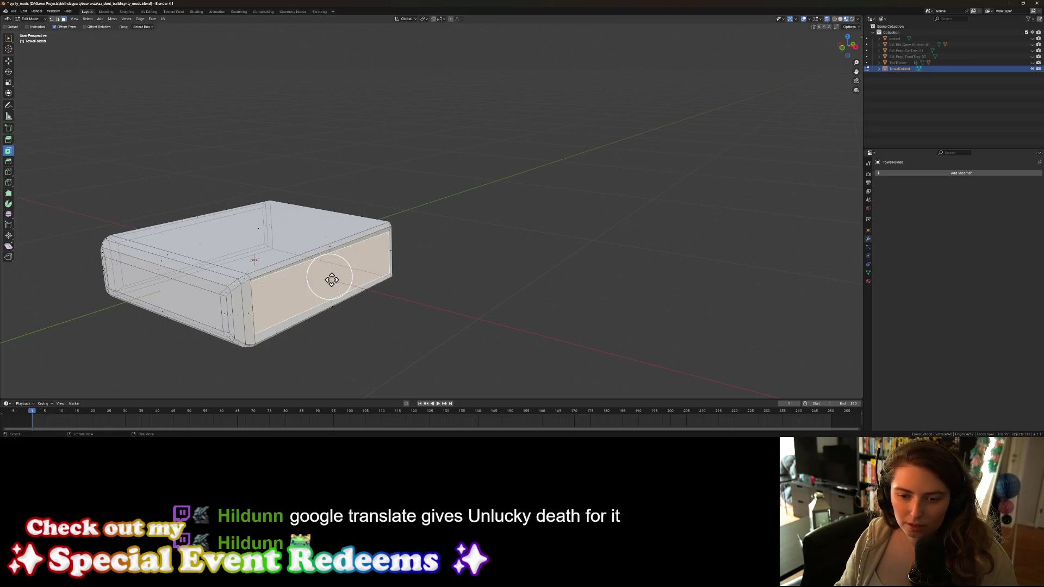
{"action": "left_click", "coordinate": [212, 242], "text": "shift"}
{"action": "key", "text": "s"}
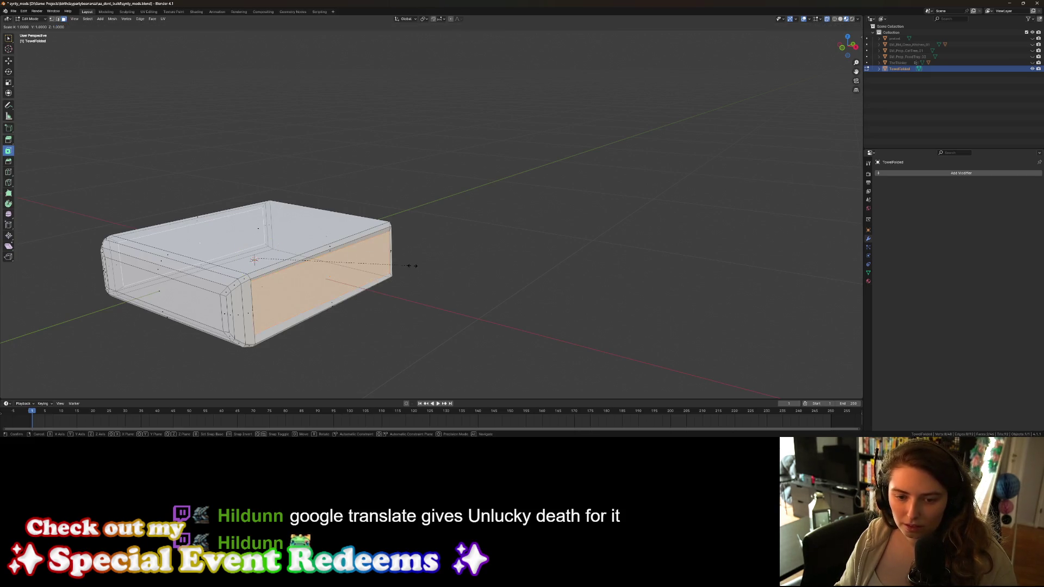
{"action": "key", "text": "y"}
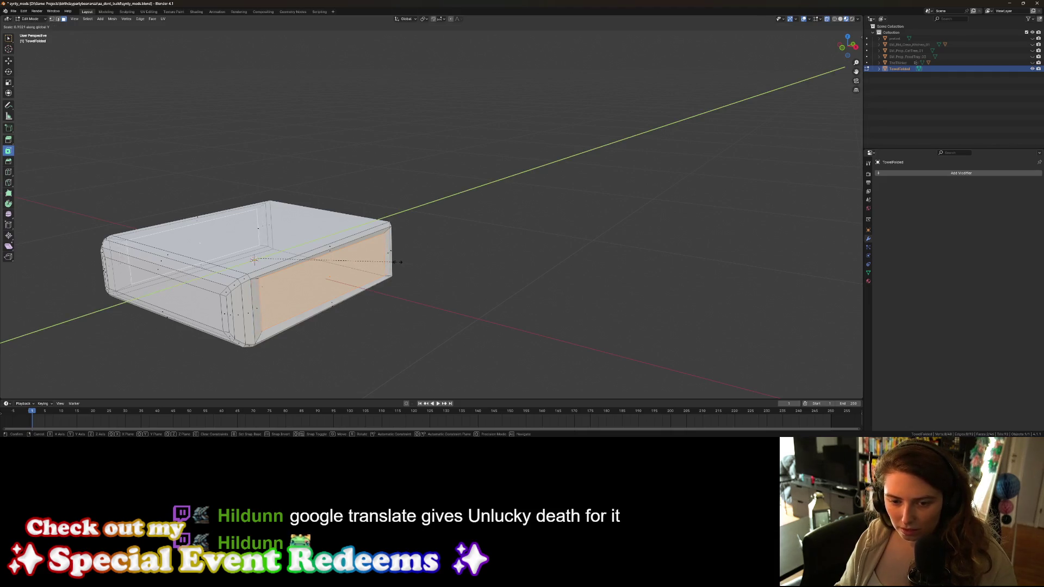
{"action": "key", "text": "z"}
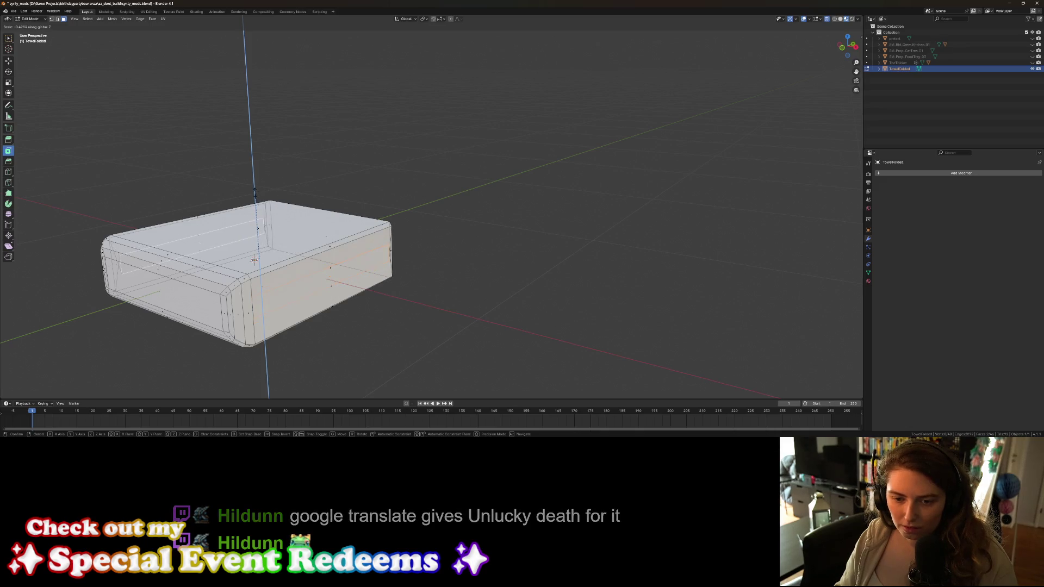
{"action": "left_click", "coordinate": [280, 227]}
{"action": "left_click", "coordinate": [506, 297]}
{"action": "key", "text": "Tab"}
{"action": "mouse_move", "coordinate": [497, 301]}
{"action": "middle_mouse_down"}
{"action": "mouse_move", "coordinate": [471, 305]}
{"action": "mouse_move", "coordinate": [502, 293]}
{"action": "mouse_move", "coordinate": [486, 297]}
{"action": "mouse_move", "coordinate": [486, 283]}
{"action": "mouse_move", "coordinate": [543, 282]}
{"action": "mouse_move", "coordinate": [527, 279]}
{"action": "middle_mouse_up"}
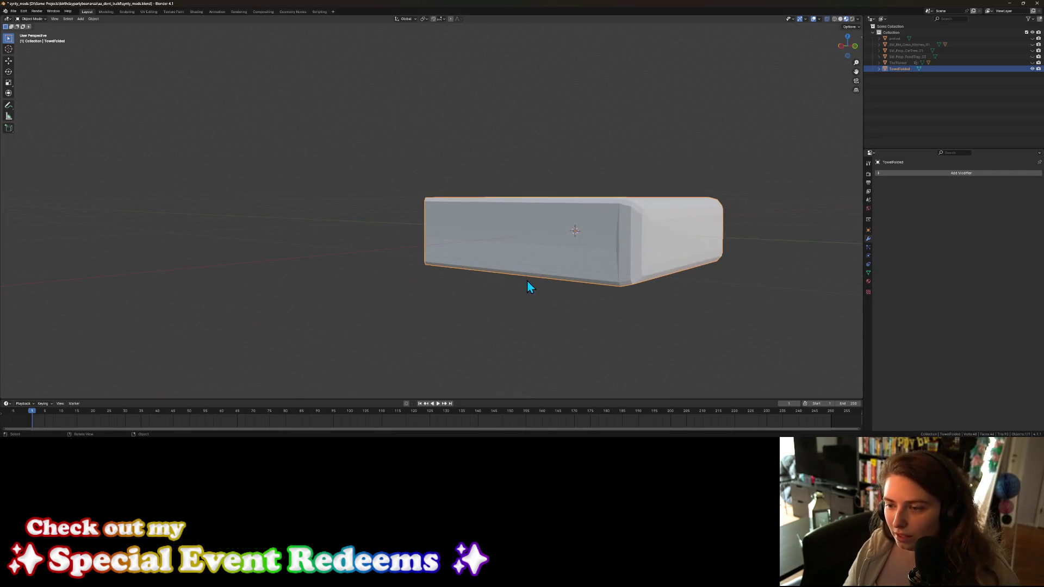
Step: Undo the inset on the front face with Ctrl+Z, checking the result with Ctrl+Shift+Z
{"action": "key", "text": "Tab"}
{"action": "key", "text": "Tab"}
{"action": "key", "text": "Tab"}
{"action": "left_click", "coordinate": [596, 292]}
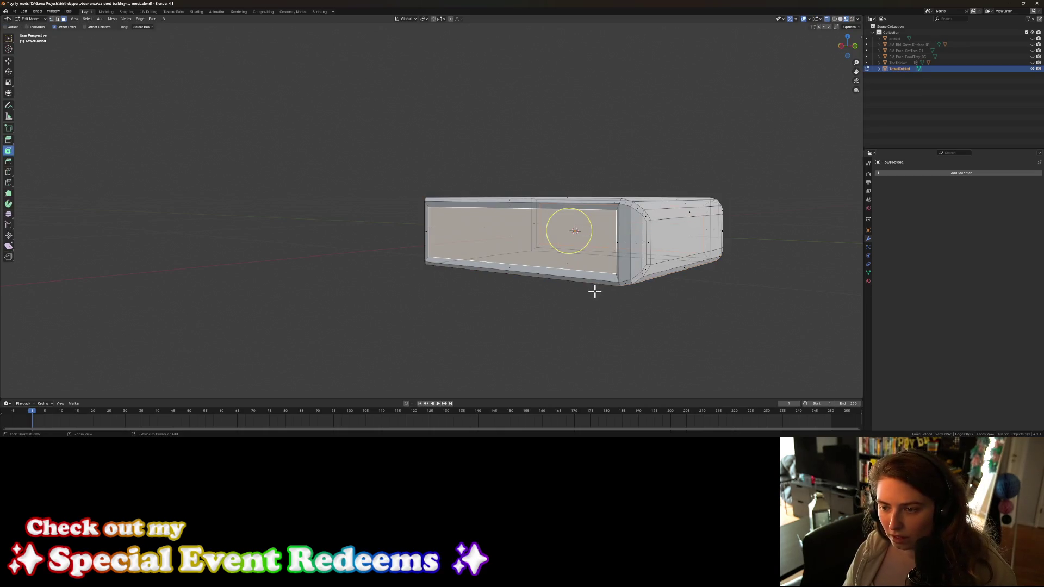
{"action": "scroll", "coordinate": [531, 284], "scroll_direction": "down", "scroll_amount": 1}
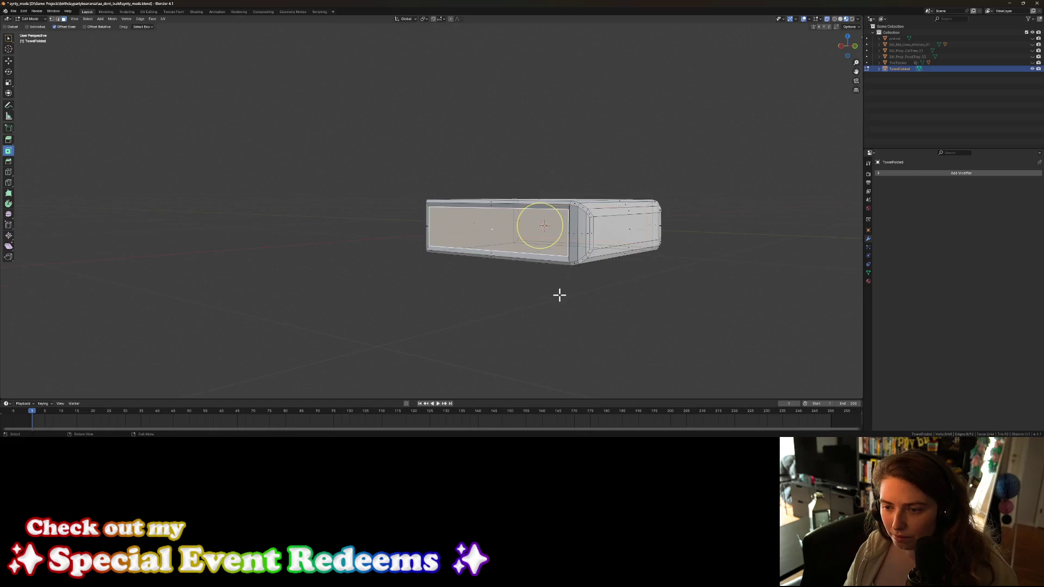
{"action": "left_click", "coordinate": [559, 294]}
{"action": "key", "text": "Tab"}
{"action": "key", "text": "Tab"}
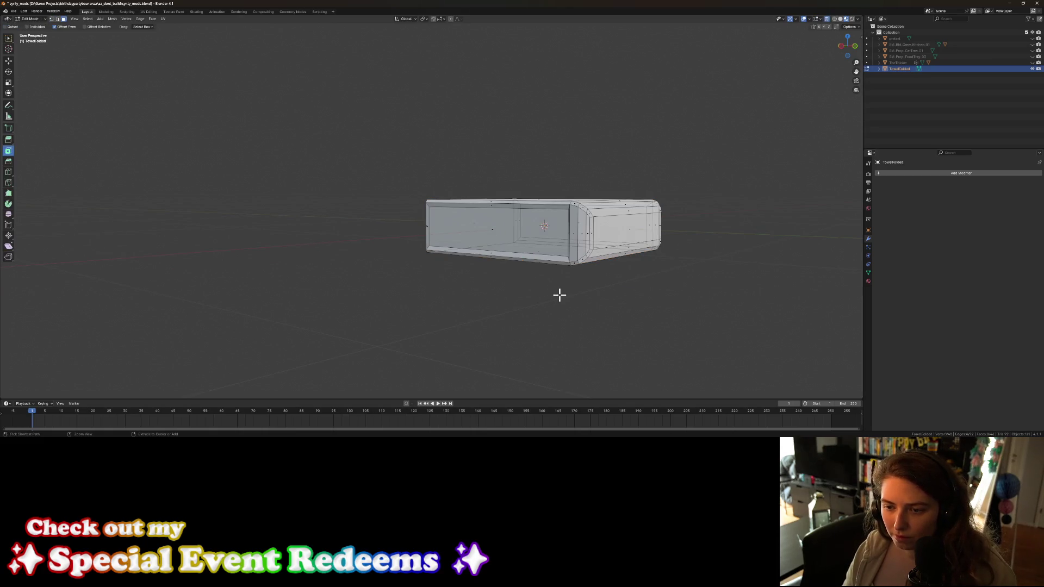
{"action": "key", "text": "1"}
{"action": "key", "text": "ctrl+z"}
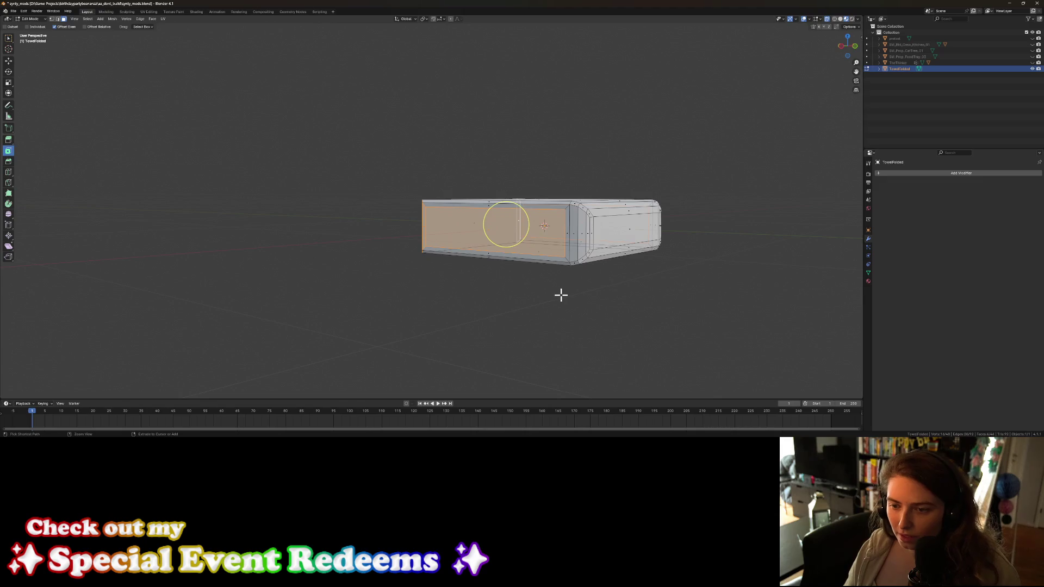
{"action": "key", "text": "ctrl+z"}
{"action": "key", "text": "ctrl+z"}
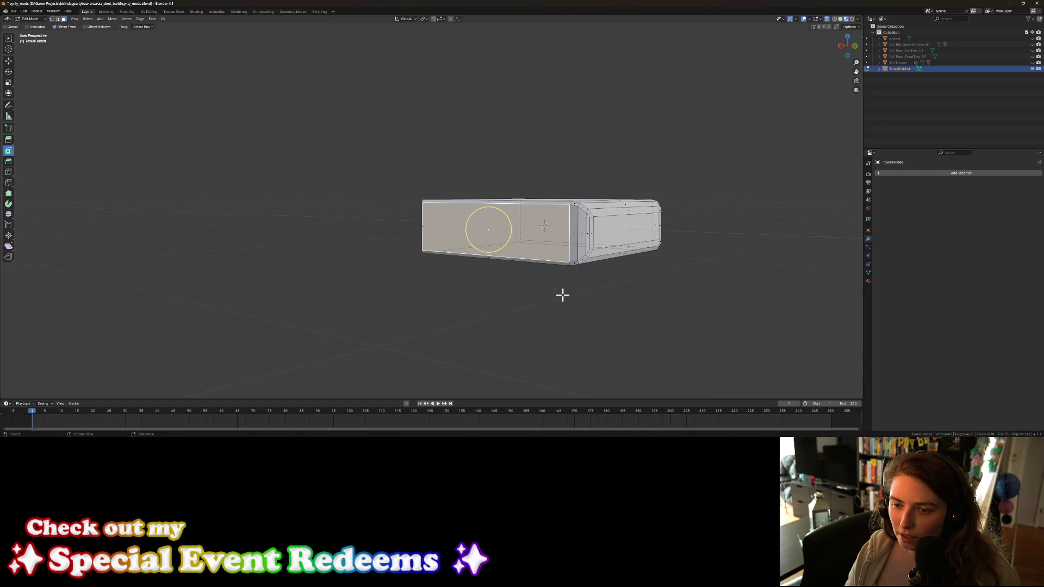
{"action": "key", "text": "ctrl+z"}
{"action": "key", "text": "ctrl+z"}
{"action": "key", "text": "ctrl+shift+z"}
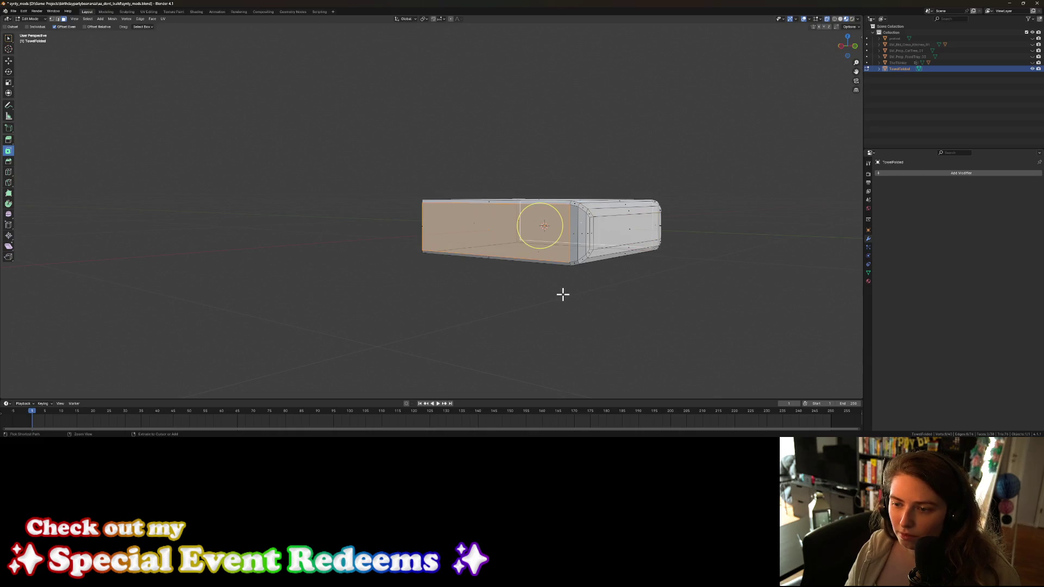
{"action": "key", "text": "ctrl+z"}
{"action": "key", "text": "ctrl+shift+z"}
{"action": "key", "text": "ctrl+shift+z"}
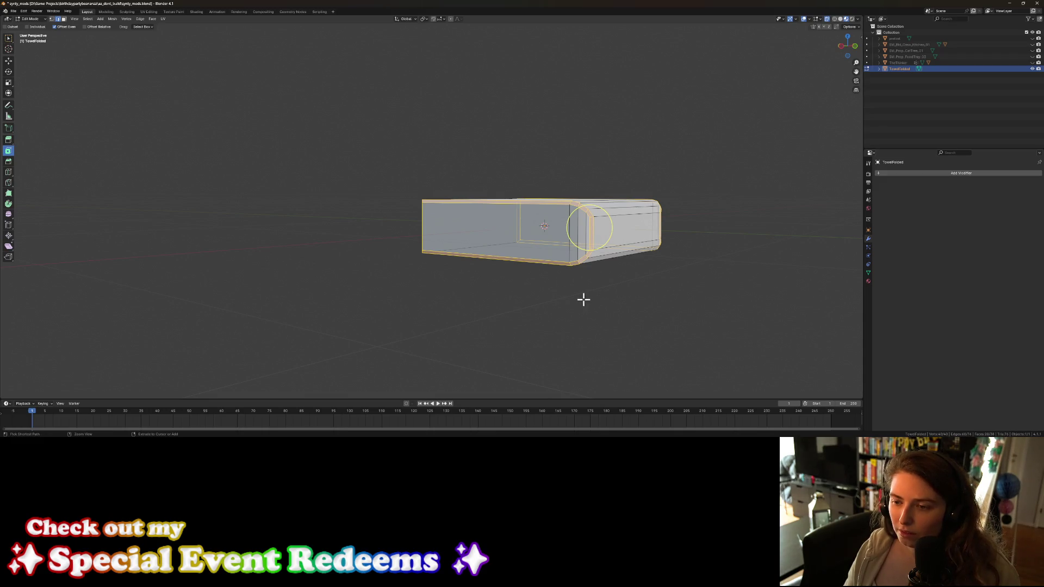
Step: Return to Object Mode and view the towel from the front and at an angle
{"action": "middle_click_drag", "start_coordinate": [579, 300], "coordinate": [571, 315]}
{"action": "left_click", "coordinate": [581, 291]}
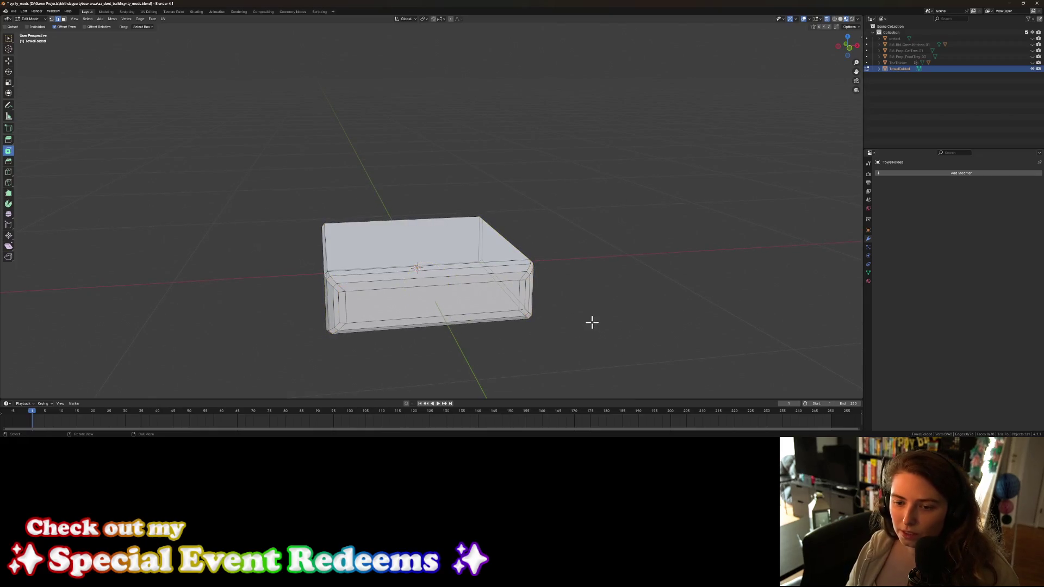
{"action": "key", "text": "Tab"}
{"action": "key", "text": "KP_1"}
{"action": "scroll", "coordinate": [574, 308], "scroll_direction": "up", "scroll_amount": 2}
{"action": "middle_click_drag", "start_coordinate": [559, 310], "coordinate": [636, 307]}
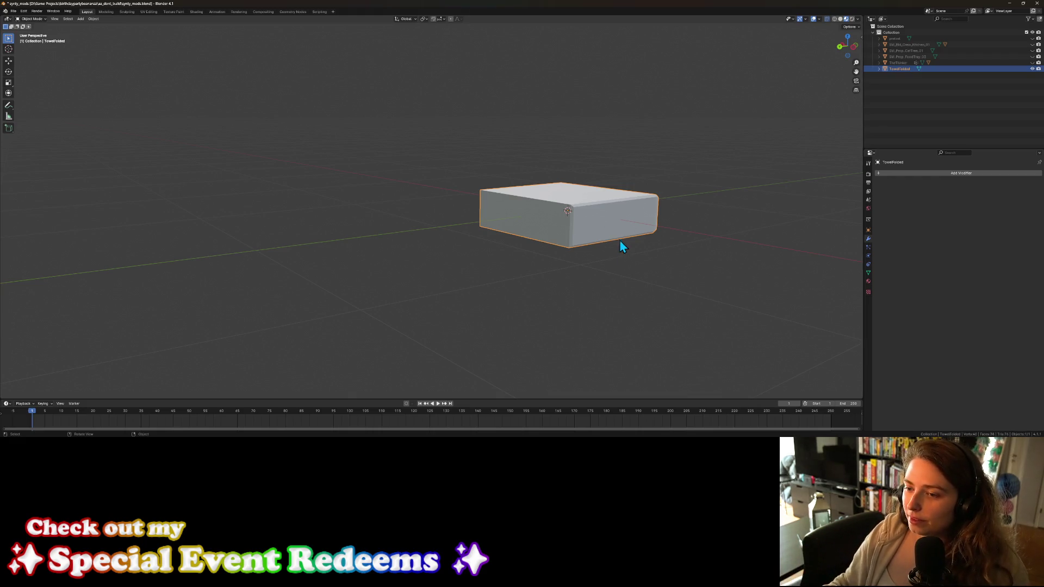
{"action": "scroll", "coordinate": [622, 244], "scroll_direction": "up", "scroll_amount": 3}
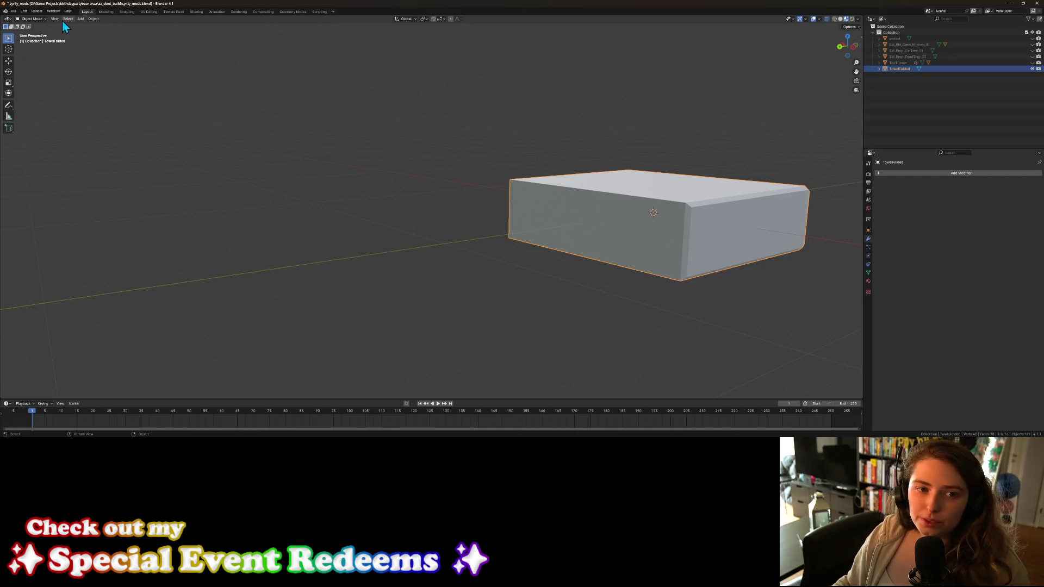
Step: Add a loop cut around the box's mid-height and select the new edge loop
{"action": "key", "text": "Tab"}
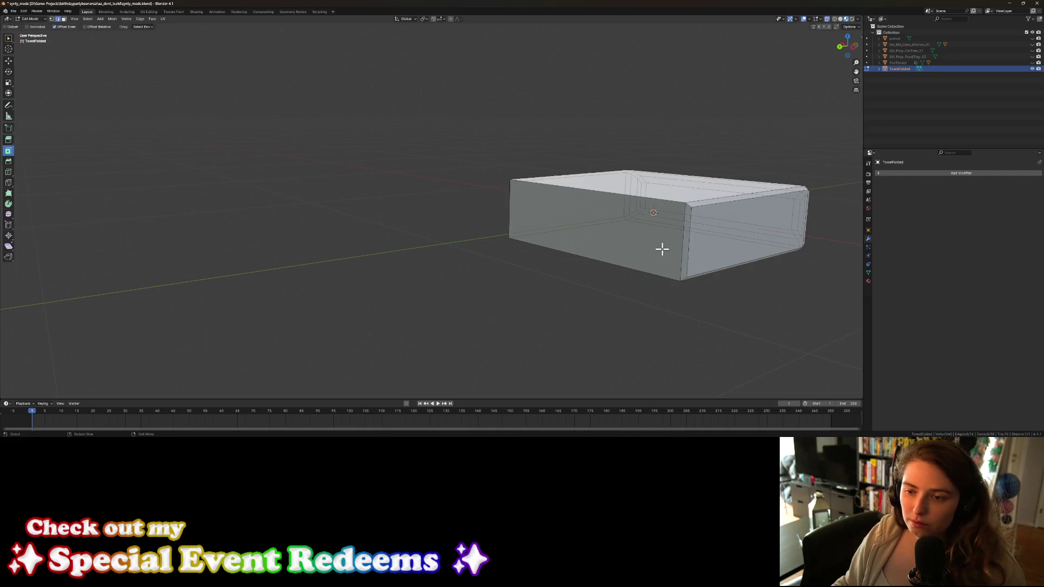
{"action": "left_click", "coordinate": [8, 172]}
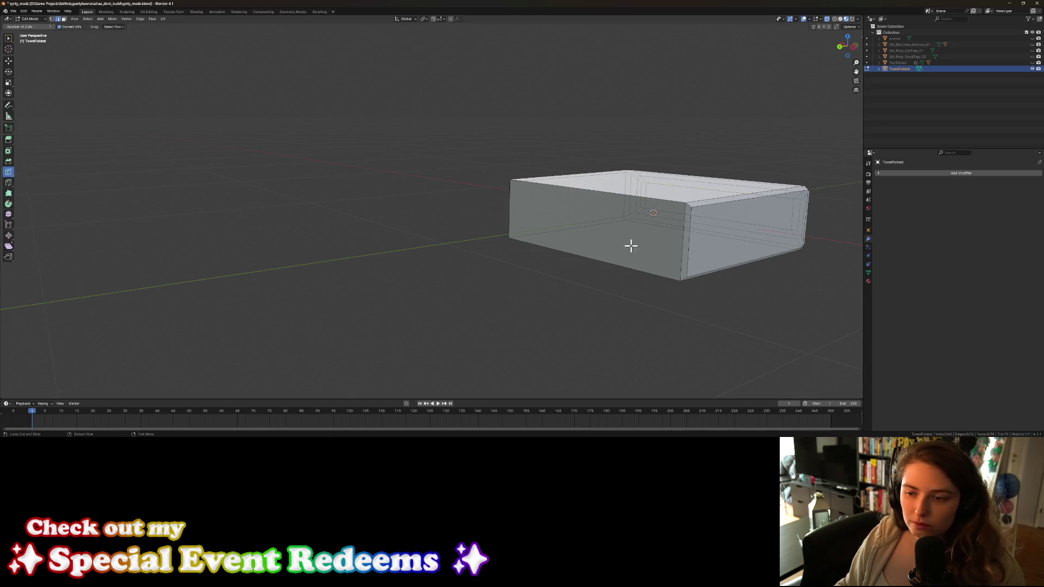
{"action": "double_click", "coordinate": [686, 243]}
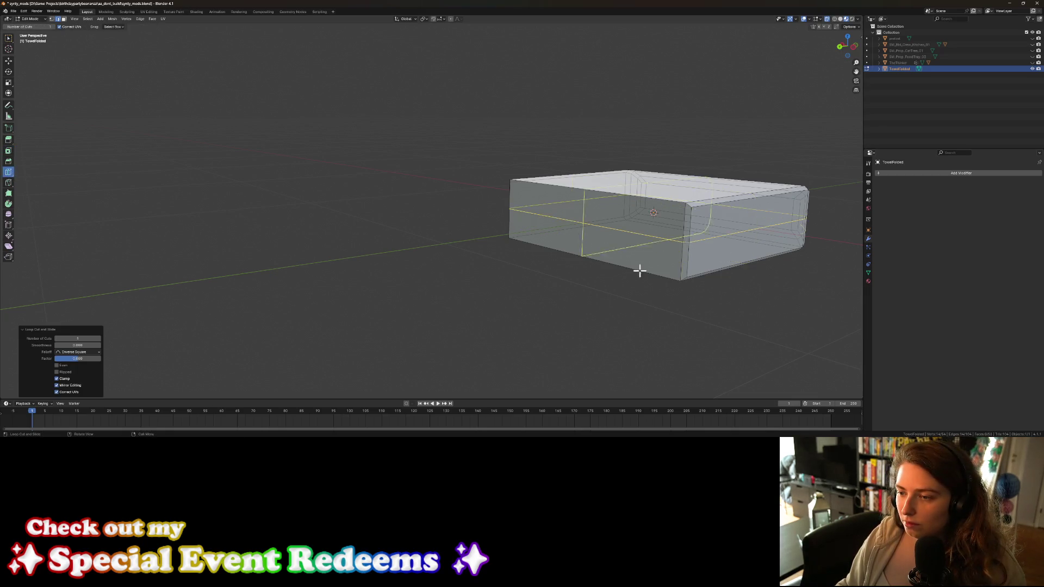
{"action": "left_click", "coordinate": [8, 38]}
{"action": "scroll", "coordinate": [585, 312], "scroll_direction": "down", "scroll_amount": 1}
{"action": "middle_click_drag", "start_coordinate": [584, 312], "coordinate": [540, 306]}
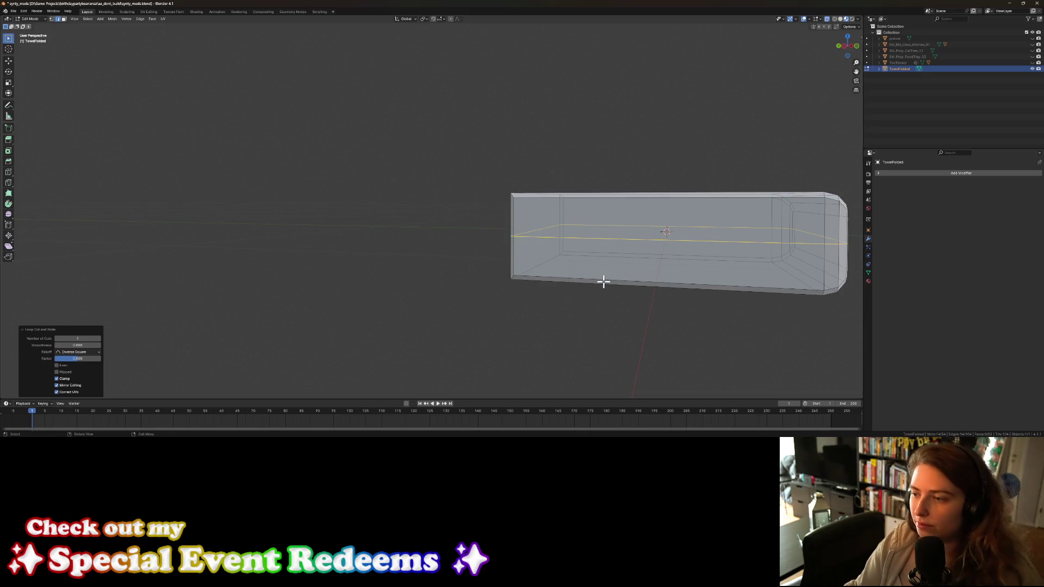
{"action": "left_click", "coordinate": [605, 236]}
{"action": "middle_click_drag", "start_coordinate": [606, 236], "coordinate": [603, 251]}
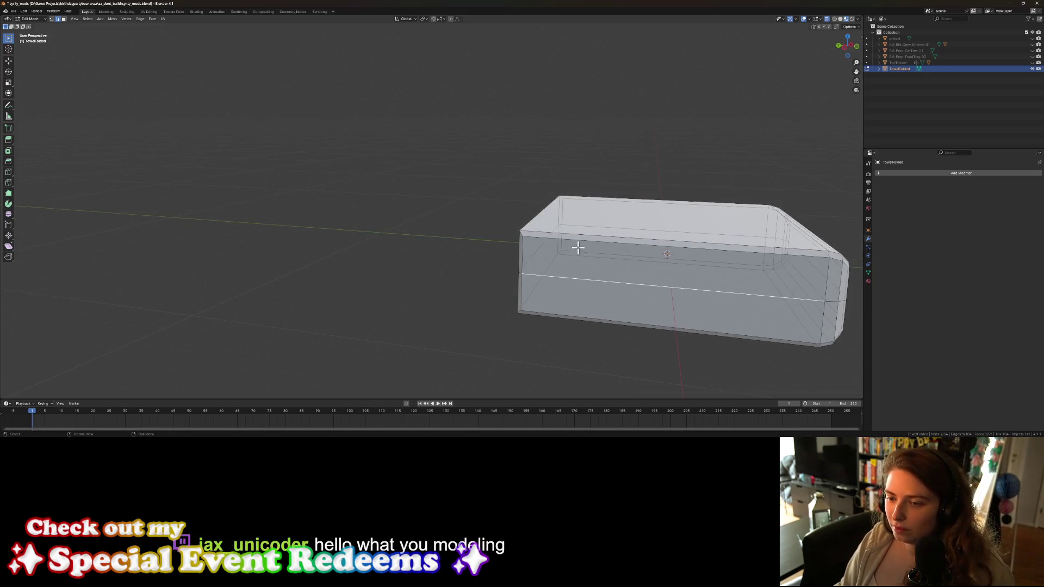
Step: Scale the mid-height edge loop inward, check the crease in Object Mode, then return to Edit Mode
{"action": "key", "text": "s"}
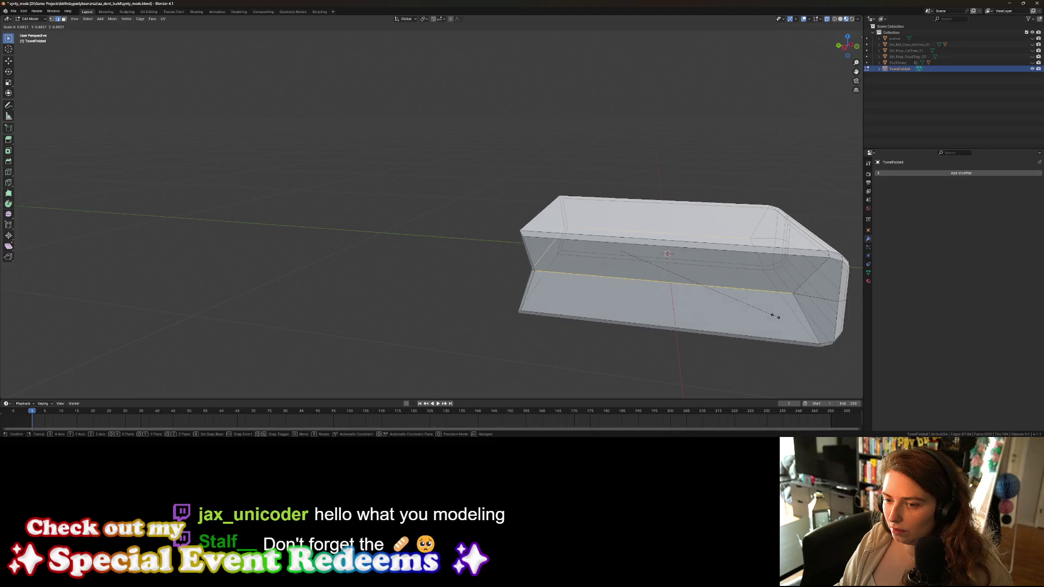
{"action": "left_click", "coordinate": [776, 316]}
{"action": "scroll", "coordinate": [600, 321], "scroll_direction": "down", "scroll_amount": 2}
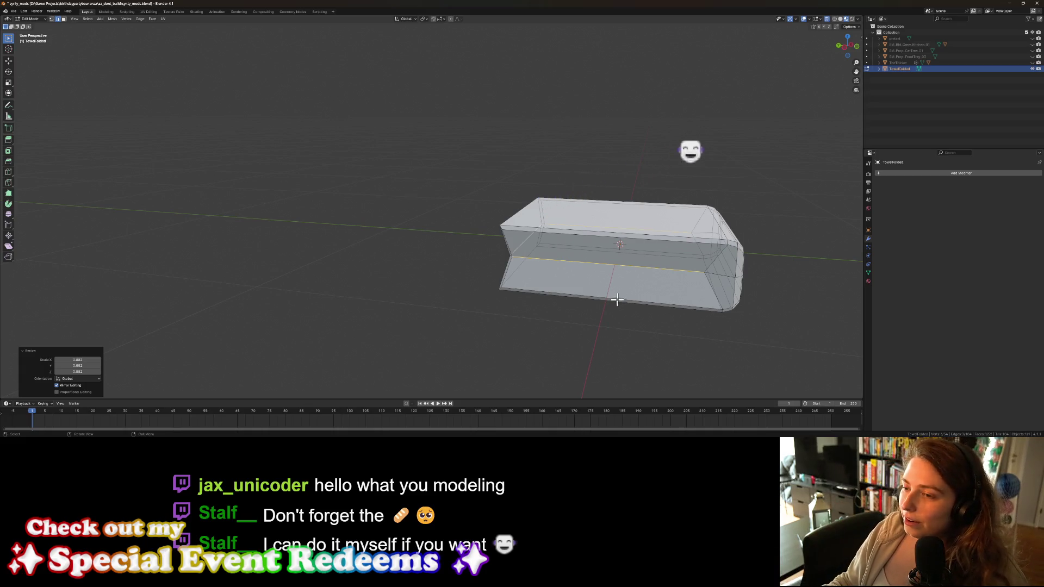
{"action": "key", "text": "Tab"}
{"action": "mouse_move", "coordinate": [674, 320]}
{"action": "middle_mouse_down"}
{"action": "mouse_move", "coordinate": [637, 327]}
{"action": "mouse_move", "coordinate": [663, 330]}
{"action": "mouse_move", "coordinate": [639, 338]}
{"action": "mouse_move", "coordinate": [590, 328]}
{"action": "mouse_move", "coordinate": [654, 335]}
{"action": "mouse_move", "coordinate": [607, 350]}
{"action": "mouse_move", "coordinate": [554, 349]}
{"action": "mouse_move", "coordinate": [604, 352]}
{"action": "middle_mouse_up"}
{"action": "left_click", "coordinate": [606, 350]}
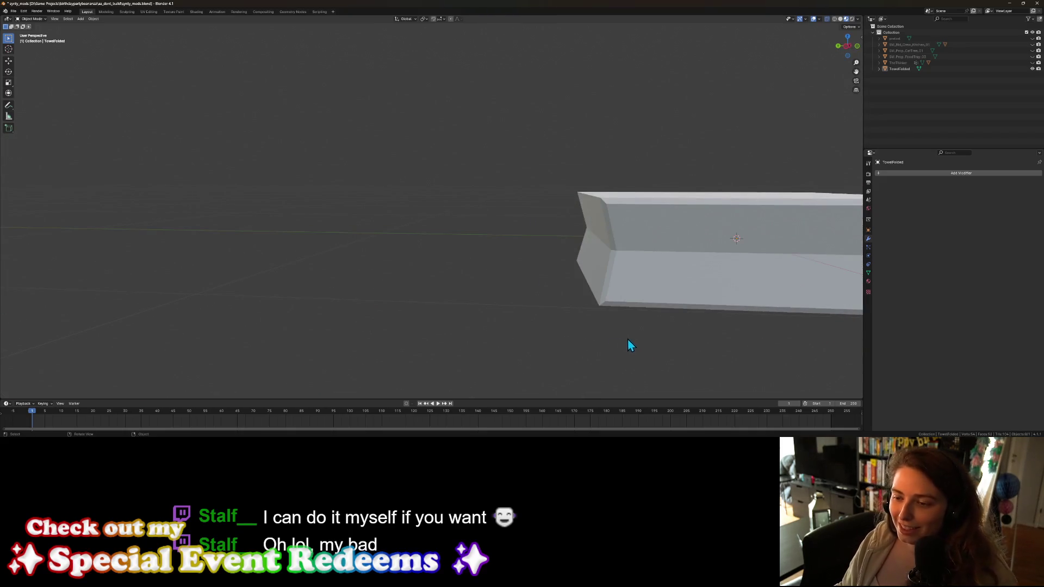
{"action": "key", "text": "Tab"}
{"action": "left_click", "coordinate": [649, 342]}
{"action": "right_click", "coordinate": [641, 364]}
{"action": "mouse_move", "coordinate": [707, 328]}
{"action": "middle_mouse_down"}
{"action": "mouse_move", "coordinate": [723, 340]}
{"action": "mouse_move", "coordinate": [653, 346]}
{"action": "mouse_move", "coordinate": [685, 340]}
{"action": "middle_mouse_up"}
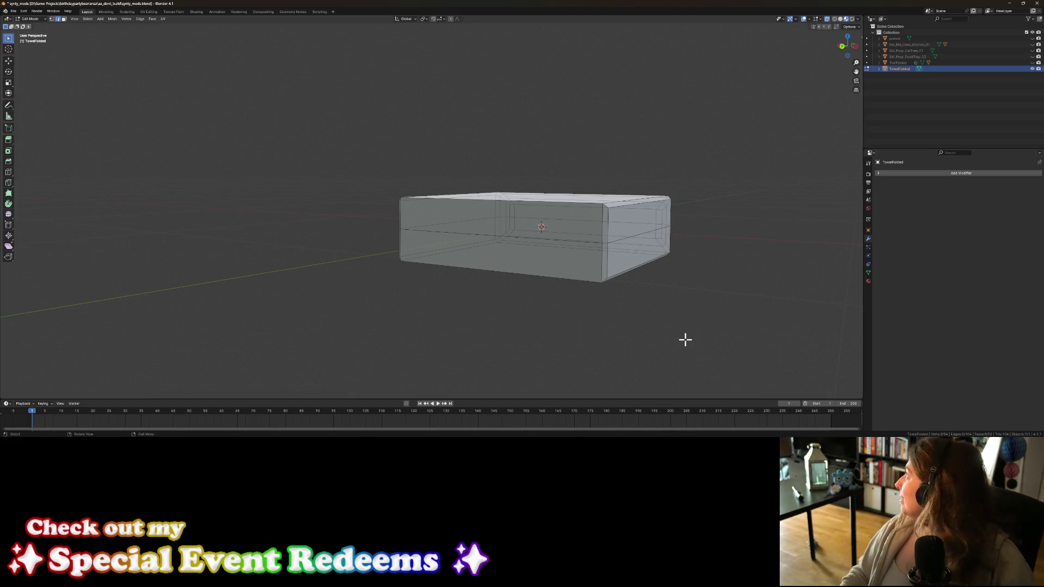
{"action": "mouse_move", "coordinate": [685, 340]}
{"action": "middle_mouse_down"}
{"action": "mouse_move", "coordinate": [683, 328]}
{"action": "mouse_move", "coordinate": [650, 333]}
{"action": "mouse_move", "coordinate": [674, 329]}
{"action": "middle_mouse_up"}
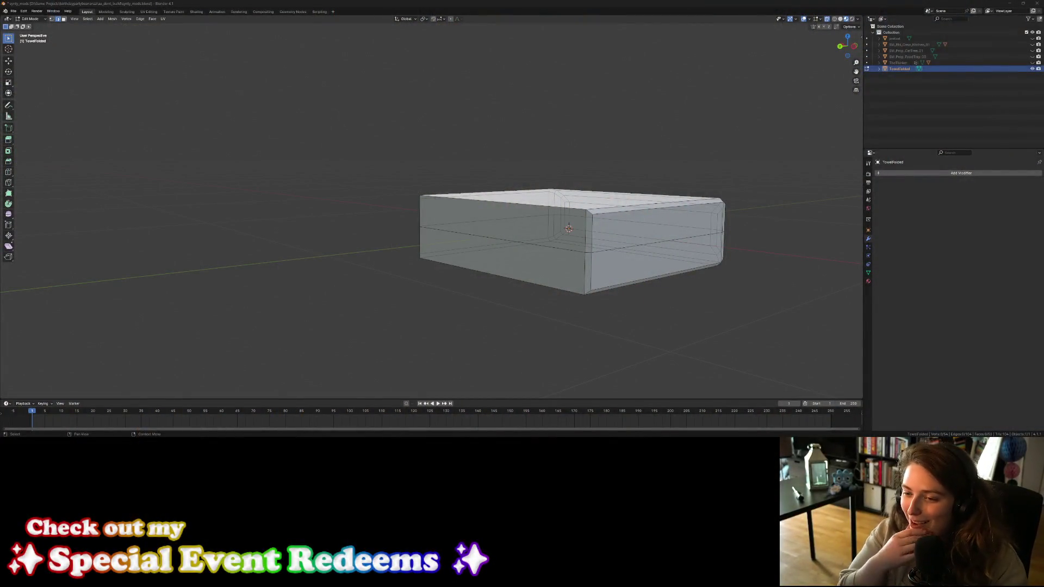
Step: Undo twice to remove the middle edge loop, leaving the simplified box in Edit Mode
{"action": "mouse_move", "coordinate": [774, 261]}
{"action": "middle_mouse_down"}
{"action": "mouse_move", "coordinate": [682, 259]}
{"action": "mouse_move", "coordinate": [706, 263]}
{"action": "middle_mouse_up"}
{"action": "key", "text": "ctrl+z"}
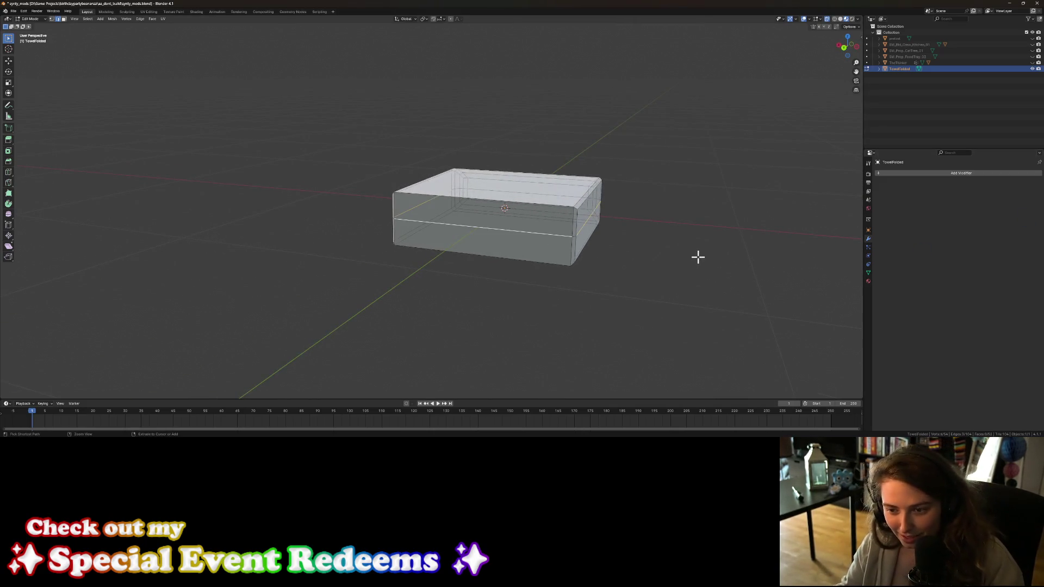
{"action": "key", "text": "ctrl+z"}
{"action": "key", "text": "ctrl+z"}
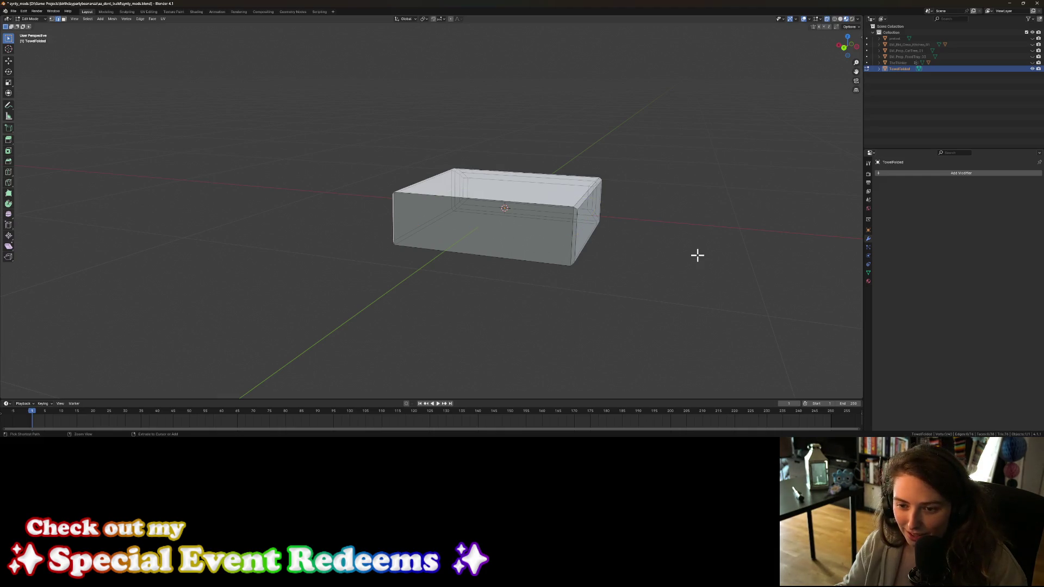
{"action": "middle_click_drag", "start_coordinate": [674, 310], "coordinate": [602, 291]}
{"action": "key", "text": "Tab"}
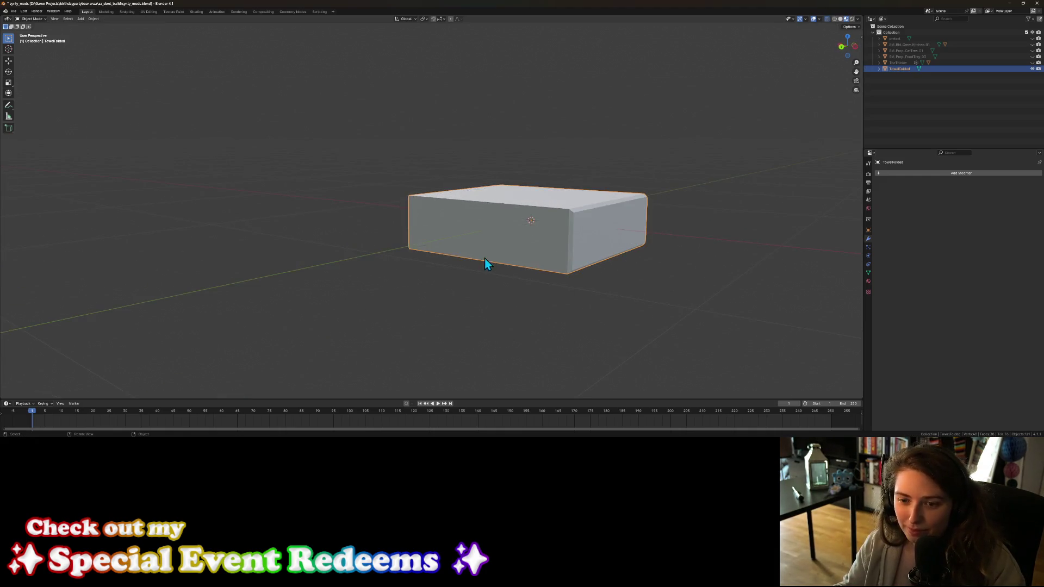
{"action": "key", "text": "Tab"}
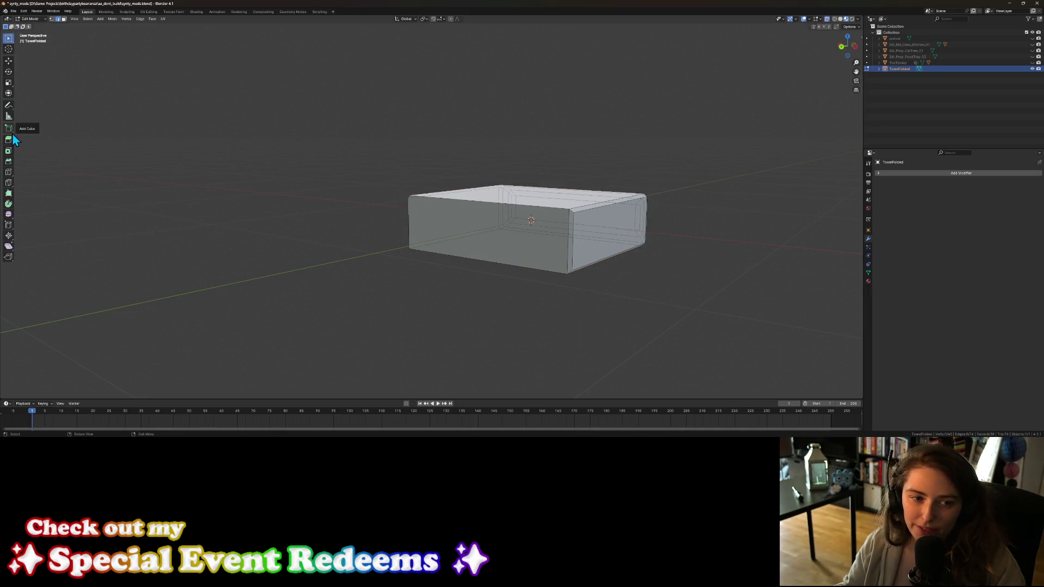
Step: Bevel the top and bottom front edges of the box to round that side
{"action": "left_click", "coordinate": [10, 163]}
{"action": "middle_click_drag", "start_coordinate": [505, 227], "coordinate": [488, 252]}
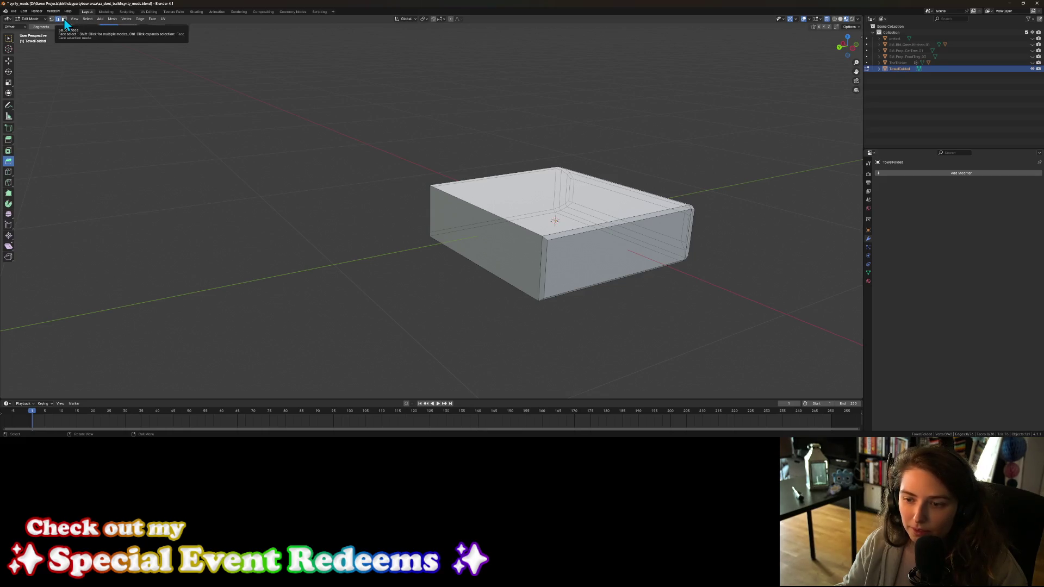
{"action": "left_click", "coordinate": [486, 215]}
{"action": "left_click", "coordinate": [494, 274]}
{"action": "mouse_move", "coordinate": [494, 273]}
{"action": "middle_mouse_down"}
{"action": "mouse_move", "coordinate": [543, 270]}
{"action": "mouse_move", "coordinate": [476, 248]}
{"action": "middle_mouse_up"}
{"action": "left_click_drag", "start_coordinate": [467, 233], "coordinate": [466, 234]}
{"action": "mouse_move", "coordinate": [466, 234]}
{"action": "middle_mouse_down"}
{"action": "mouse_move", "coordinate": [538, 266]}
{"action": "mouse_move", "coordinate": [522, 273]}
{"action": "mouse_move", "coordinate": [562, 282]}
{"action": "mouse_move", "coordinate": [529, 275]}
{"action": "mouse_move", "coordinate": [608, 263]}
{"action": "mouse_move", "coordinate": [660, 279]}
{"action": "mouse_move", "coordinate": [700, 274]}
{"action": "mouse_move", "coordinate": [475, 308]}
{"action": "mouse_move", "coordinate": [553, 247]}
{"action": "mouse_move", "coordinate": [390, 247]}
{"action": "mouse_move", "coordinate": [431, 238]}
{"action": "mouse_move", "coordinate": [419, 257]}
{"action": "middle_mouse_up"}
{"action": "key", "text": "Tab"}
{"action": "scroll", "coordinate": [475, 308], "scroll_direction": "up", "scroll_amount": 4}
{"action": "key", "text": "Tab"}
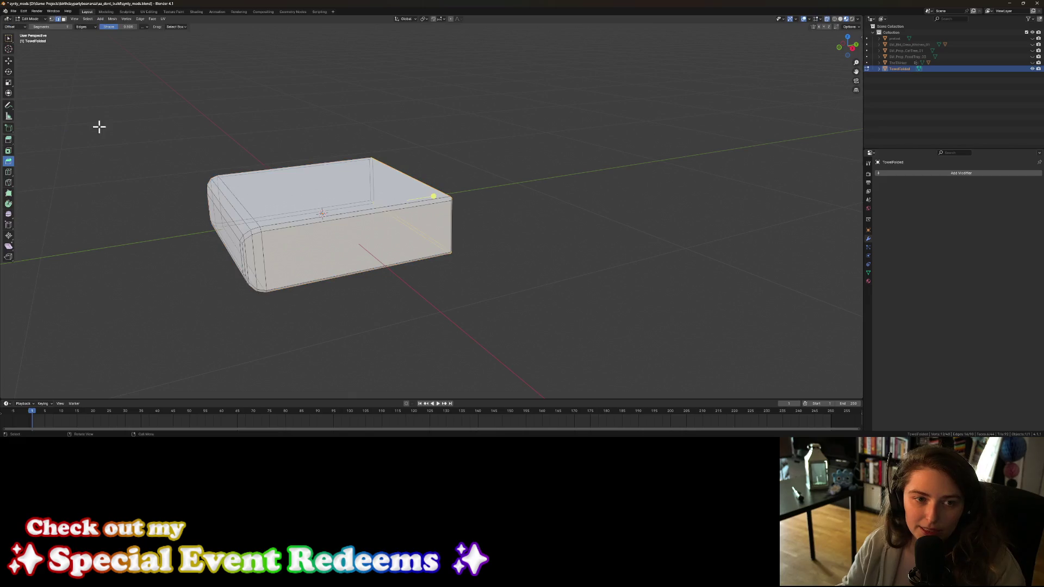
{"action": "left_click", "coordinate": [9, 172]}
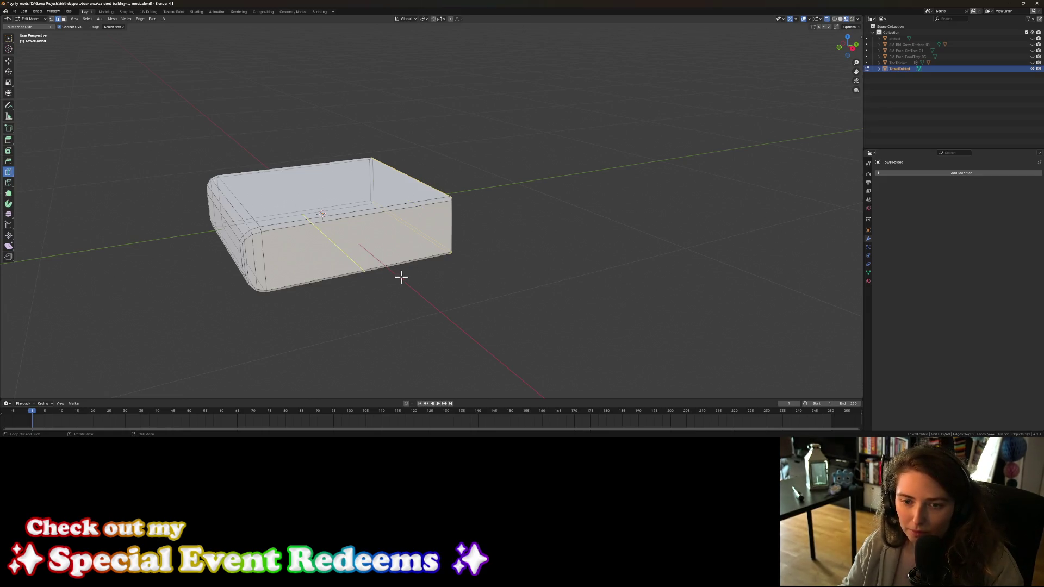
Step: Deselect everything on the mesh with Select Box, then return to the Loop Cut tool
{"action": "left_click", "coordinate": [9, 38]}
{"action": "left_click", "coordinate": [497, 269]}
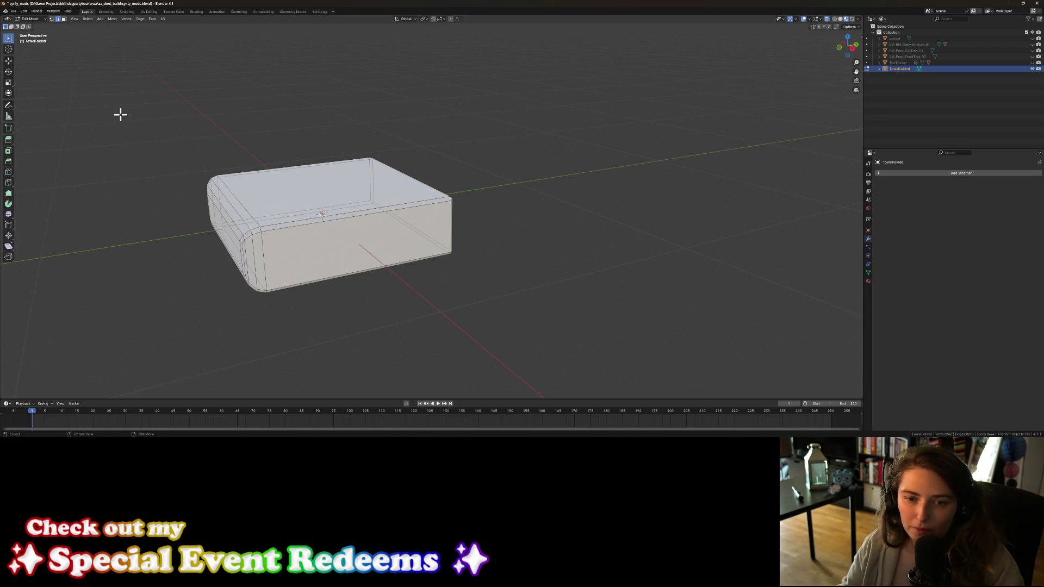
{"action": "left_click", "coordinate": [8, 172]}
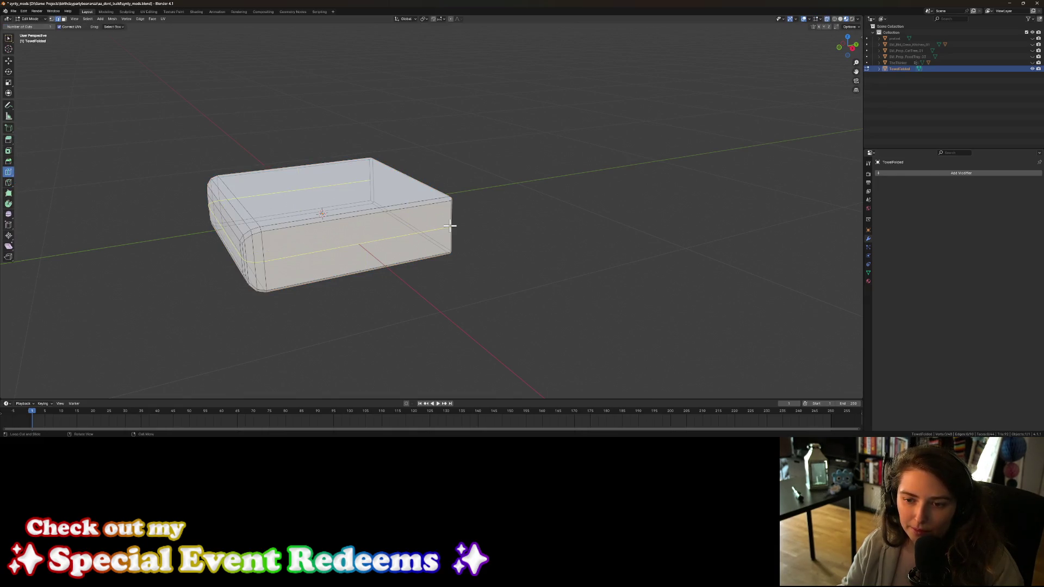
{"action": "mouse_move", "coordinate": [450, 226]}
{"action": "middle_mouse_down"}
{"action": "mouse_move", "coordinate": [430, 224]}
{"action": "mouse_move", "coordinate": [441, 223]}
{"action": "middle_mouse_up"}
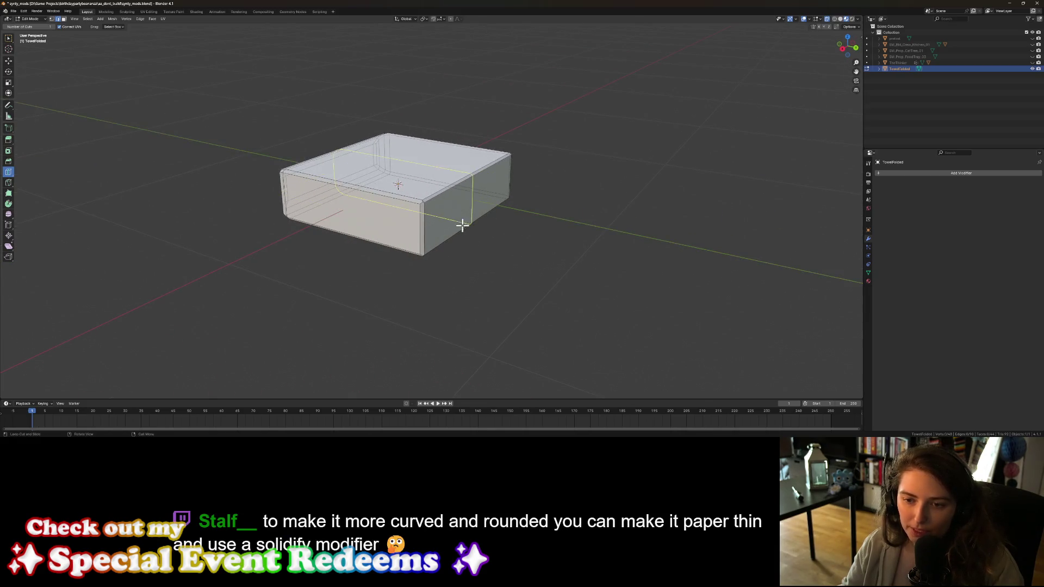
Step: Undo back to the plain, unbevelled box shape
{"action": "key", "text": "Tab"}
{"action": "key", "text": "Tab"}
{"action": "key", "text": "Tab"}
{"action": "key", "text": "Tab"}
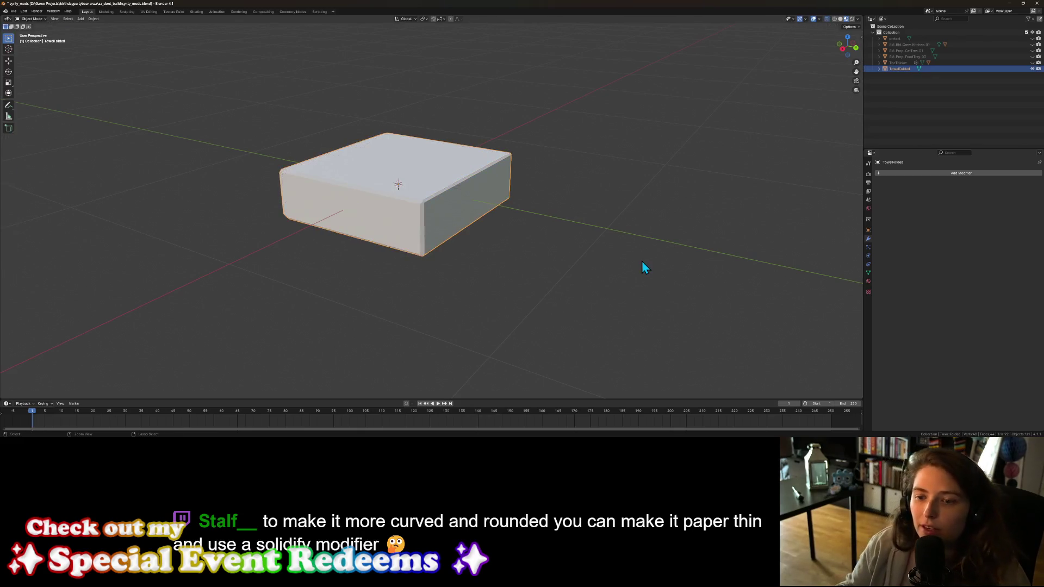
{"action": "key", "text": "Tab"}
{"action": "key", "text": "Tab"}
{"action": "key", "text": "Tab"}
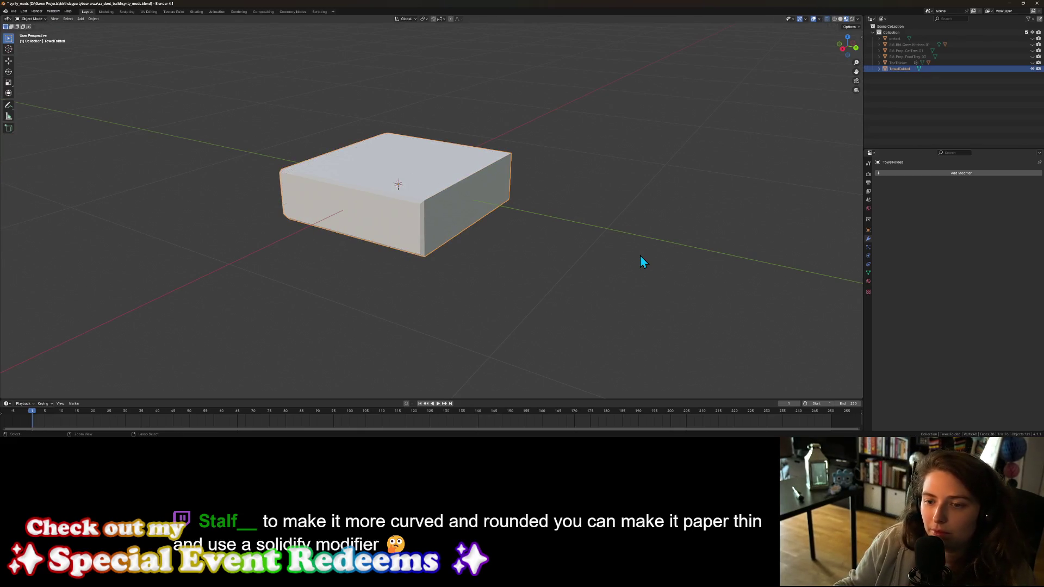
{"action": "key", "text": "ctrl+z"}
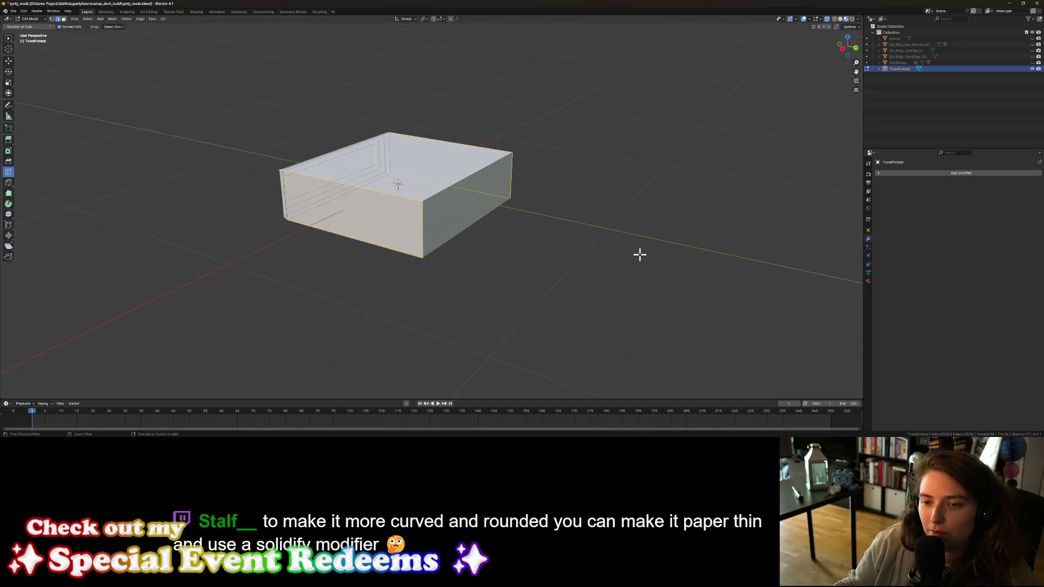
{"action": "mouse_move", "coordinate": [566, 264]}
{"action": "middle_mouse_down"}
{"action": "mouse_move", "coordinate": [494, 250]}
{"action": "mouse_move", "coordinate": [554, 275]}
{"action": "middle_mouse_up"}
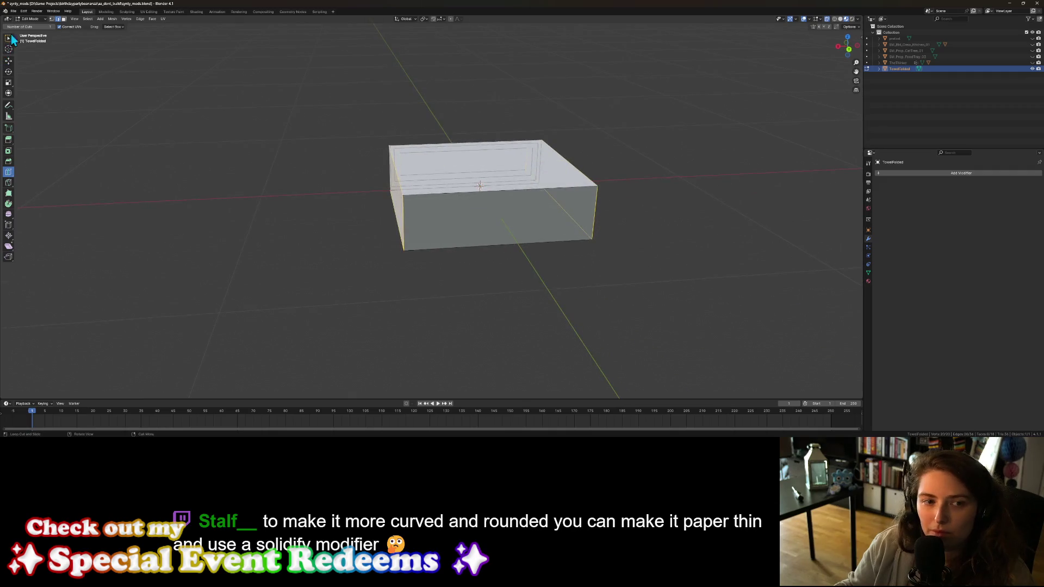
Step: Bevel the top and bottom front edges and raise the bevel segments to 3
{"action": "left_click", "coordinate": [8, 161]}
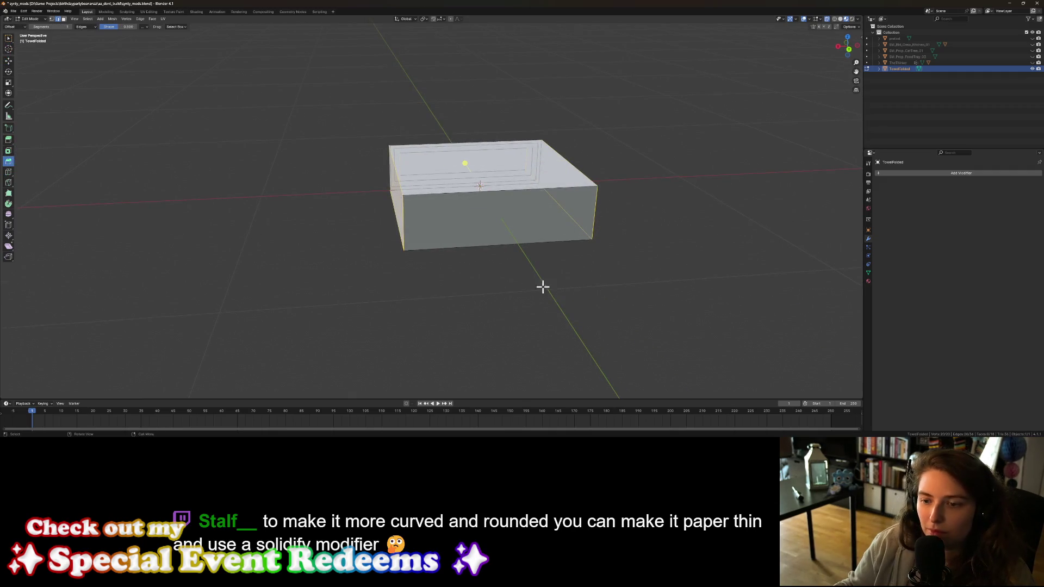
{"action": "left_click", "coordinate": [471, 248], "text": "shift"}
{"action": "left_click", "coordinate": [439, 201], "text": "shift"}
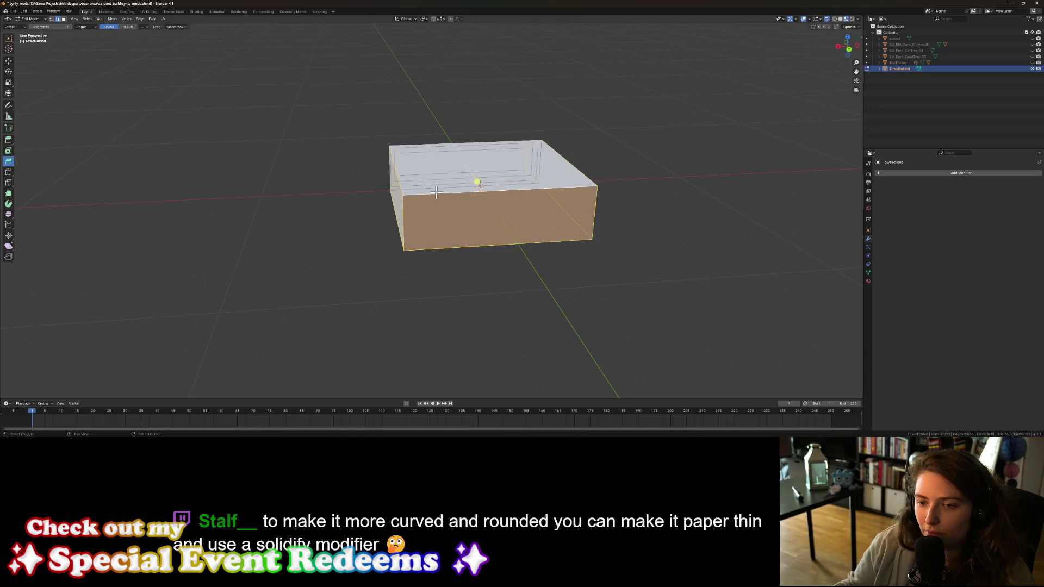
{"action": "mouse_move", "coordinate": [447, 256]}
{"action": "middle_mouse_down"}
{"action": "mouse_move", "coordinate": [511, 235]}
{"action": "mouse_move", "coordinate": [487, 263]}
{"action": "middle_mouse_up"}
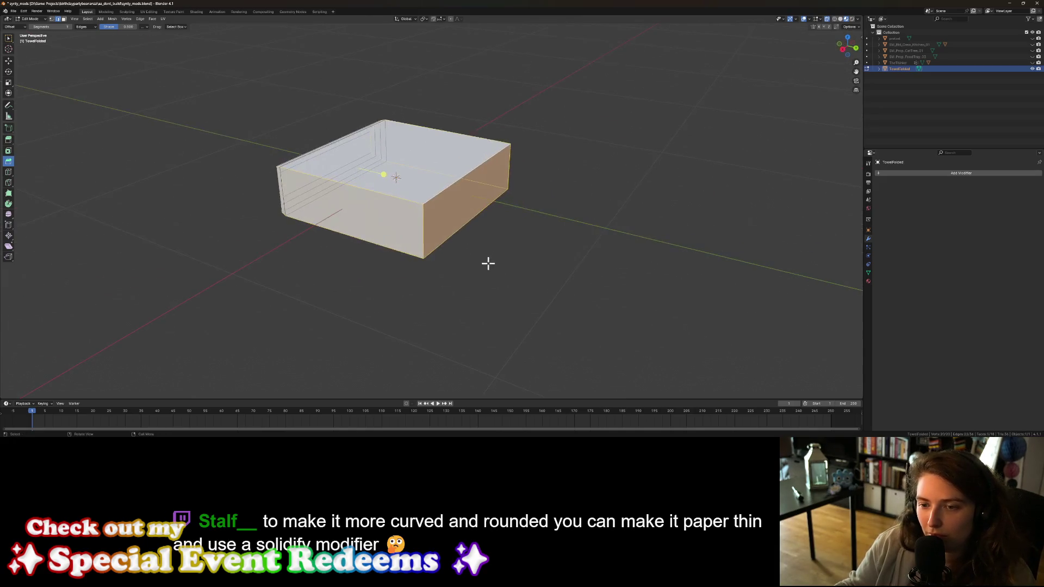
{"action": "left_click_drag", "start_coordinate": [384, 177], "coordinate": [393, 181]}
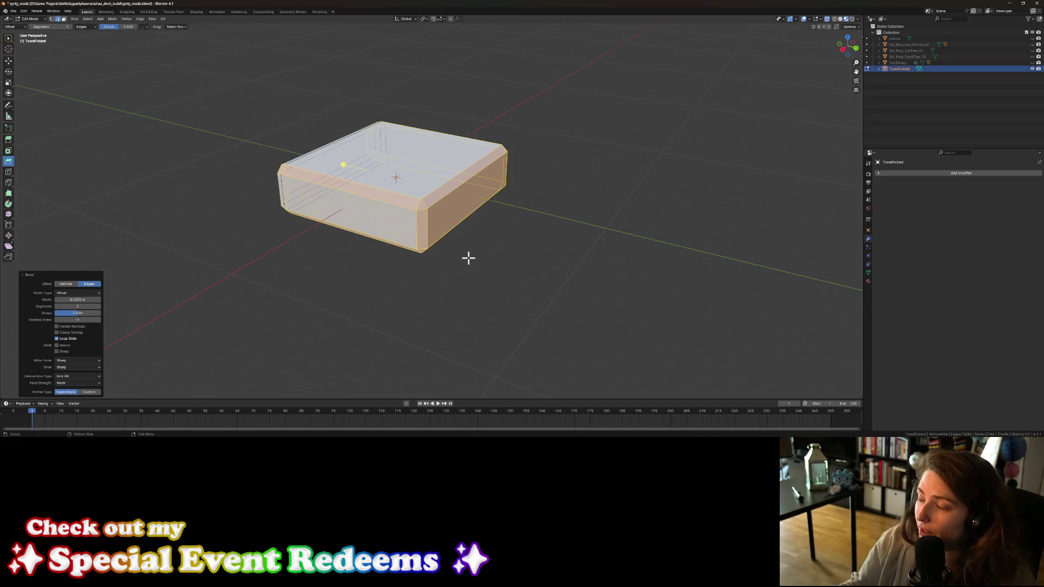
{"action": "scroll", "coordinate": [468, 258], "scroll_direction": "down", "scroll_amount": 2}
{"action": "mouse_move", "coordinate": [444, 294]}
{"action": "middle_mouse_down"}
{"action": "mouse_move", "coordinate": [435, 272]}
{"action": "mouse_move", "coordinate": [473, 261]}
{"action": "mouse_move", "coordinate": [564, 275]}
{"action": "mouse_move", "coordinate": [537, 274]}
{"action": "middle_mouse_up"}
{"action": "scroll", "coordinate": [537, 274], "scroll_direction": "up", "scroll_amount": 2}
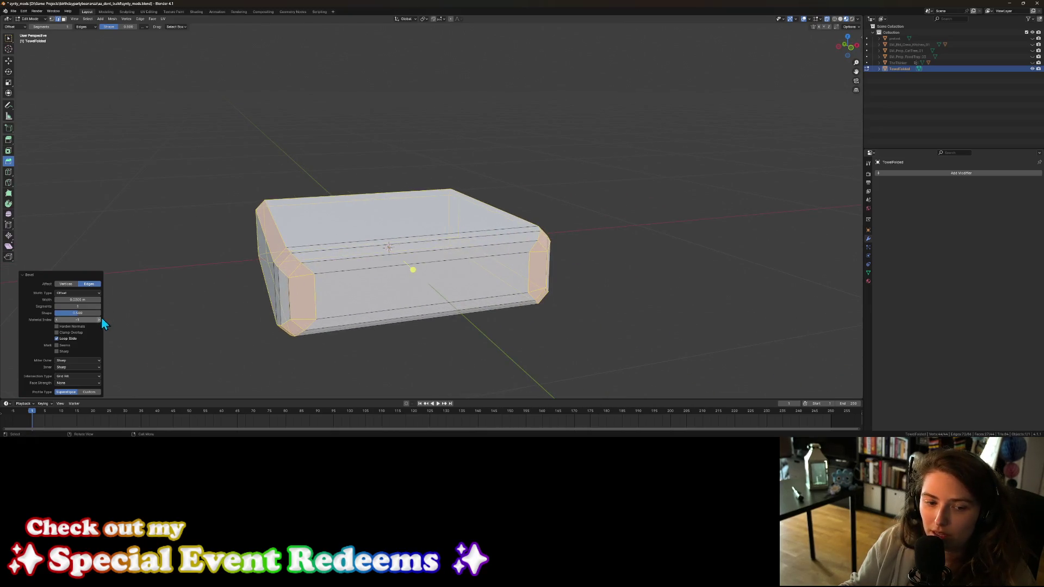
{"action": "left_click", "coordinate": [100, 306]}
{"action": "left_click", "coordinate": [99, 306]}
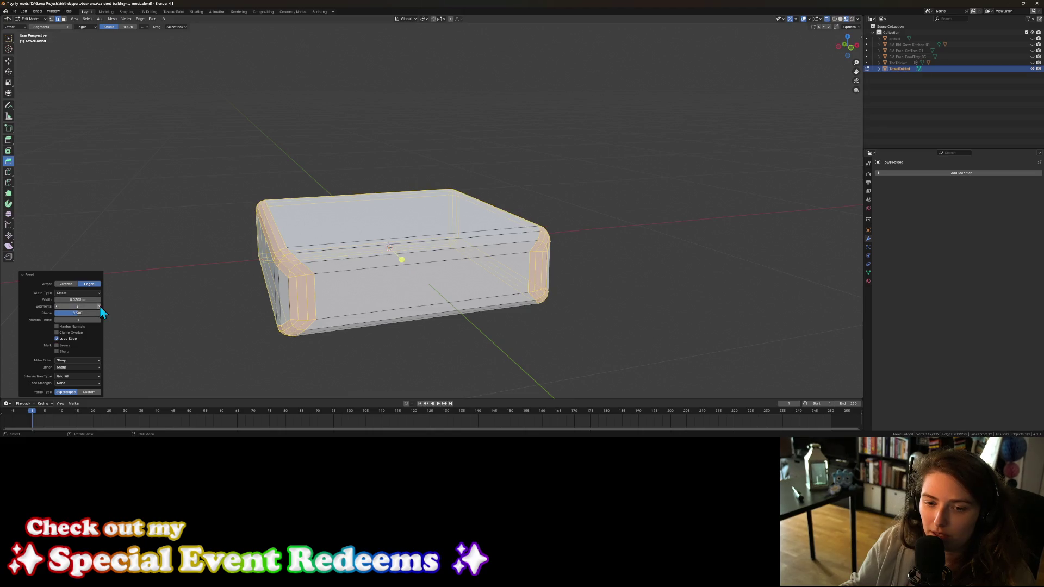
{"action": "key", "text": "Tab"}
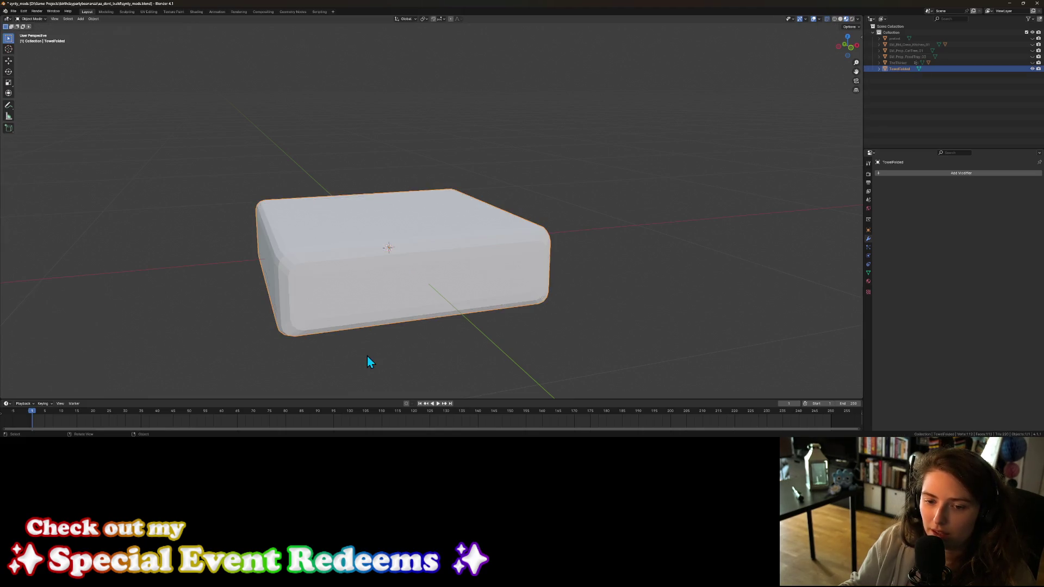
Step: Orbit around the rounded TowelFolded box and enter Edit Mode to show its bevel loops
{"action": "mouse_move", "coordinate": [356, 359]}
{"action": "middle_mouse_down"}
{"action": "mouse_move", "coordinate": [413, 346]}
{"action": "mouse_move", "coordinate": [416, 359]}
{"action": "middle_mouse_up"}
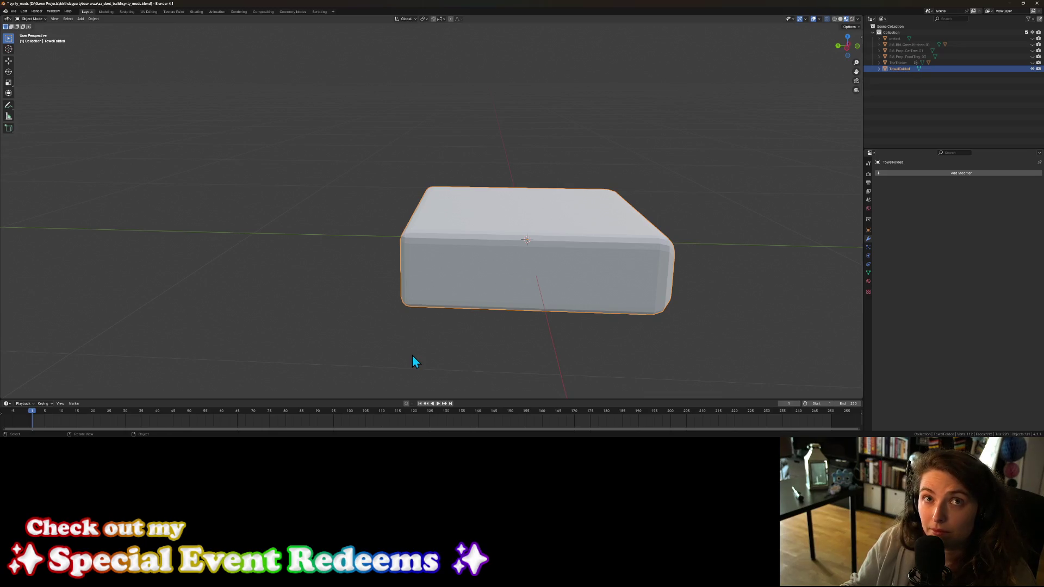
{"action": "scroll", "coordinate": [396, 348], "scroll_direction": "down", "scroll_amount": 6}
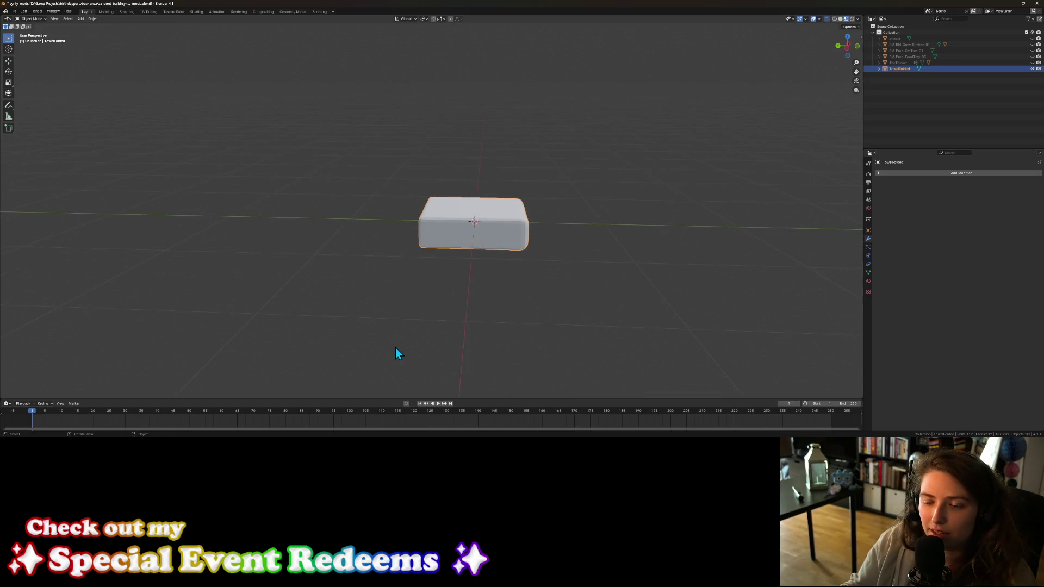
{"action": "scroll", "coordinate": [396, 349], "scroll_direction": "down", "scroll_amount": 2}
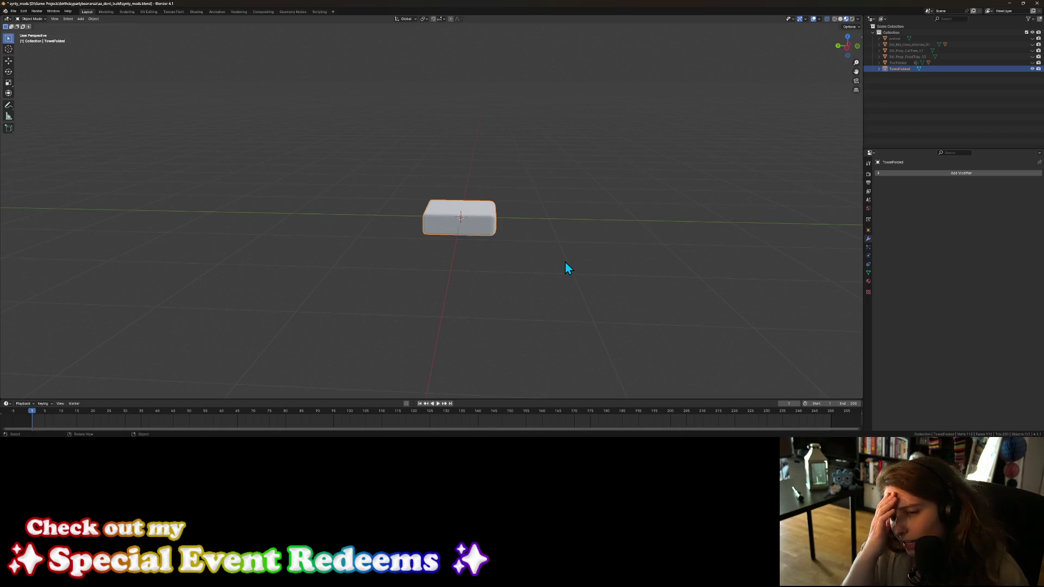
{"action": "scroll", "coordinate": [565, 263], "scroll_direction": "up", "scroll_amount": 5}
{"action": "mouse_move", "coordinate": [565, 264]}
{"action": "middle_mouse_down"}
{"action": "mouse_move", "coordinate": [532, 269]}
{"action": "mouse_move", "coordinate": [562, 323]}
{"action": "mouse_move", "coordinate": [585, 328]}
{"action": "mouse_move", "coordinate": [499, 326]}
{"action": "middle_mouse_up"}
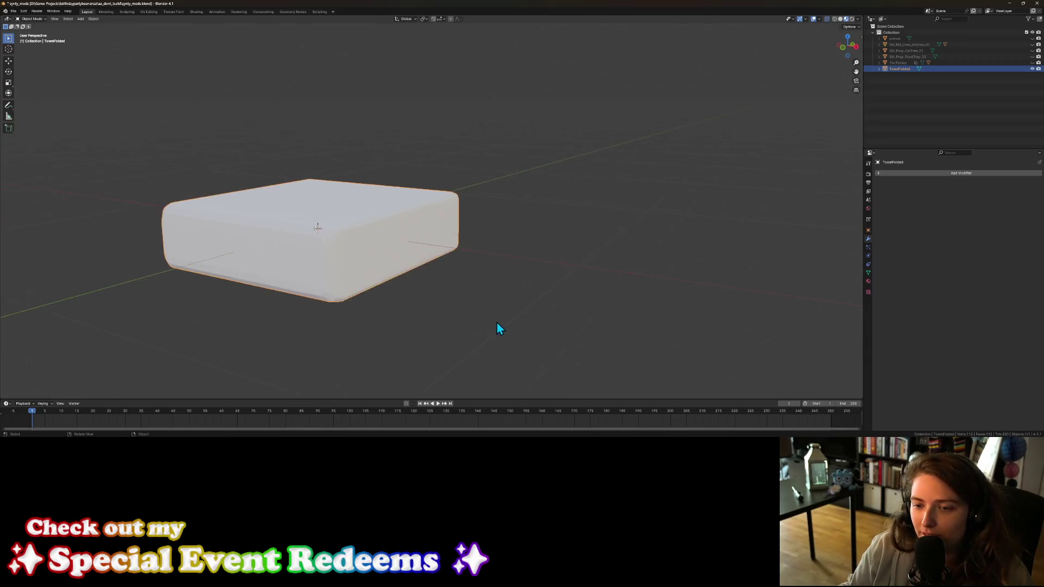
{"action": "scroll", "coordinate": [499, 326], "scroll_direction": "up", "scroll_amount": 2}
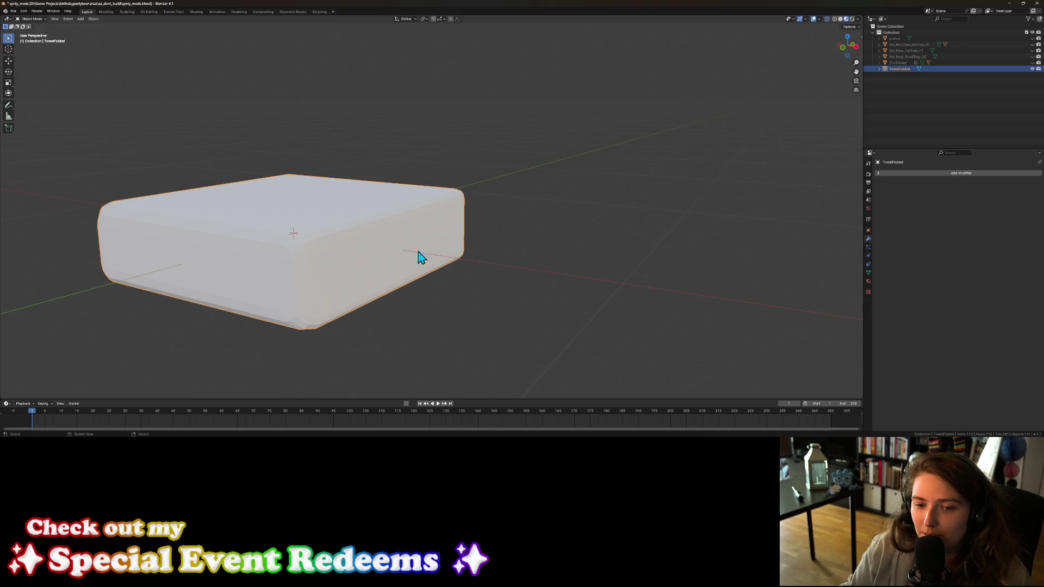
{"action": "scroll", "coordinate": [361, 282], "scroll_direction": "down", "scroll_amount": 2}
{"action": "mouse_move", "coordinate": [361, 282]}
{"action": "middle_mouse_down"}
{"action": "mouse_move", "coordinate": [342, 293]}
{"action": "mouse_move", "coordinate": [299, 289]}
{"action": "mouse_move", "coordinate": [353, 281]}
{"action": "middle_mouse_up"}
{"action": "key", "text": "Tab"}
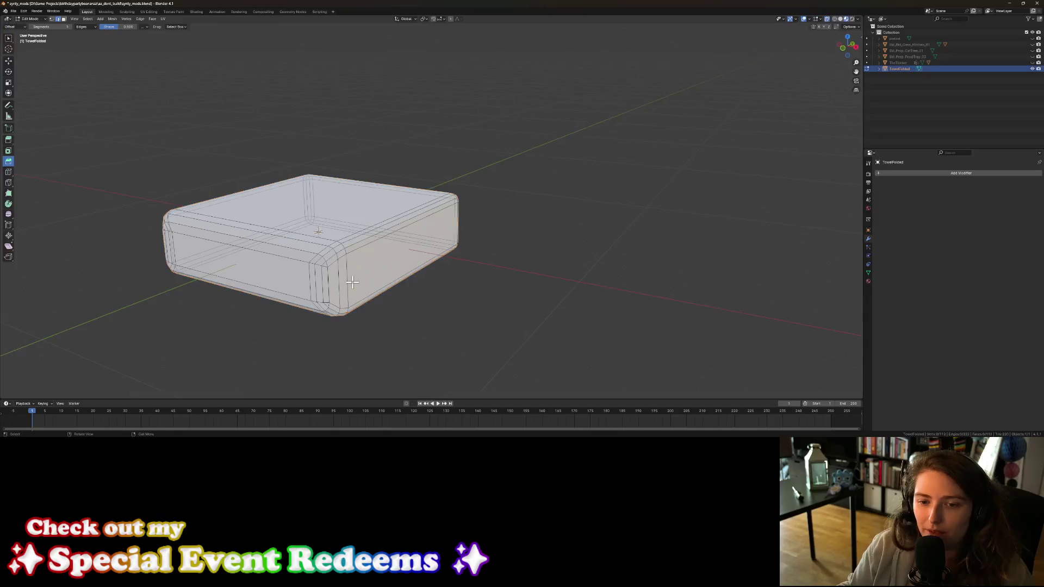
Step: Add a horizontal loop cut around the box's sides
{"action": "left_click", "coordinate": [9, 172]}
{"action": "left_click", "coordinate": [463, 223]}
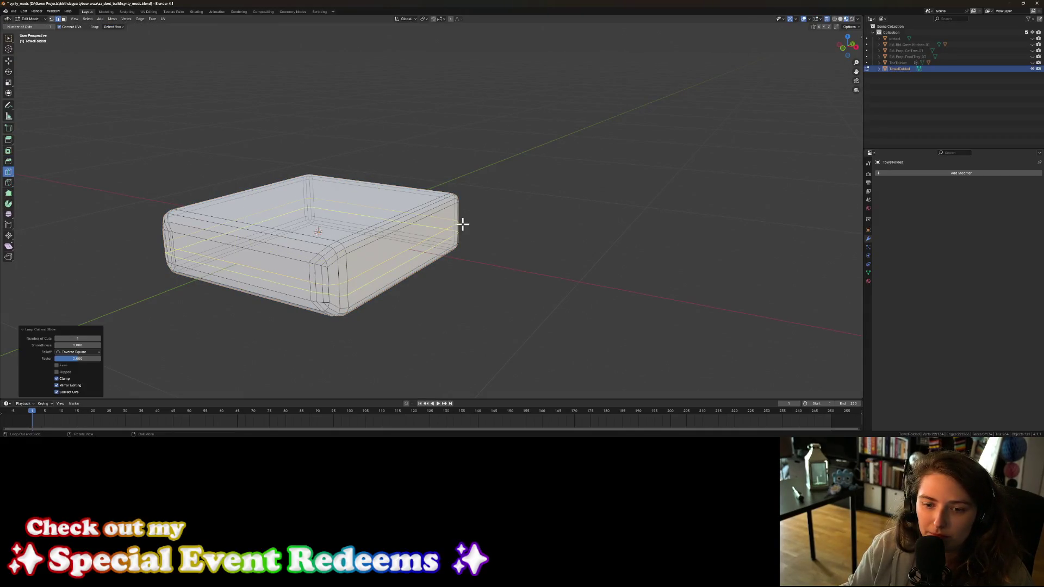
{"action": "mouse_move", "coordinate": [268, 312]}
{"action": "middle_mouse_down"}
{"action": "mouse_move", "coordinate": [240, 319]}
{"action": "mouse_move", "coordinate": [263, 309]}
{"action": "mouse_move", "coordinate": [250, 311]}
{"action": "middle_mouse_up"}
{"action": "scroll", "coordinate": [250, 311], "scroll_direction": "up", "scroll_amount": 1}
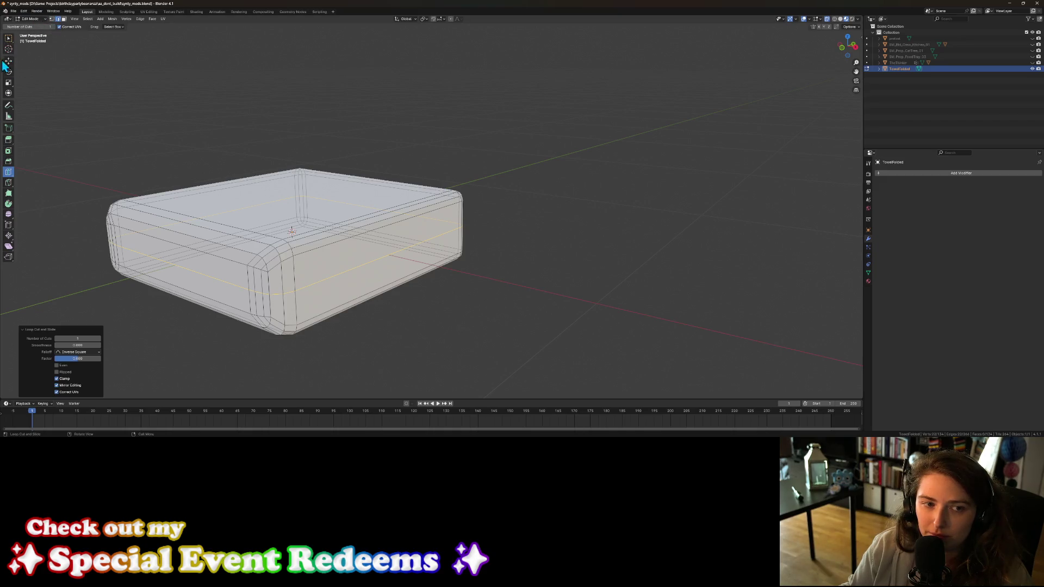
Step: Select the new edge loop running around the box's sides
{"action": "left_click", "coordinate": [9, 38]}
{"action": "left_click", "coordinate": [313, 288]}
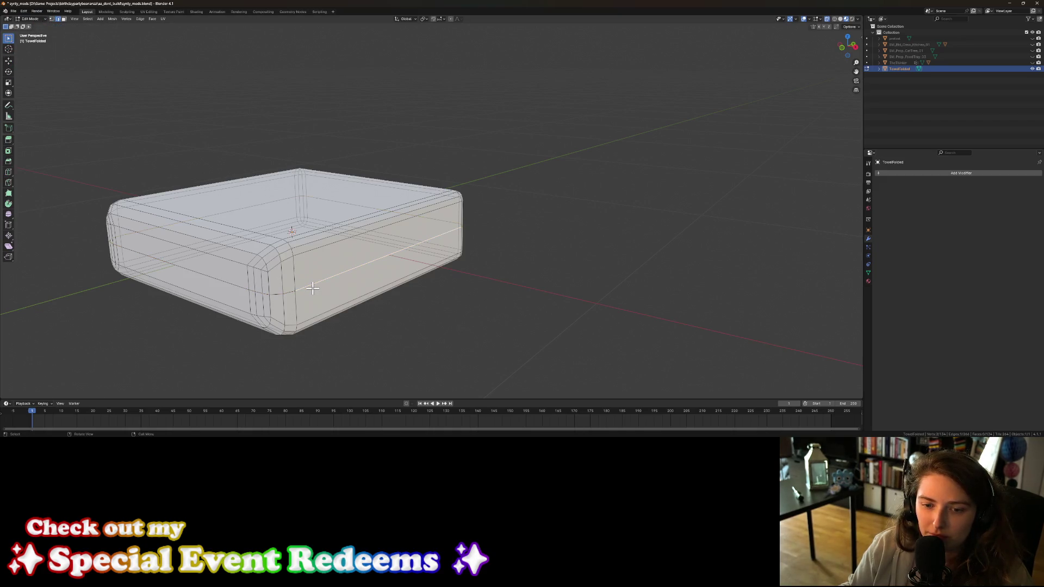
{"action": "mouse_move", "coordinate": [334, 299]}
{"action": "middle_mouse_down"}
{"action": "mouse_move", "coordinate": [260, 293]}
{"action": "mouse_move", "coordinate": [341, 256]}
{"action": "middle_mouse_up"}
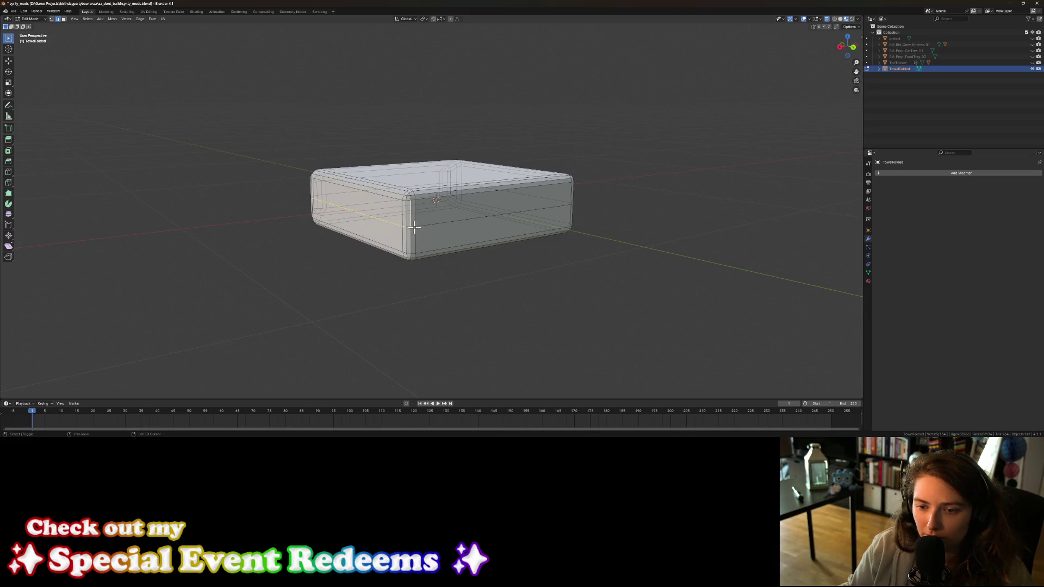
{"action": "scroll", "coordinate": [410, 228], "scroll_direction": "up", "scroll_amount": 2}
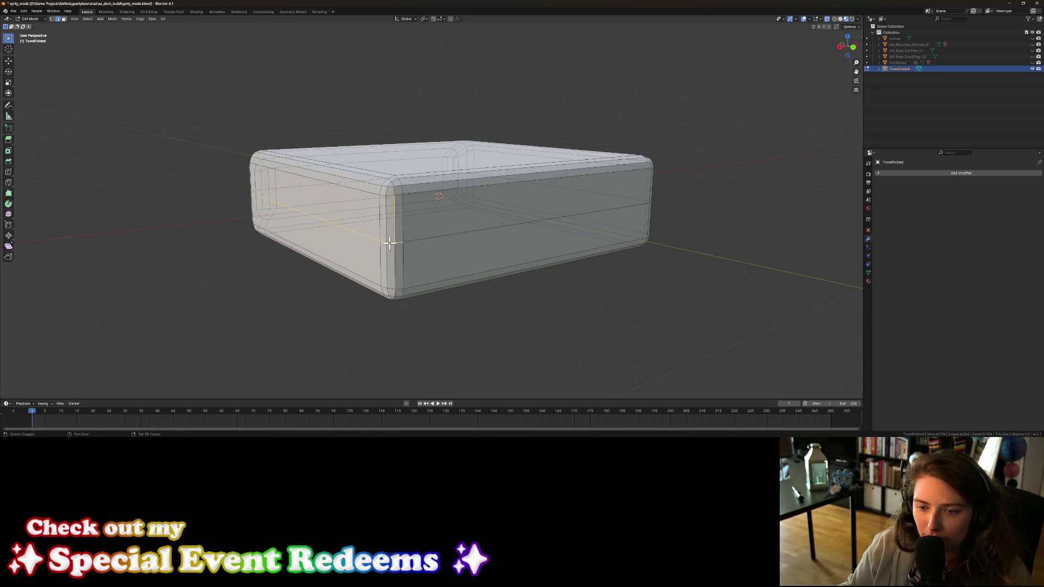
{"action": "left_click", "coordinate": [420, 236], "text": "alt+shift"}
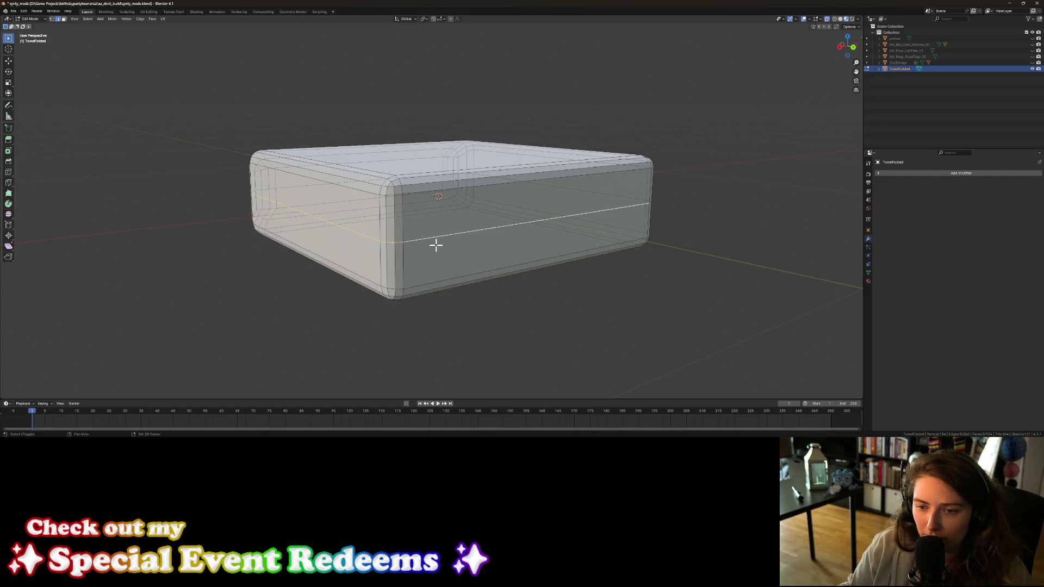
{"action": "mouse_move", "coordinate": [613, 246]}
{"action": "middle_mouse_down"}
{"action": "mouse_move", "coordinate": [627, 256]}
{"action": "mouse_move", "coordinate": [581, 246]}
{"action": "middle_mouse_up"}
{"action": "scroll", "coordinate": [580, 246], "scroll_direction": "down", "scroll_amount": 4}
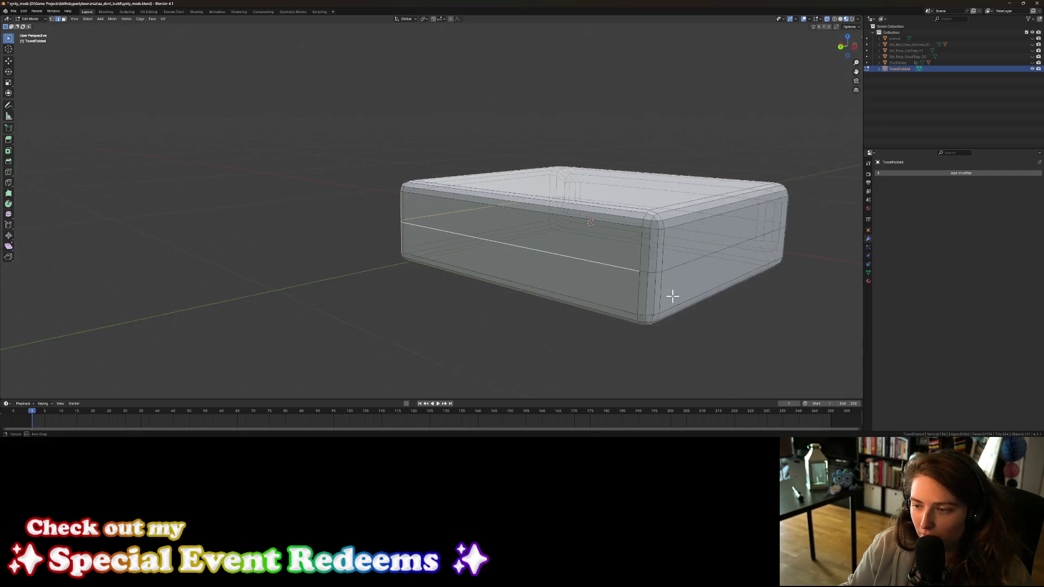
{"action": "middle_click_drag", "start_coordinate": [671, 296], "coordinate": [581, 293]}
{"action": "left_click", "coordinate": [483, 283], "text": "shift"}
{"action": "left_click", "coordinate": [513, 282], "text": "alt+shift"}
{"action": "middle_click_drag", "start_coordinate": [660, 296], "coordinate": [647, 293]}
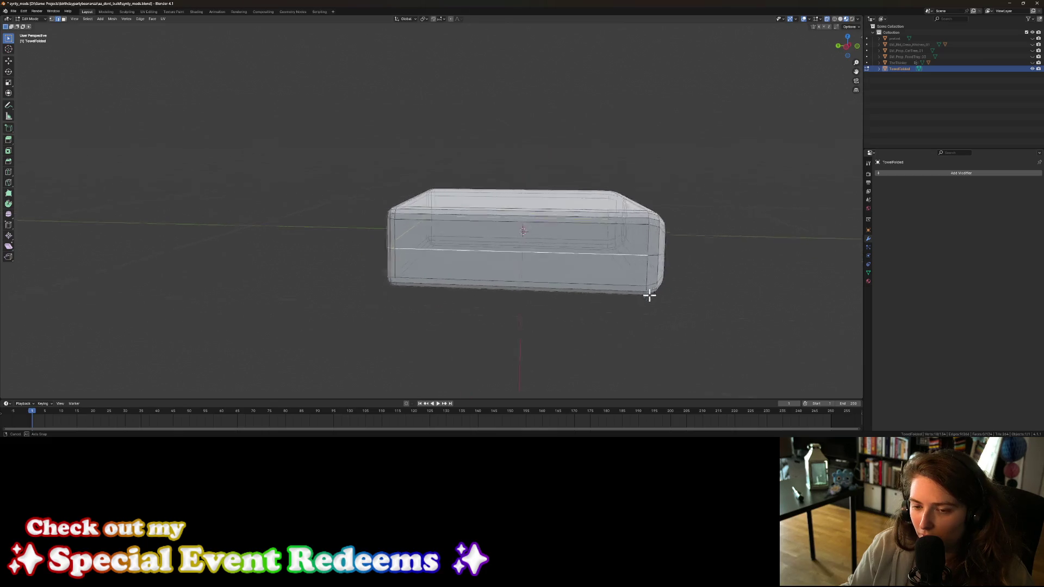
{"action": "scroll", "coordinate": [667, 294], "scroll_direction": "up", "scroll_amount": 5}
{"action": "scroll", "coordinate": [653, 300], "scroll_direction": "down", "scroll_amount": 2}
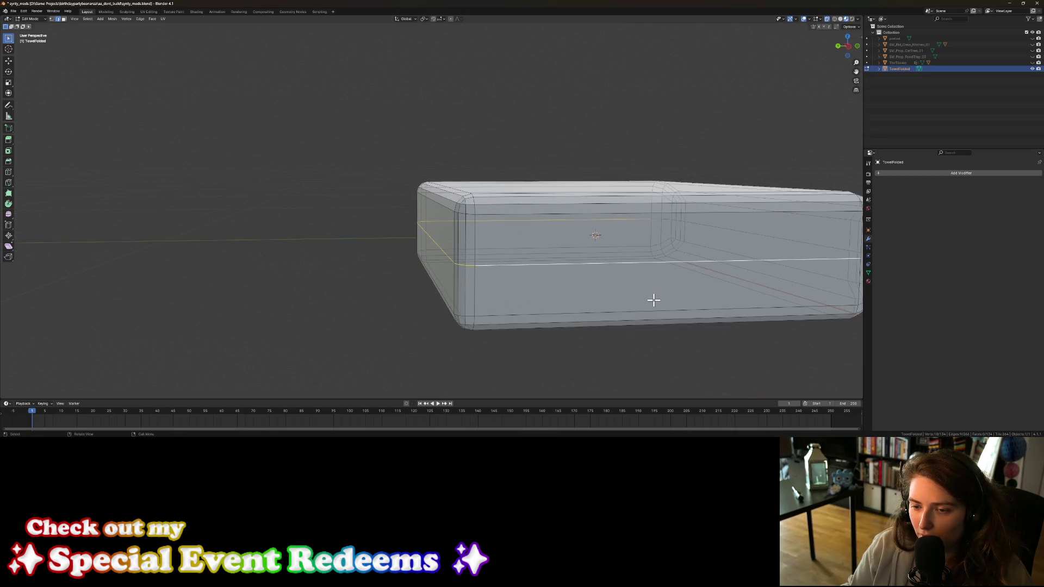
Step: Raise the selected edge loop about 0.024 m along Z
{"action": "key", "text": "g"}
{"action": "key", "text": "z"}
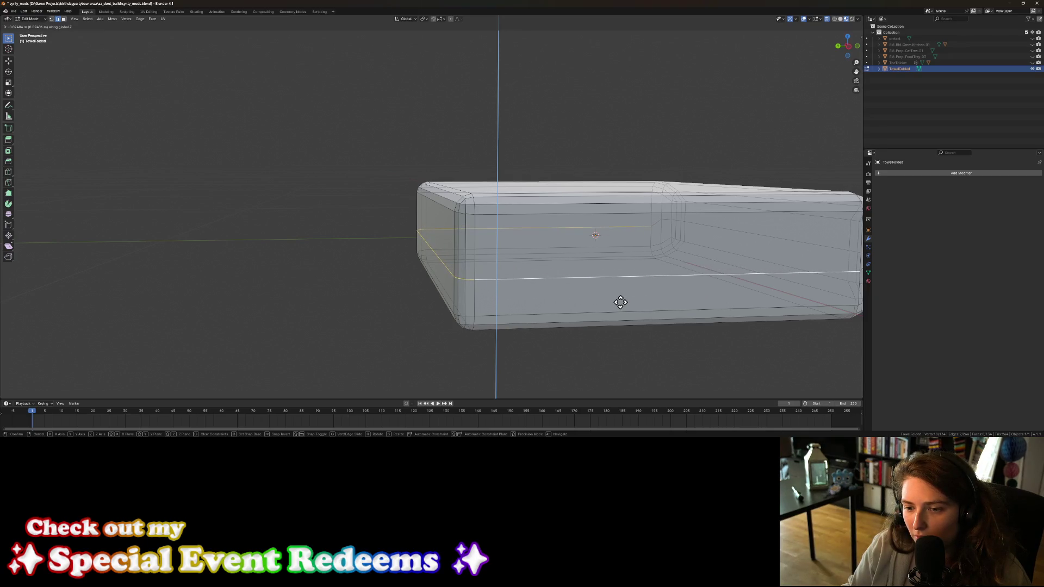
{"action": "left_click", "coordinate": [620, 303]}
{"action": "scroll", "coordinate": [620, 302], "scroll_direction": "down", "scroll_amount": 2}
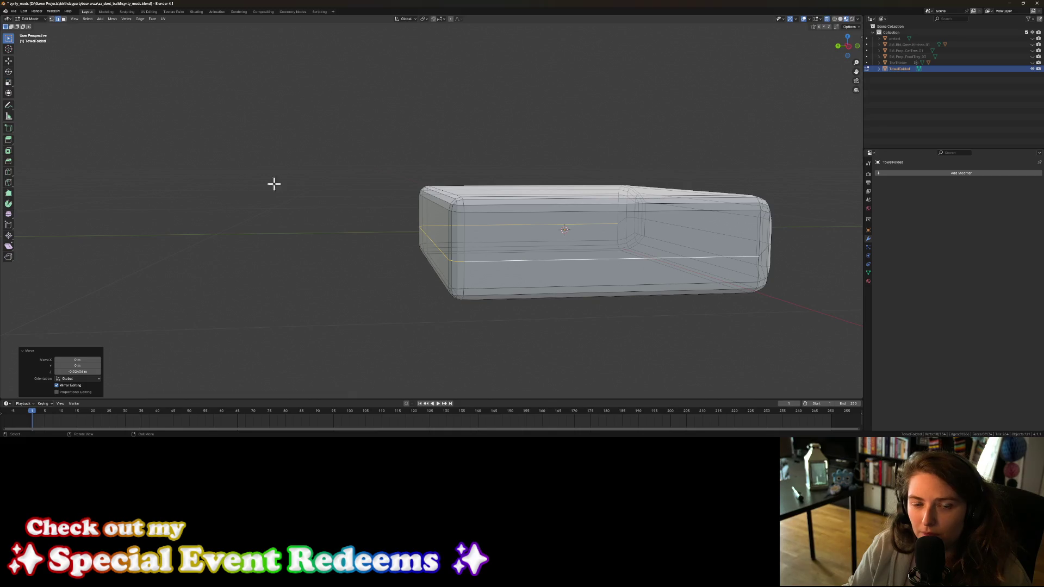
Step: Add and slide a second loop cut along the sides, then clear the selection
{"action": "left_click", "coordinate": [10, 173]}
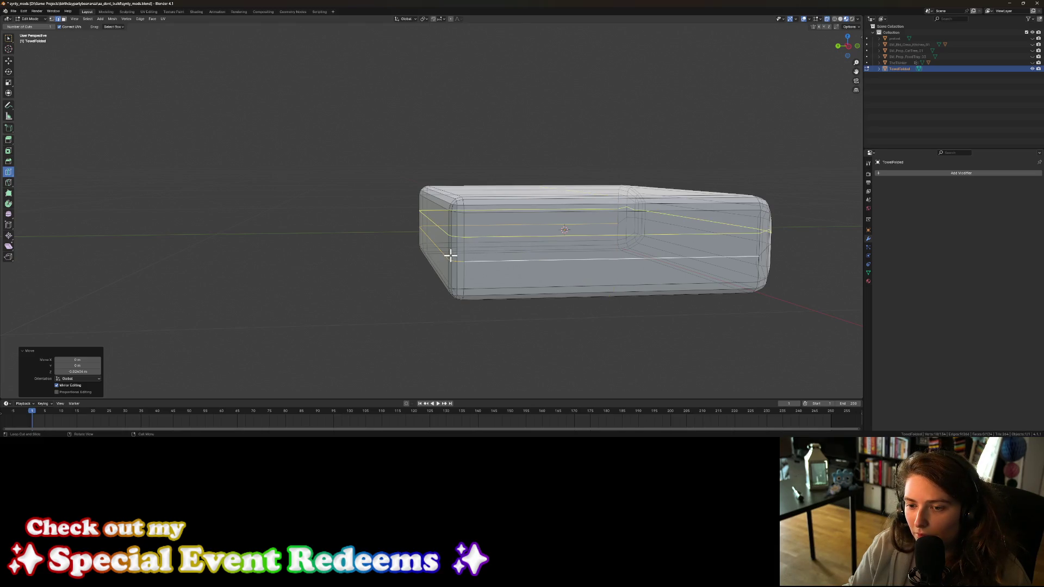
{"action": "left_click_drag", "start_coordinate": [450, 255], "coordinate": [450, 273]}
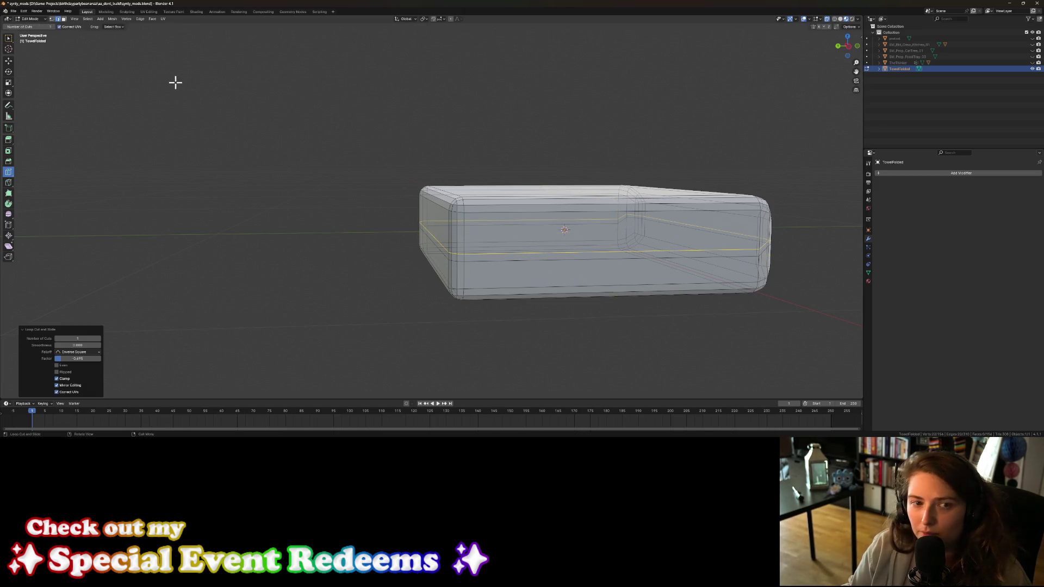
{"action": "left_click", "coordinate": [9, 38]}
{"action": "scroll", "coordinate": [520, 283], "scroll_direction": "down", "scroll_amount": 3}
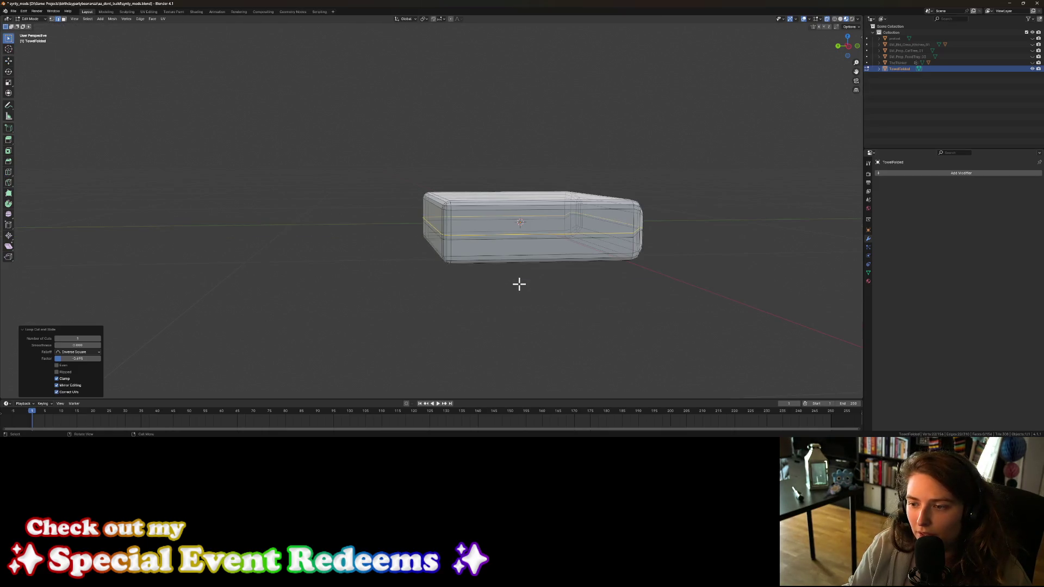
{"action": "left_click", "coordinate": [520, 284]}
{"action": "middle_click_drag", "start_coordinate": [534, 291], "coordinate": [499, 292]}
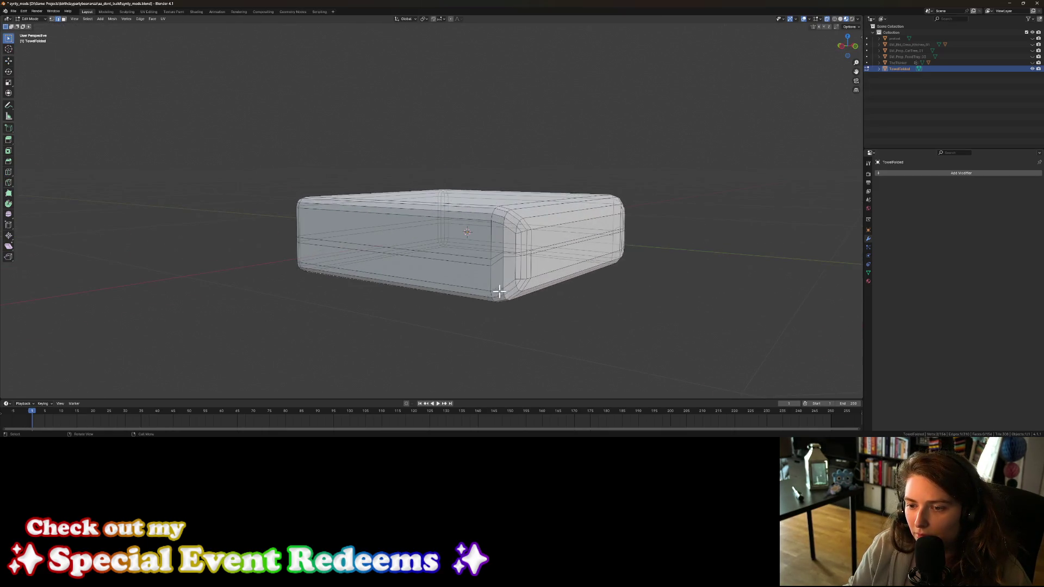
Step: Clear the Freestyle edge mark from a short corner edge
{"action": "scroll", "coordinate": [506, 288], "scroll_direction": "up", "scroll_amount": 3}
{"action": "left_click", "coordinate": [552, 316]}
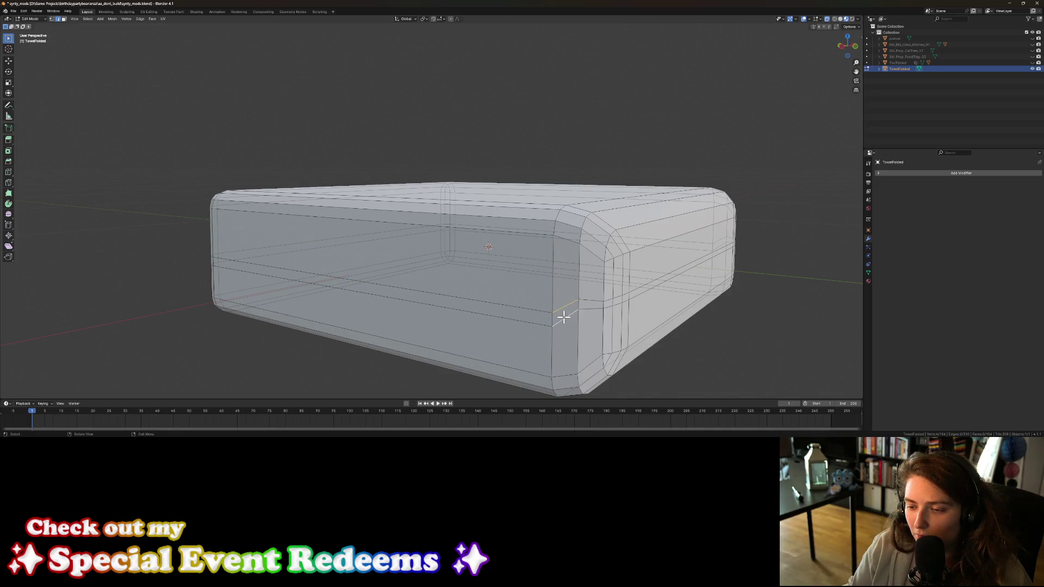
{"action": "right_click", "coordinate": [564, 317]}
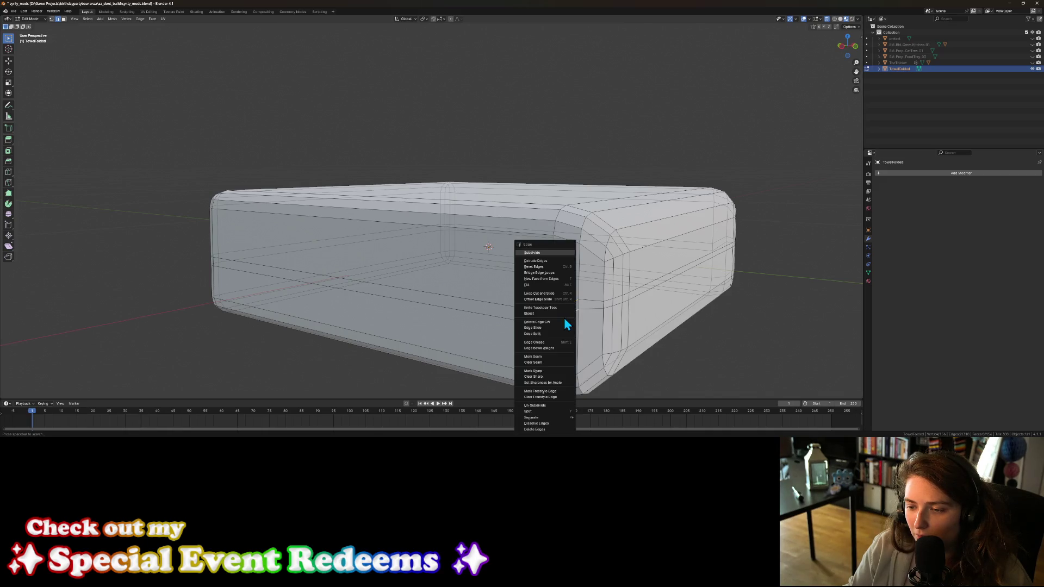
{"action": "left_click", "coordinate": [545, 397]}
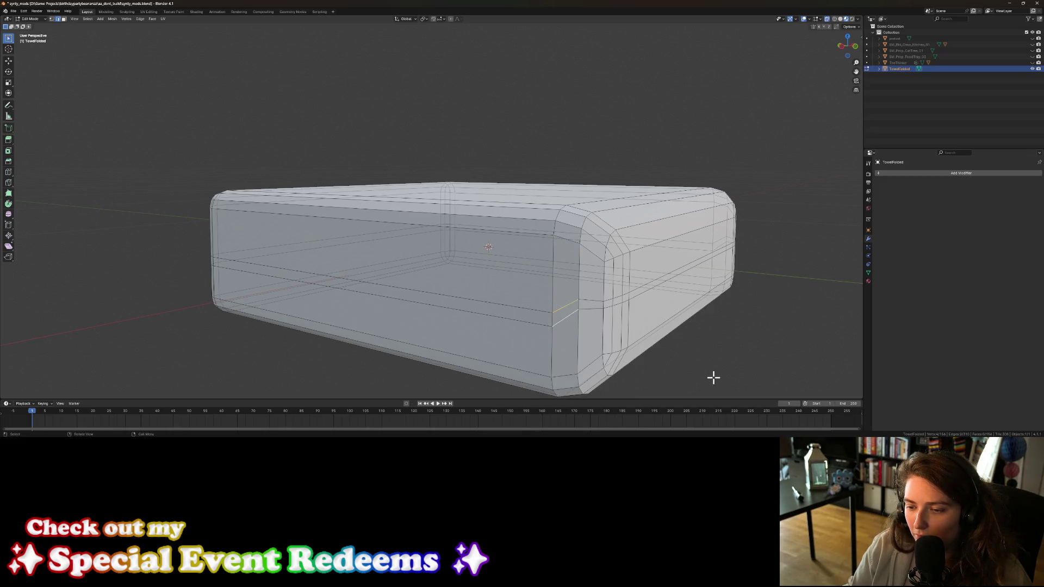
Step: Orbit to a front view of the towel and begin picking side faces
{"action": "scroll", "coordinate": [429, 357], "scroll_direction": "down", "scroll_amount": 3}
{"action": "middle_click_drag", "start_coordinate": [429, 357], "coordinate": [478, 354], "text": "shift"}
{"action": "scroll", "coordinate": [483, 356], "scroll_direction": "up", "scroll_amount": 5}
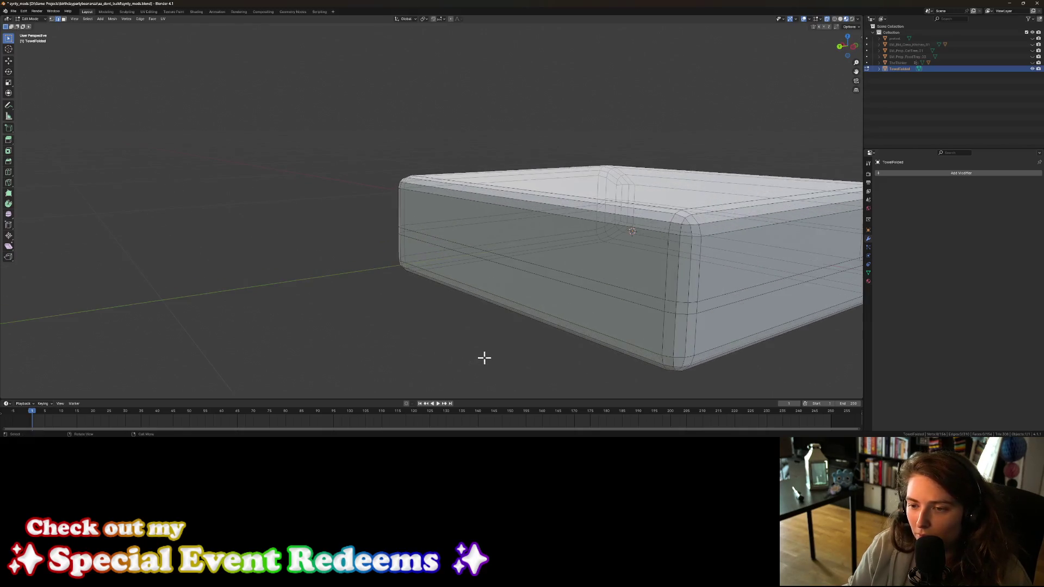
{"action": "scroll", "coordinate": [488, 357], "scroll_direction": "down", "scroll_amount": 5}
{"action": "scroll", "coordinate": [521, 356], "scroll_direction": "up", "scroll_amount": 3}
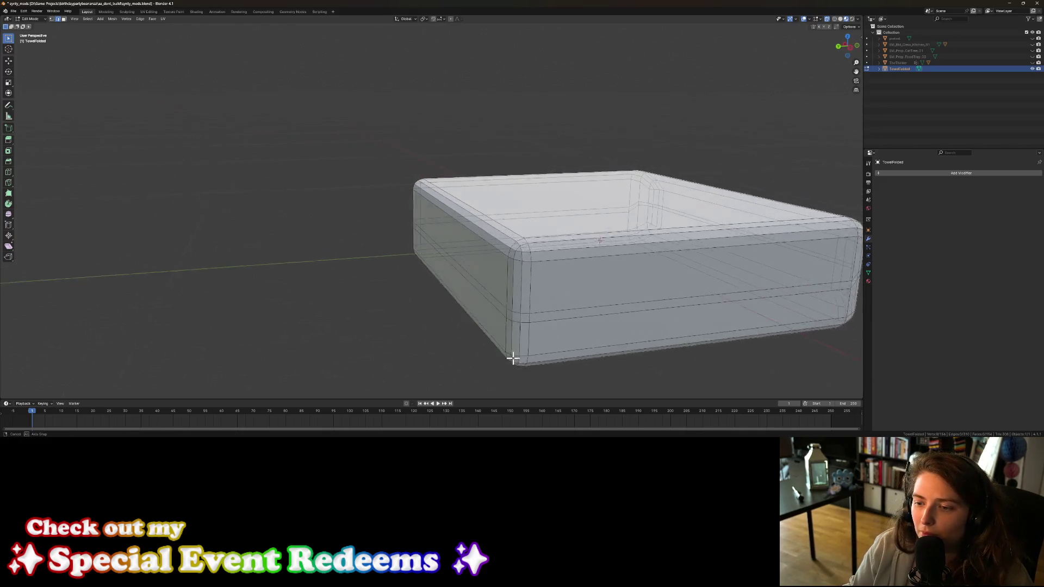
{"action": "scroll", "coordinate": [510, 357], "scroll_direction": "up", "scroll_amount": 1}
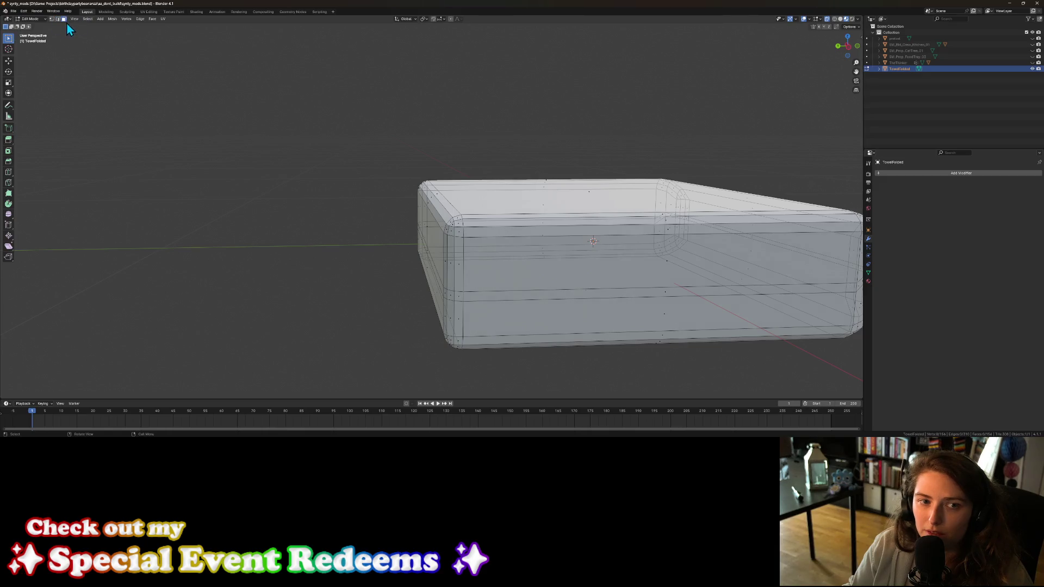
{"action": "mouse_move", "coordinate": [504, 248]}
{"action": "middle_mouse_down"}
{"action": "mouse_move", "coordinate": [582, 291]}
{"action": "mouse_move", "coordinate": [566, 287]}
{"action": "middle_mouse_up"}
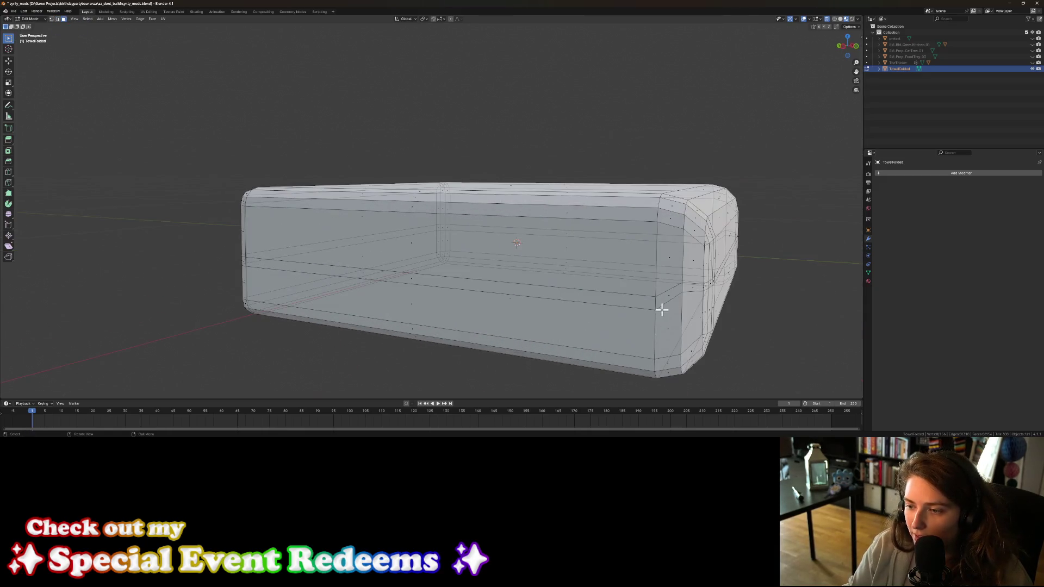
{"action": "left_click", "coordinate": [411, 280], "text": "alt"}
Step: Select the mid-height face band around the towel, including the small corner faces
{"action": "mouse_move", "coordinate": [412, 280]}
{"action": "middle_mouse_down"}
{"action": "mouse_move", "coordinate": [375, 288]}
{"action": "mouse_move", "coordinate": [419, 296]}
{"action": "middle_mouse_up"}
{"action": "left_click", "coordinate": [531, 318], "text": "shift"}
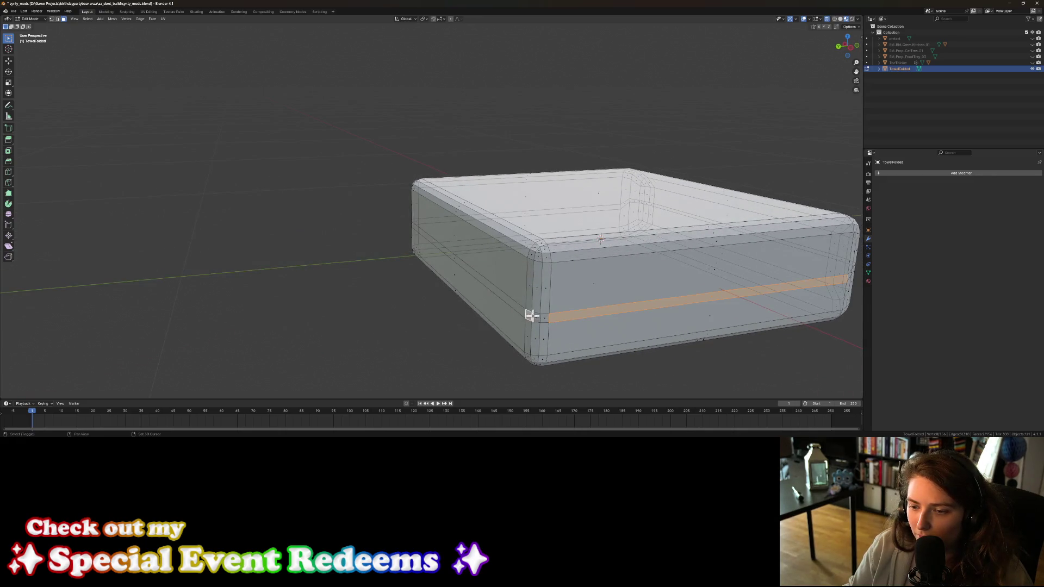
{"action": "left_click", "coordinate": [457, 262], "text": "shift"}
{"action": "mouse_move", "coordinate": [436, 276]}
{"action": "middle_mouse_down"}
{"action": "mouse_move", "coordinate": [466, 289]}
{"action": "mouse_move", "coordinate": [538, 284]}
{"action": "mouse_move", "coordinate": [410, 242]}
{"action": "middle_mouse_up"}
{"action": "left_click", "coordinate": [415, 241], "text": "shift"}
{"action": "left_click", "coordinate": [418, 247], "text": "shift"}
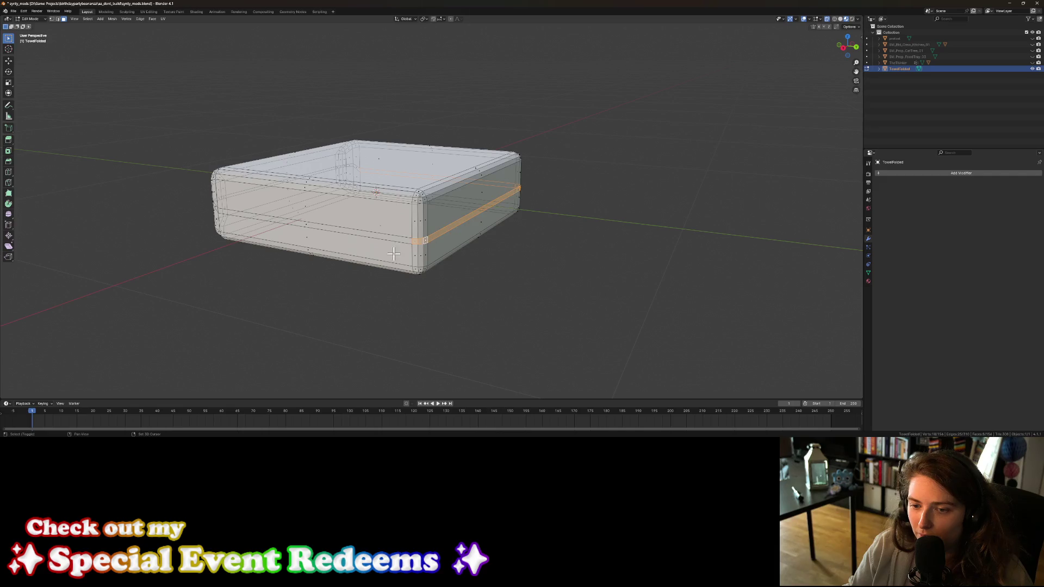
{"action": "left_click", "coordinate": [306, 223], "text": "shift"}
{"action": "middle_click_drag", "start_coordinate": [299, 238], "coordinate": [498, 275]}
Step: Extrude the face band along its normals with zero offset, after cancelling a scale
{"action": "key", "text": "s"}
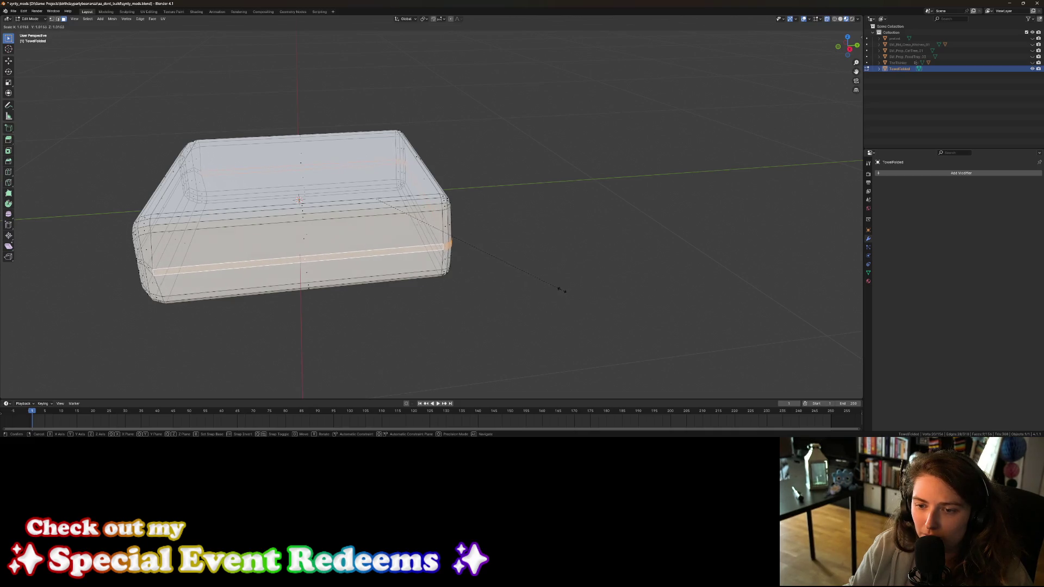
{"action": "right_click", "coordinate": [563, 290]}
{"action": "key", "text": "e"}
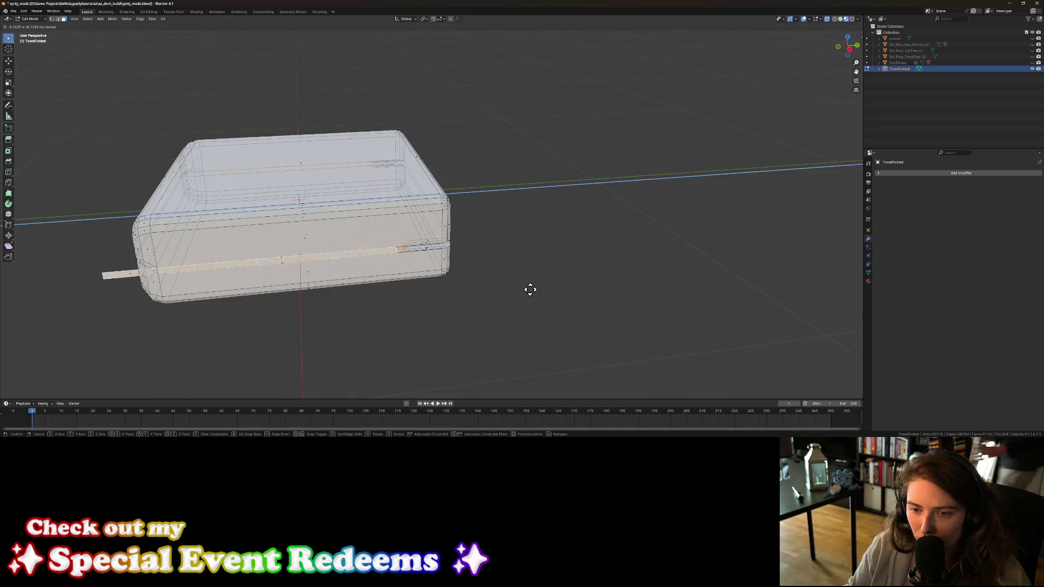
{"action": "right_click", "coordinate": [530, 289]}
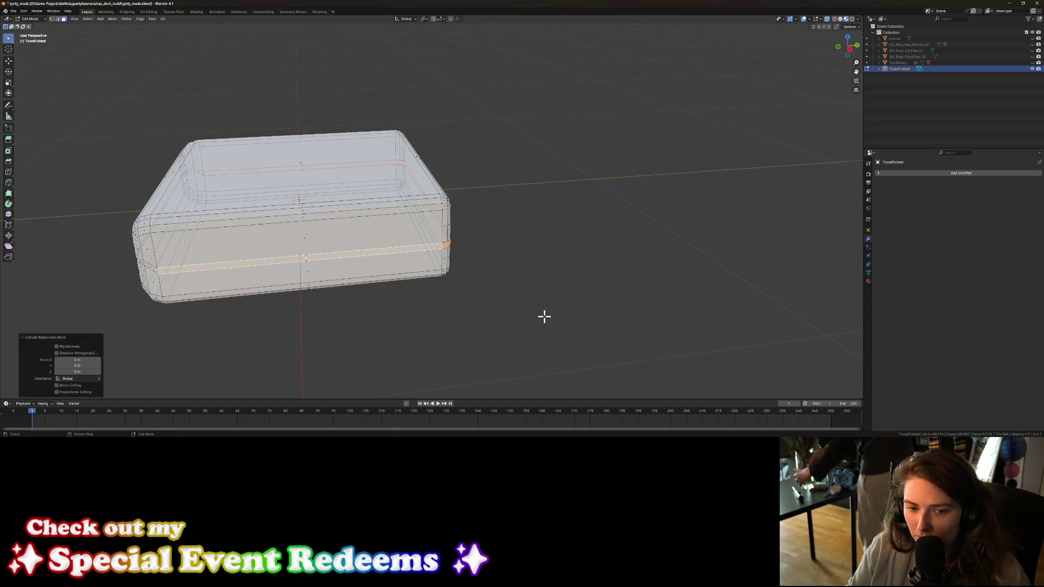
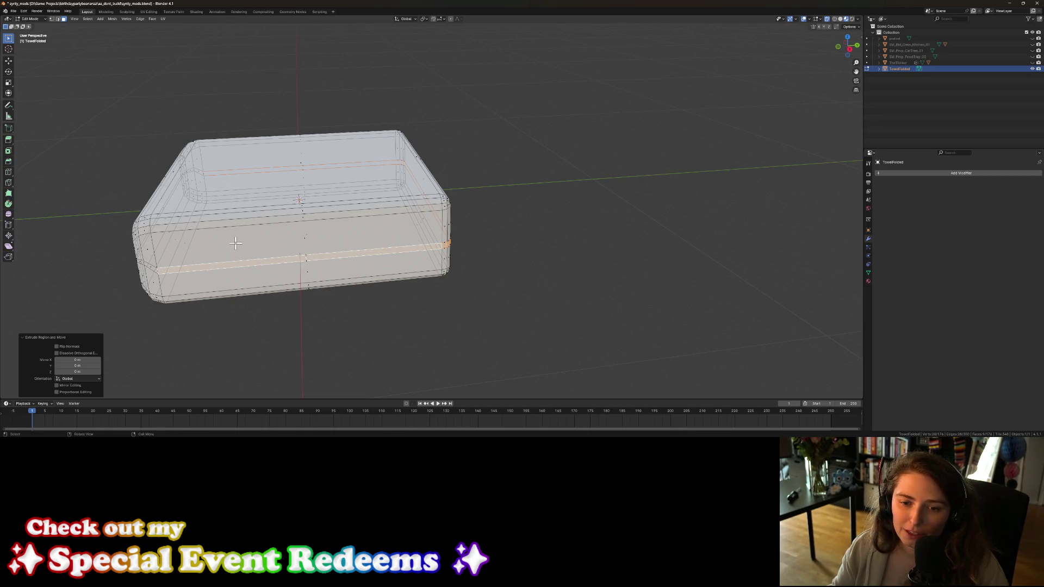
Step: Select the lower side edge loop, bevel it into a band, and select the side face loop
{"action": "scroll", "coordinate": [328, 294], "scroll_direction": "up", "scroll_amount": 4}
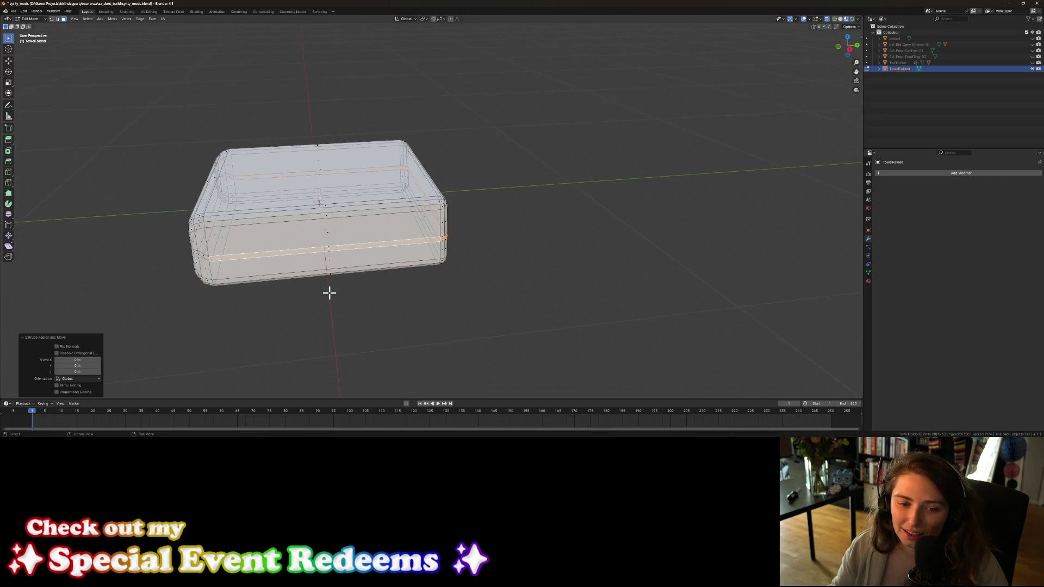
{"action": "scroll", "coordinate": [434, 311], "scroll_direction": "down", "scroll_amount": 3}
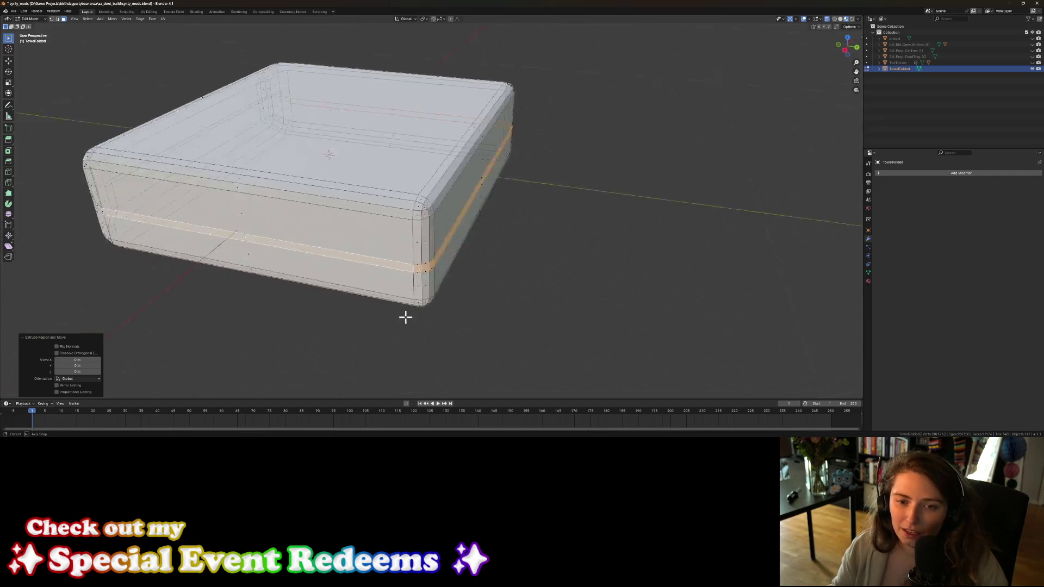
{"action": "middle_click_drag", "start_coordinate": [406, 317], "coordinate": [282, 236]}
{"action": "left_click", "coordinate": [259, 218], "text": "alt"}
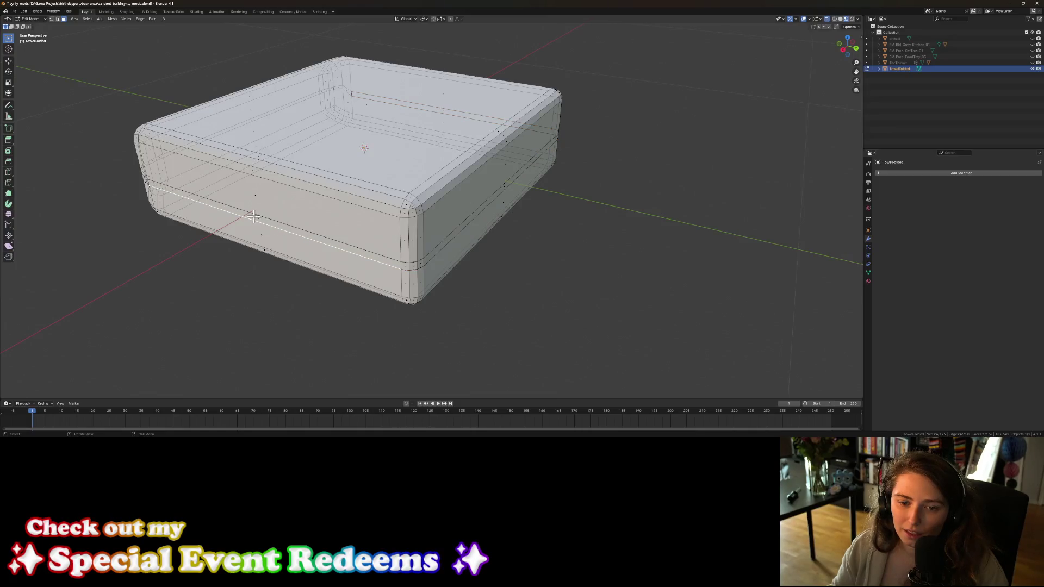
{"action": "key", "text": "ctrl+b"}
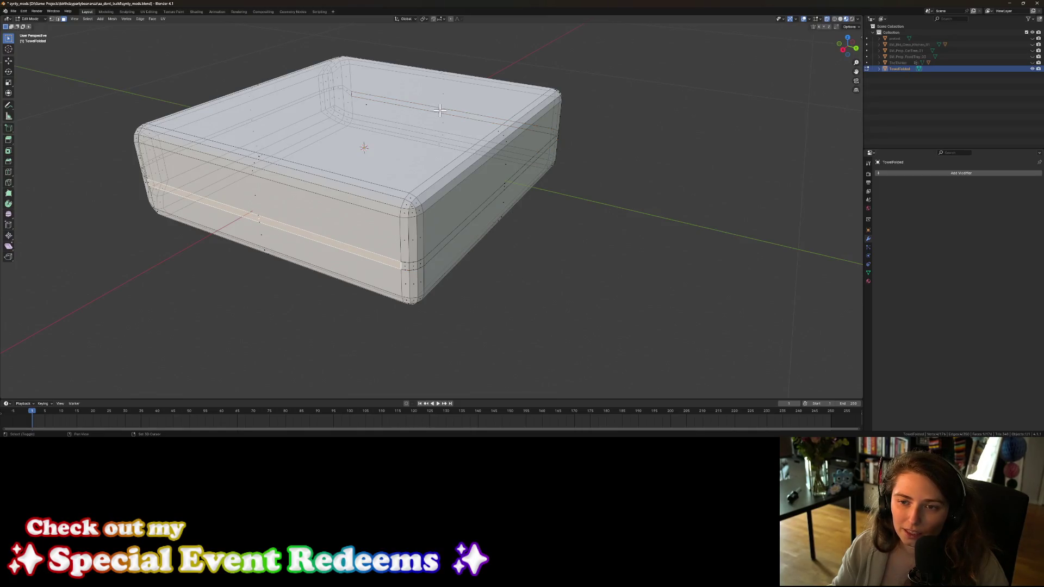
{"action": "left_click", "coordinate": [441, 111], "text": "shift"}
{"action": "mouse_move", "coordinate": [444, 113]}
{"action": "middle_mouse_down"}
{"action": "mouse_move", "coordinate": [505, 196]}
{"action": "mouse_move", "coordinate": [459, 193]}
{"action": "mouse_move", "coordinate": [629, 247]}
{"action": "middle_mouse_up"}
Step: Narrow the slab along X twice, first to 0.877 and then to about 0.91
{"action": "key", "text": "s"}
{"action": "key", "text": "x"}
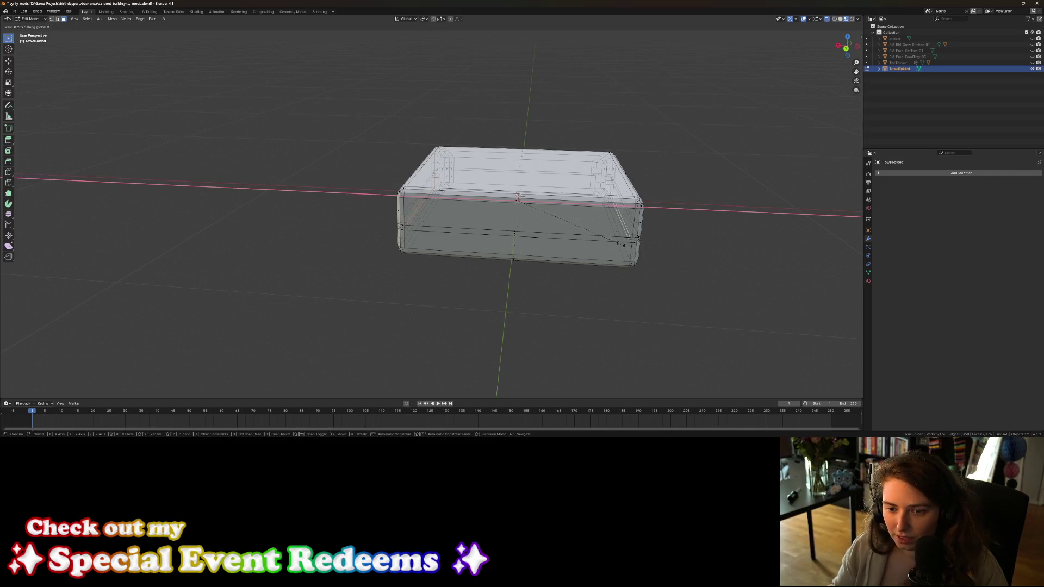
{"action": "left_click", "coordinate": [618, 243]}
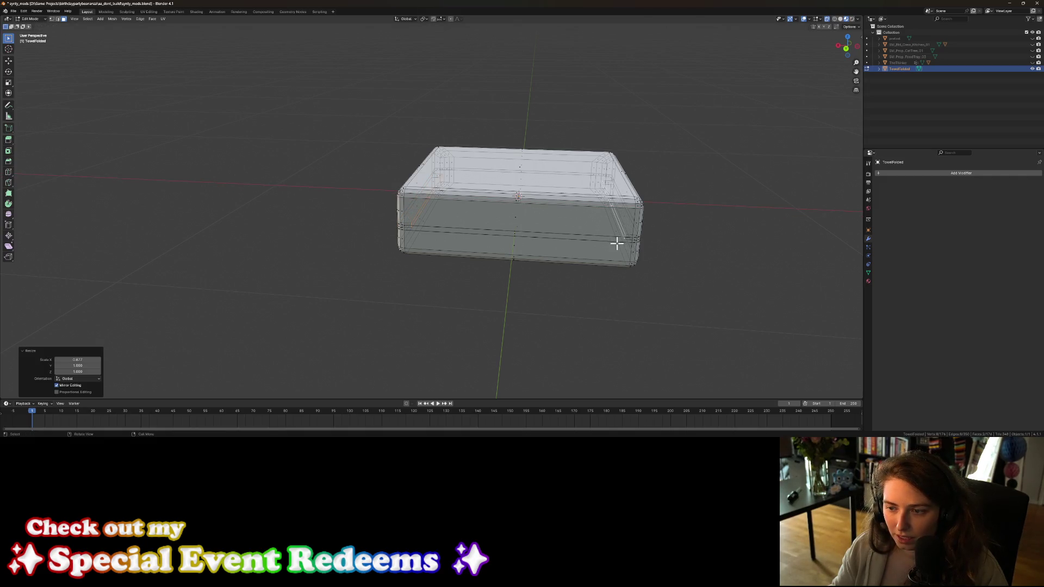
{"action": "key", "text": "s"}
{"action": "key", "text": "x"}
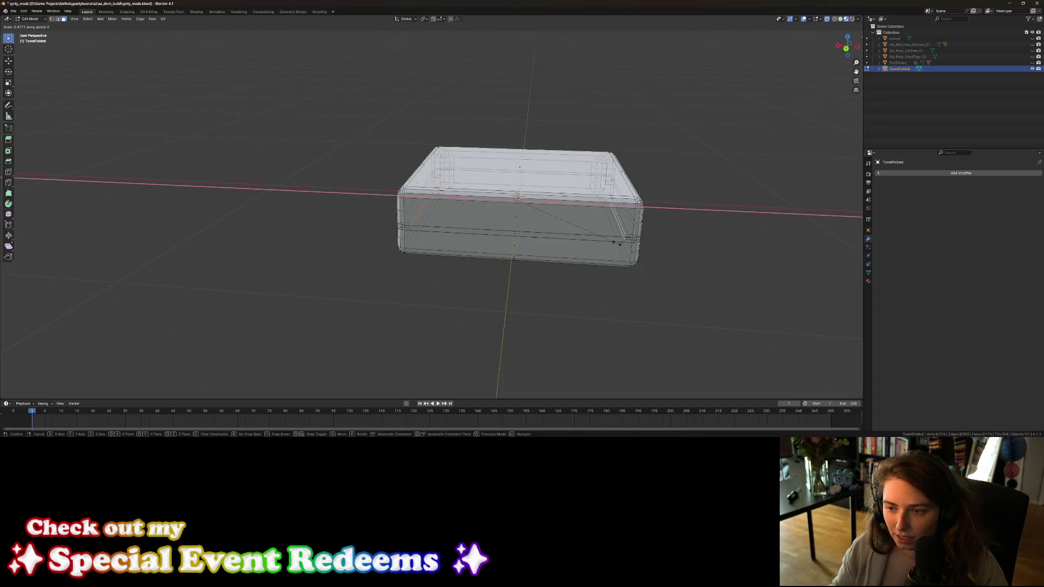
{"action": "left_click", "coordinate": [617, 243]}
{"action": "mouse_move", "coordinate": [574, 261]}
{"action": "middle_mouse_down"}
{"action": "mouse_move", "coordinate": [547, 263]}
{"action": "mouse_move", "coordinate": [580, 261]}
{"action": "mouse_move", "coordinate": [585, 249]}
{"action": "mouse_move", "coordinate": [448, 279]}
{"action": "middle_mouse_up"}
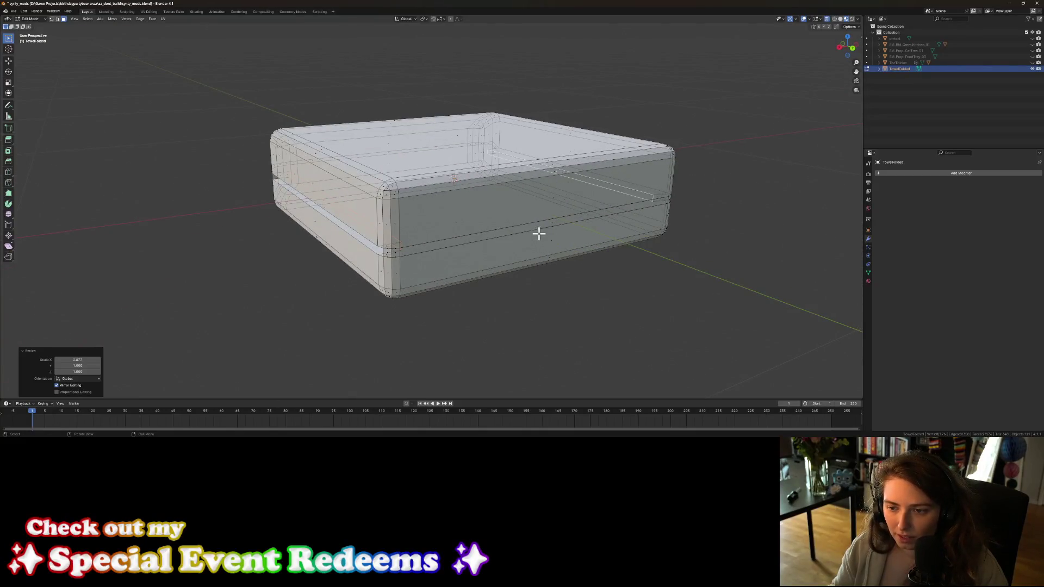
Step: Select the middle face loop, scale it along Y and push it inward along Y
{"action": "left_click", "coordinate": [552, 224], "text": "alt"}
{"action": "key", "text": "s"}
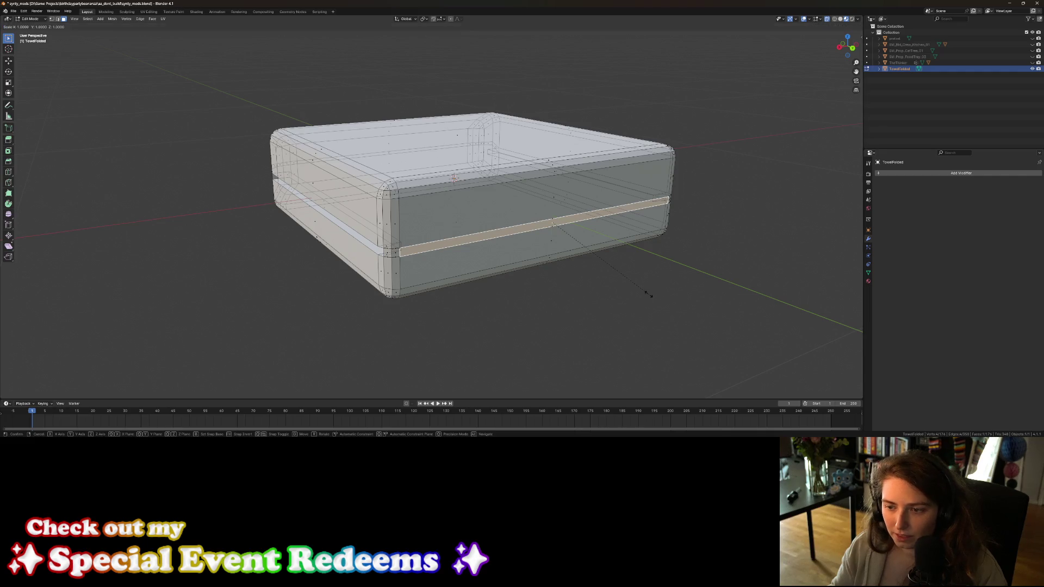
{"action": "key", "text": "y"}
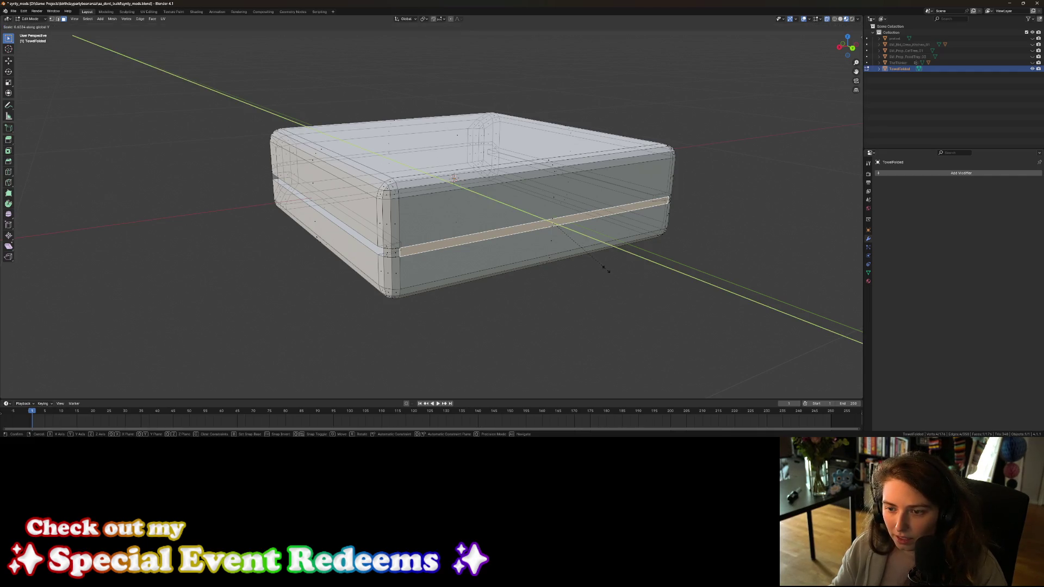
{"action": "left_click", "coordinate": [593, 249]}
{"action": "key", "text": "g"}
{"action": "key", "text": "y"}
{"action": "key", "text": "y"}
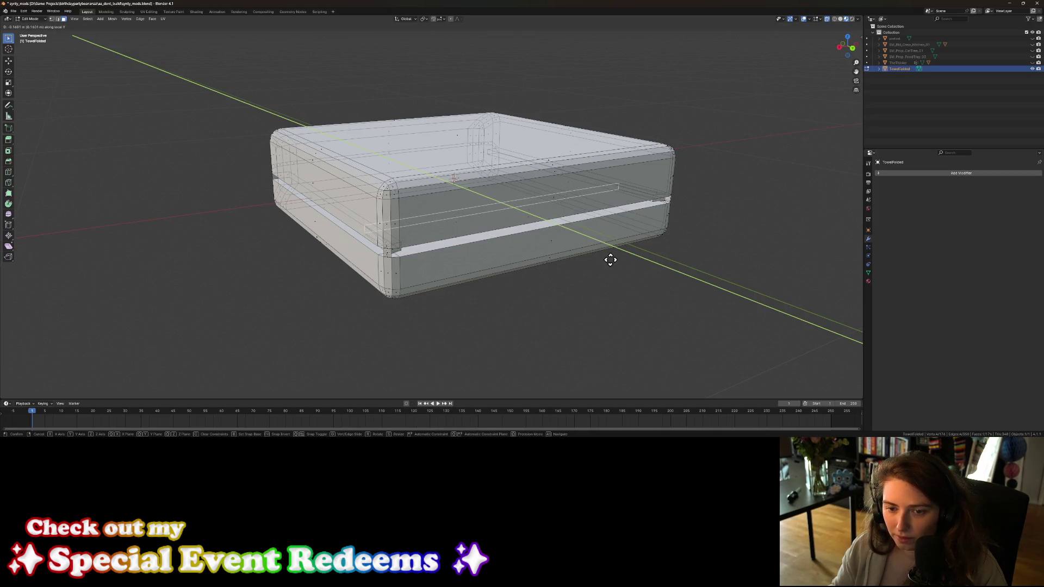
{"action": "left_click", "coordinate": [646, 270]}
{"action": "mouse_move", "coordinate": [587, 267]}
{"action": "middle_mouse_down"}
{"action": "mouse_move", "coordinate": [458, 261]}
{"action": "mouse_move", "coordinate": [451, 288]}
{"action": "mouse_move", "coordinate": [546, 312]}
{"action": "middle_mouse_up"}
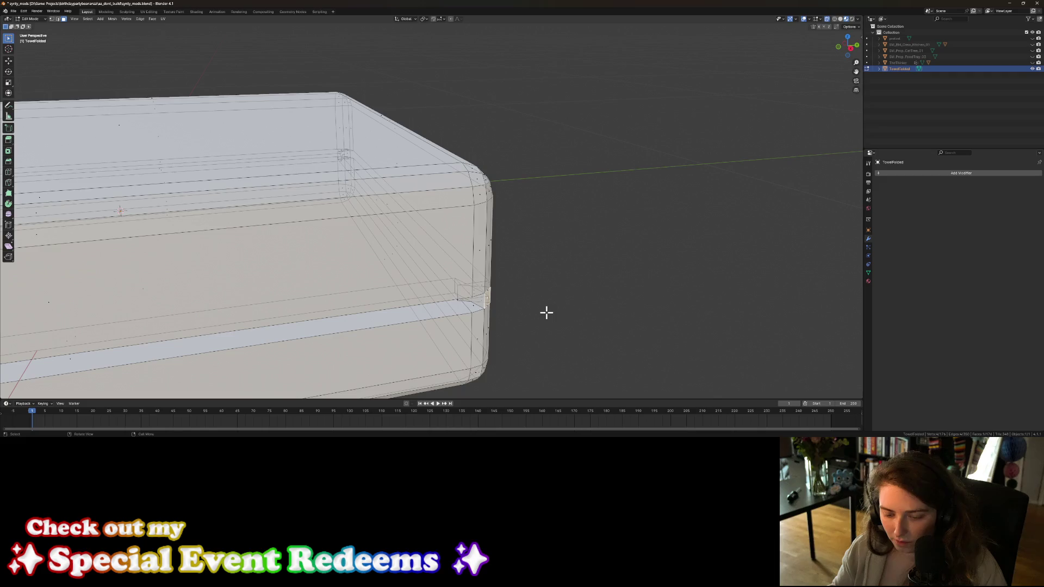
Step: Move the corner vertices twice to form a notched crease at the towel's lower corner
{"action": "key", "text": "g"}
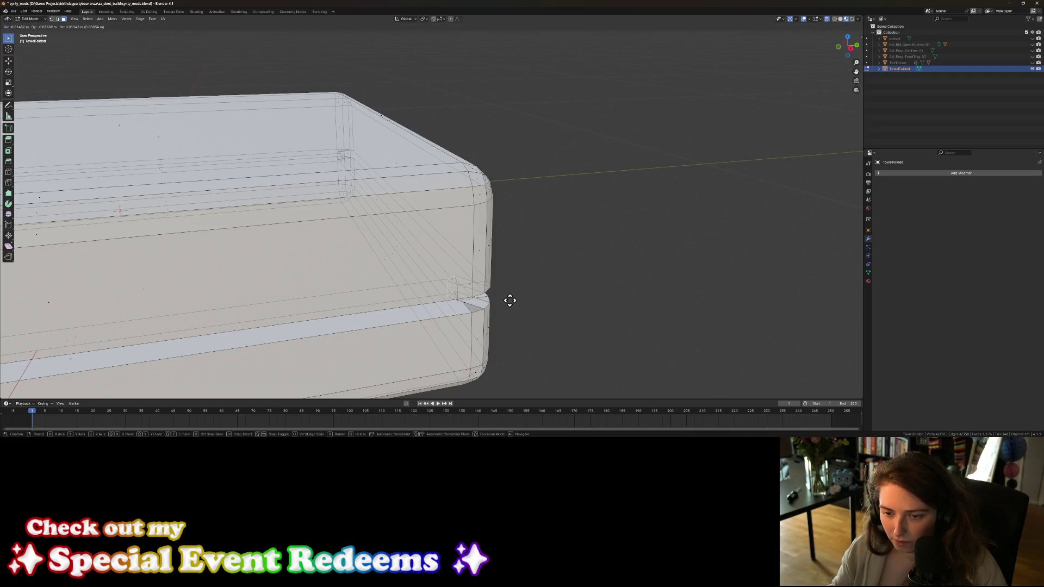
{"action": "left_click", "coordinate": [511, 299]}
{"action": "scroll", "coordinate": [519, 299], "scroll_direction": "down", "scroll_amount": 5}
{"action": "middle_click_drag", "start_coordinate": [476, 294], "coordinate": [452, 279]}
{"action": "scroll", "coordinate": [352, 296], "scroll_direction": "up", "scroll_amount": 5}
{"action": "middle_click_drag", "start_coordinate": [352, 296], "coordinate": [526, 384]}
{"action": "key", "text": "g"}
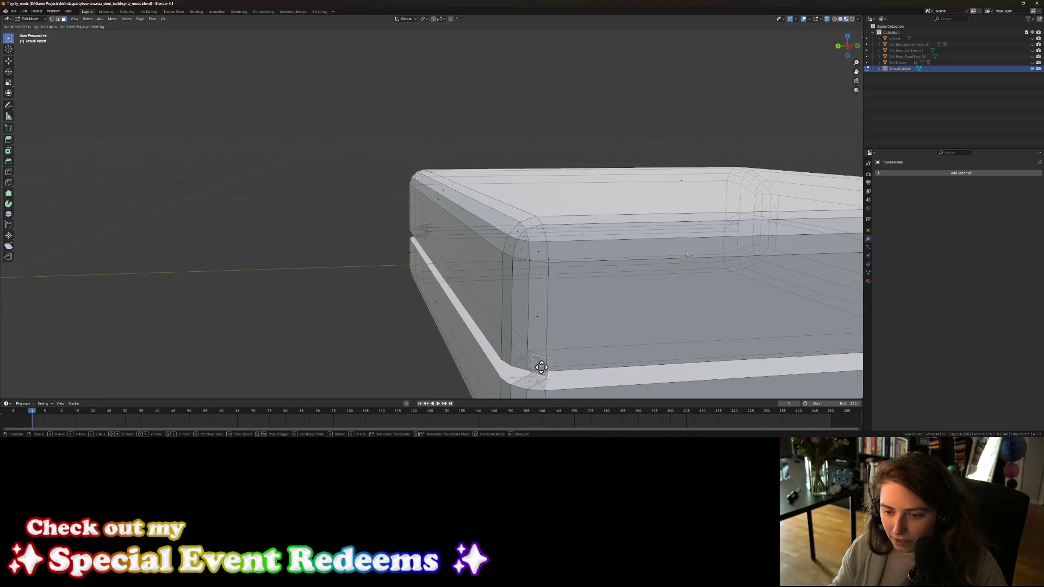
{"action": "left_click", "coordinate": [542, 367]}
{"action": "mouse_move", "coordinate": [522, 367]}
{"action": "middle_mouse_down"}
{"action": "mouse_move", "coordinate": [512, 350]}
{"action": "mouse_move", "coordinate": [514, 359]}
{"action": "middle_mouse_up"}
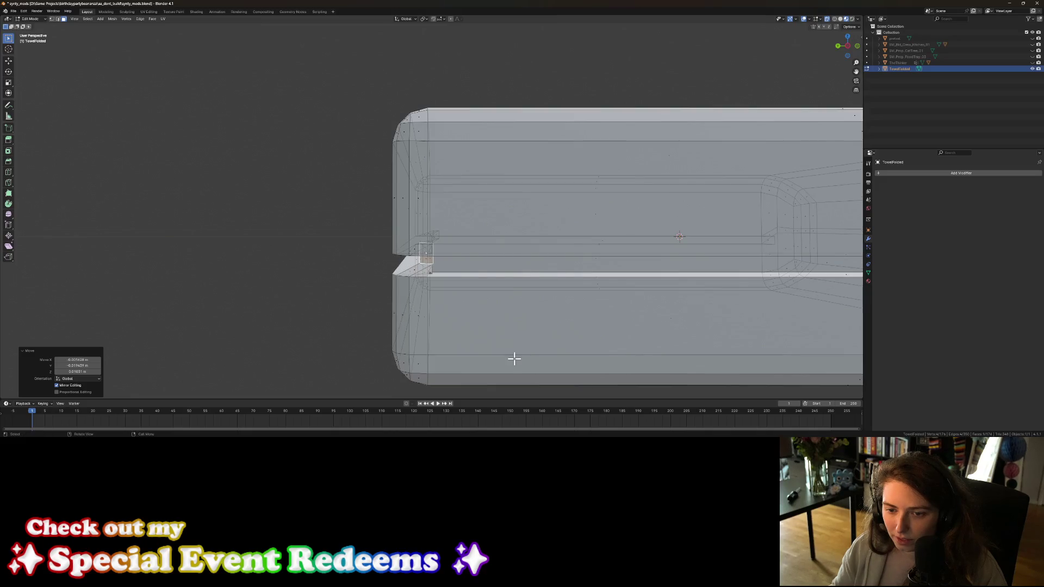
Step: Clear the vertex selection and pick the long seam edges along the towel's side
{"action": "left_click", "coordinate": [295, 319]}
{"action": "scroll", "coordinate": [294, 319], "scroll_direction": "down", "scroll_amount": 3}
{"action": "middle_click_drag", "start_coordinate": [310, 319], "coordinate": [209, 183]}
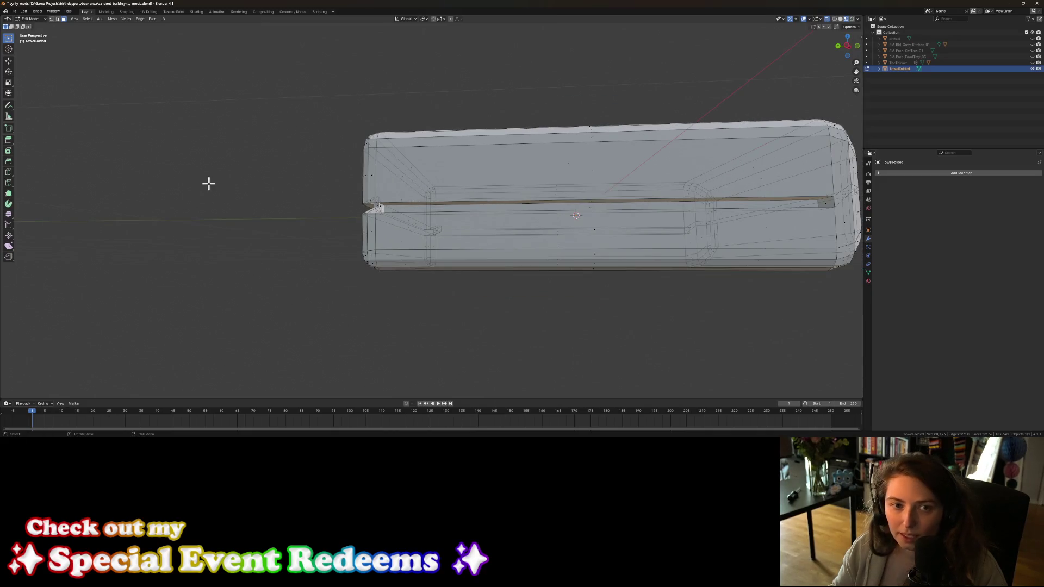
{"action": "middle_click_drag", "start_coordinate": [578, 180], "coordinate": [618, 203]}
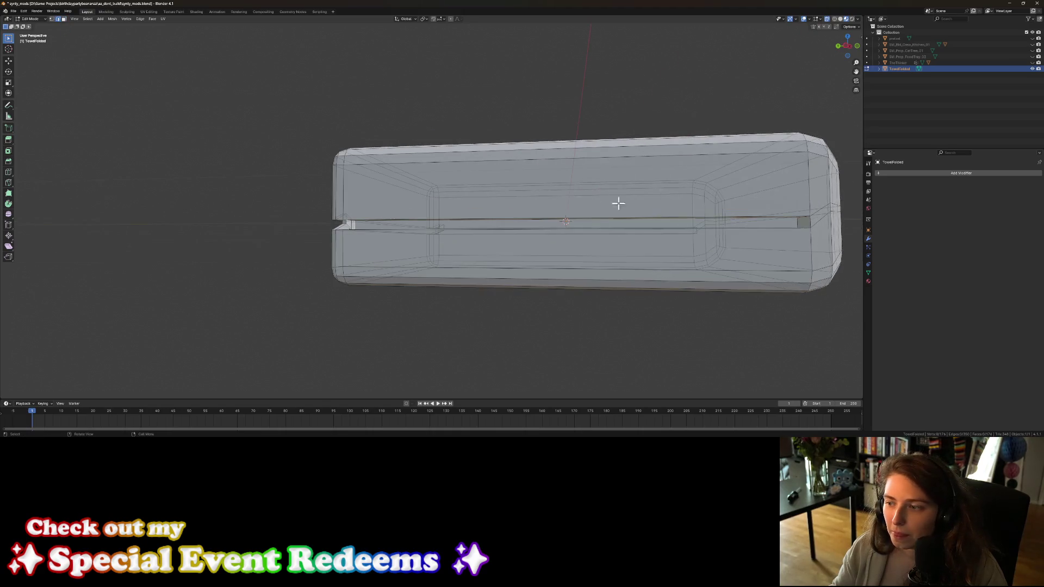
{"action": "mouse_move", "coordinate": [466, 205]}
{"action": "middle_mouse_down"}
{"action": "mouse_move", "coordinate": [489, 212]}
{"action": "mouse_move", "coordinate": [457, 203]}
{"action": "mouse_move", "coordinate": [524, 233]}
{"action": "middle_mouse_up"}
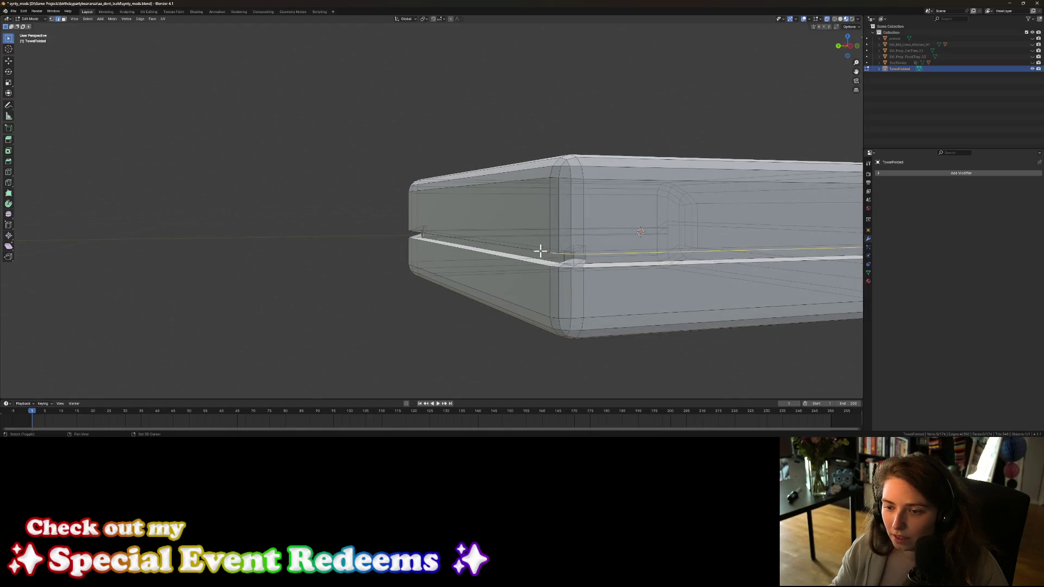
{"action": "mouse_move", "coordinate": [541, 249]}
{"action": "middle_mouse_down"}
{"action": "mouse_move", "coordinate": [641, 245]}
{"action": "mouse_move", "coordinate": [548, 241]}
{"action": "middle_mouse_up"}
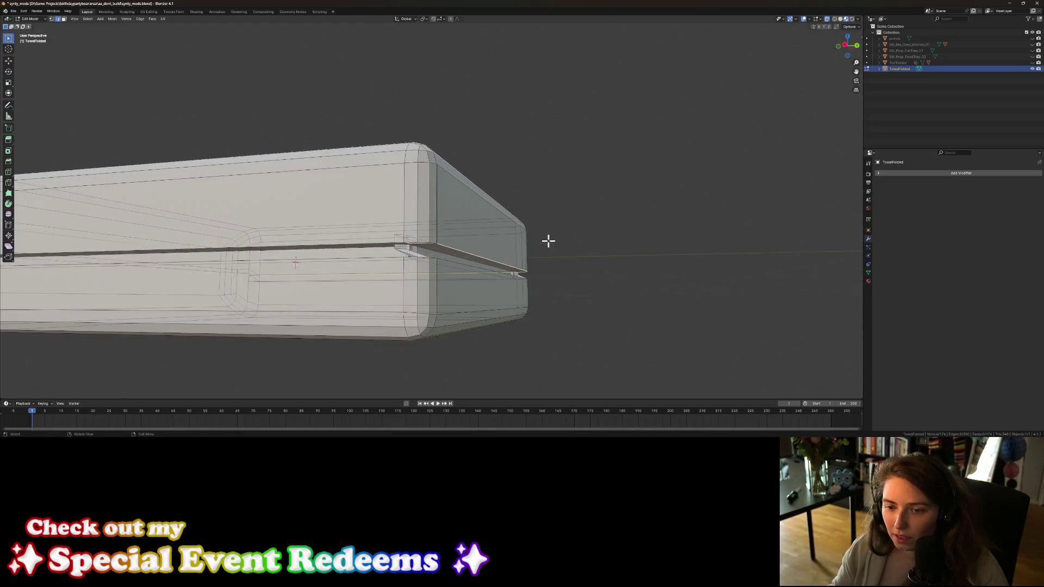
{"action": "scroll", "coordinate": [439, 255], "scroll_direction": "up", "scroll_amount": 1}
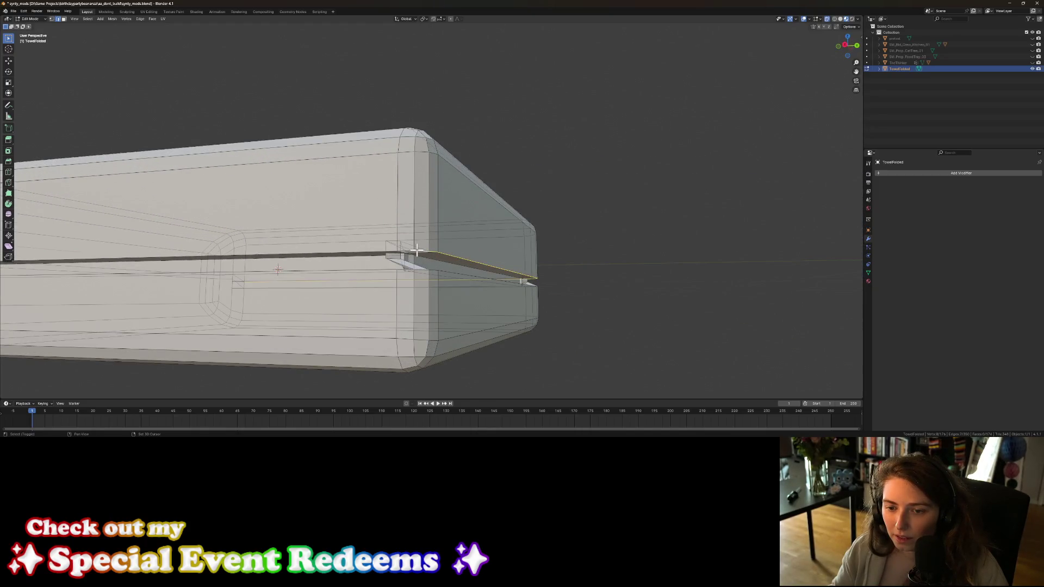
{"action": "left_click", "coordinate": [385, 251], "text": "shift"}
{"action": "scroll", "coordinate": [380, 251], "scroll_direction": "down", "scroll_amount": 3}
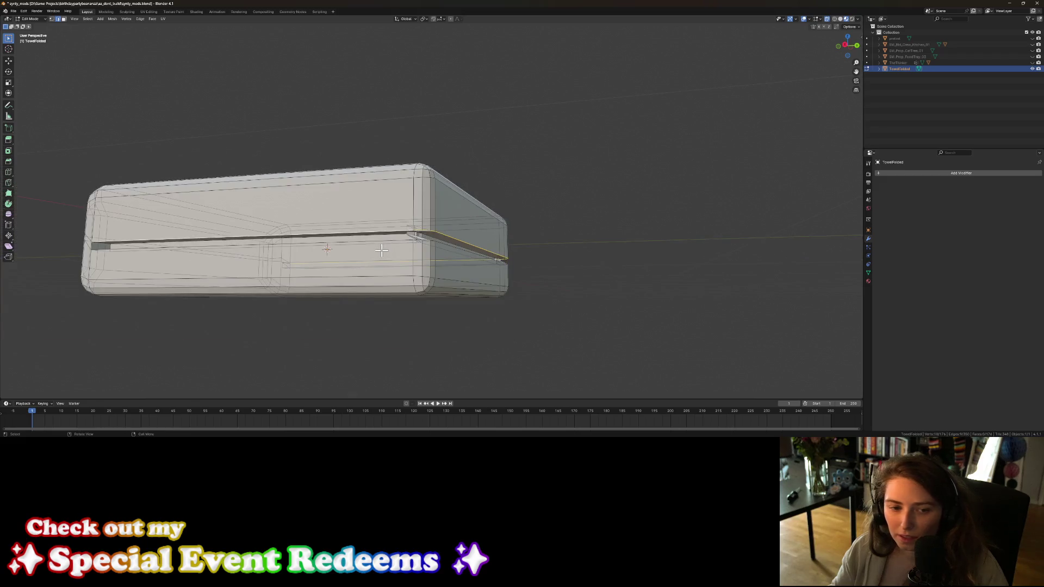
{"action": "left_click", "coordinate": [186, 245], "text": "shift"}
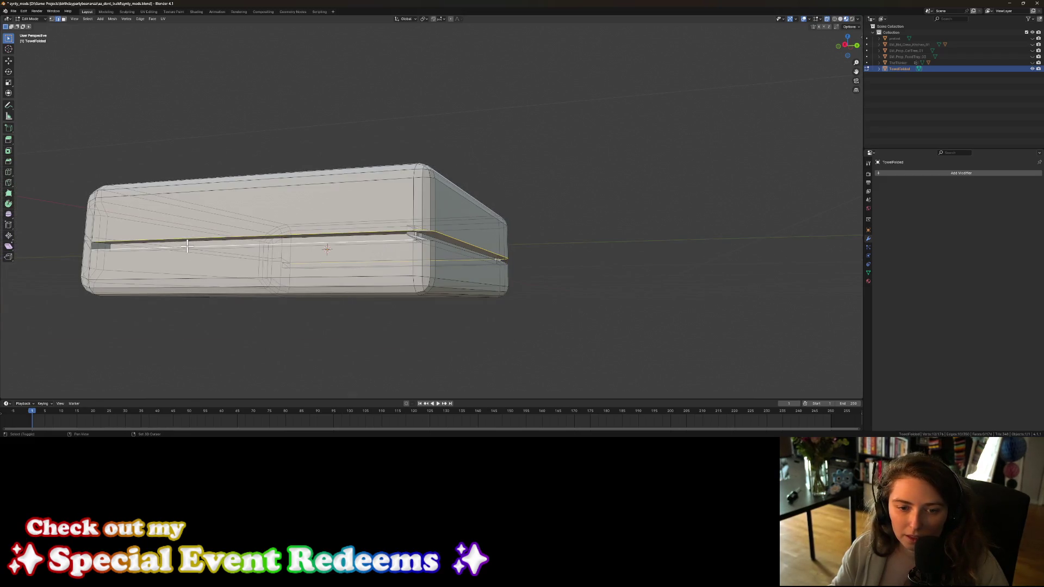
{"action": "mouse_move", "coordinate": [335, 253]}
{"action": "middle_mouse_down"}
{"action": "mouse_move", "coordinate": [374, 265]}
{"action": "mouse_move", "coordinate": [312, 268]}
{"action": "mouse_move", "coordinate": [395, 264]}
{"action": "middle_mouse_up"}
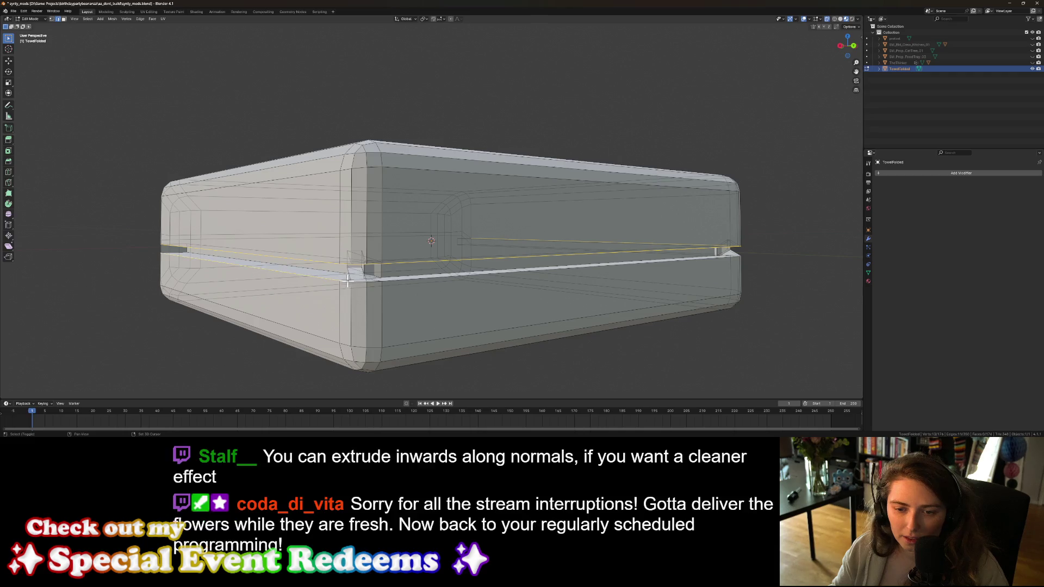
Step: Add the remaining seam edges at the corner and right end, dropping one wrong pick
{"action": "left_click", "coordinate": [371, 282], "text": "shift"}
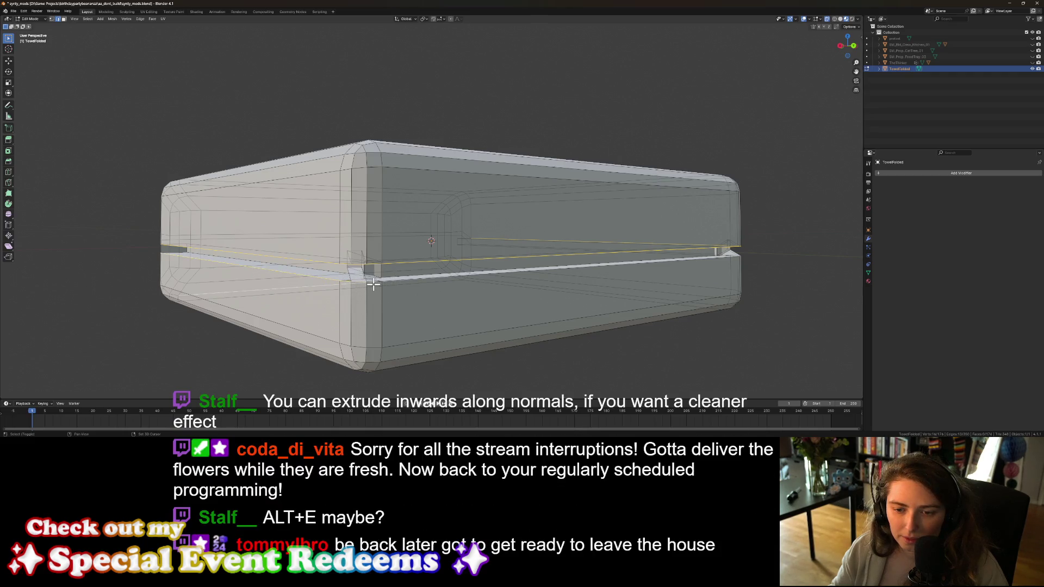
{"action": "left_click", "coordinate": [328, 286], "text": "shift"}
{"action": "middle_click_drag", "start_coordinate": [381, 290], "coordinate": [354, 284]}
{"action": "left_click", "coordinate": [379, 287], "text": "shift"}
{"action": "left_click", "coordinate": [379, 287], "text": "shift"}
{"action": "scroll", "coordinate": [653, 276], "scroll_direction": "down", "scroll_amount": 3}
{"action": "mouse_move", "coordinate": [655, 277]}
{"action": "middle_mouse_down"}
{"action": "mouse_move", "coordinate": [613, 282]}
{"action": "mouse_move", "coordinate": [490, 258]}
{"action": "middle_mouse_up"}
{"action": "scroll", "coordinate": [609, 286], "scroll_direction": "up", "scroll_amount": 5}
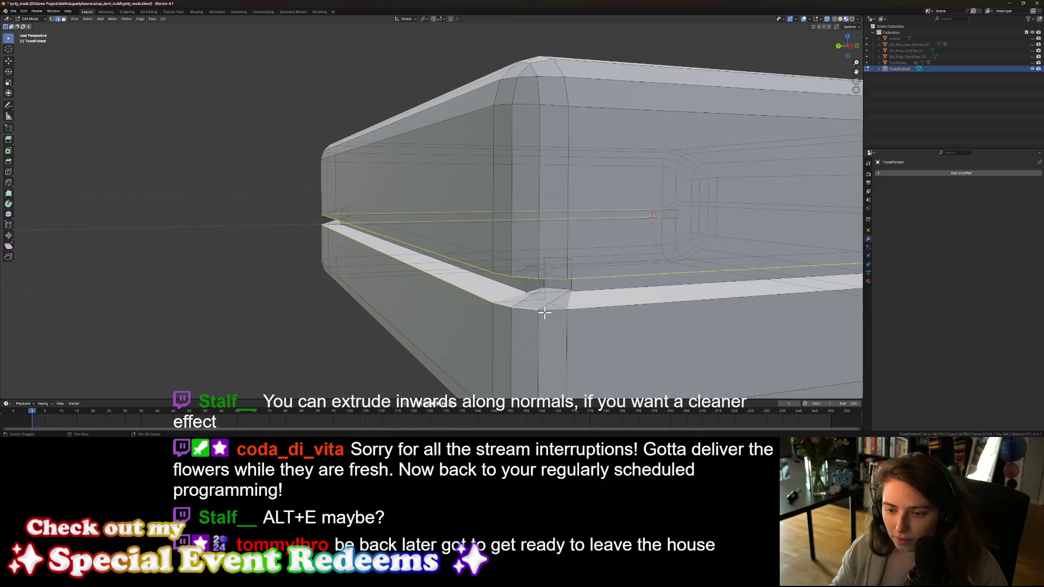
{"action": "left_click", "coordinate": [581, 306], "text": "shift"}
{"action": "scroll", "coordinate": [602, 301], "scroll_direction": "down", "scroll_amount": 5}
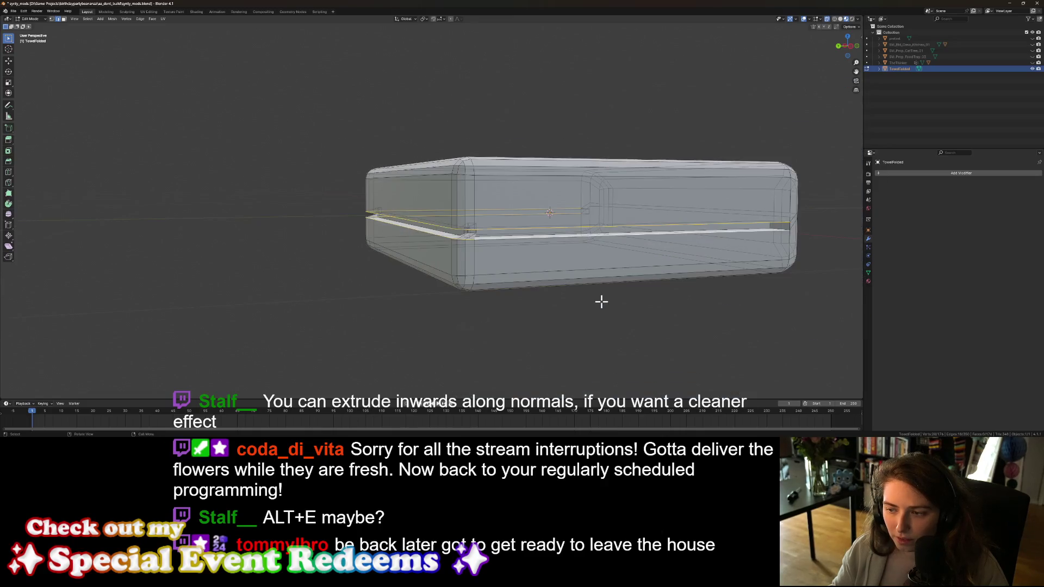
{"action": "mouse_move", "coordinate": [603, 301]}
{"action": "middle_mouse_down"}
{"action": "mouse_move", "coordinate": [549, 298]}
{"action": "mouse_move", "coordinate": [100, 154]}
{"action": "middle_mouse_up"}
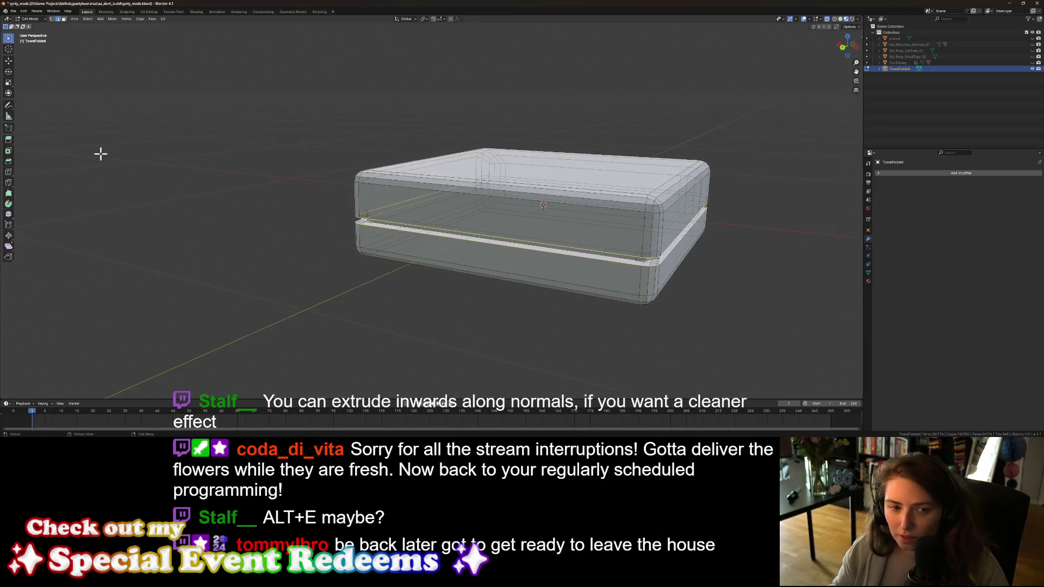
{"action": "left_click", "coordinate": [9, 152]}
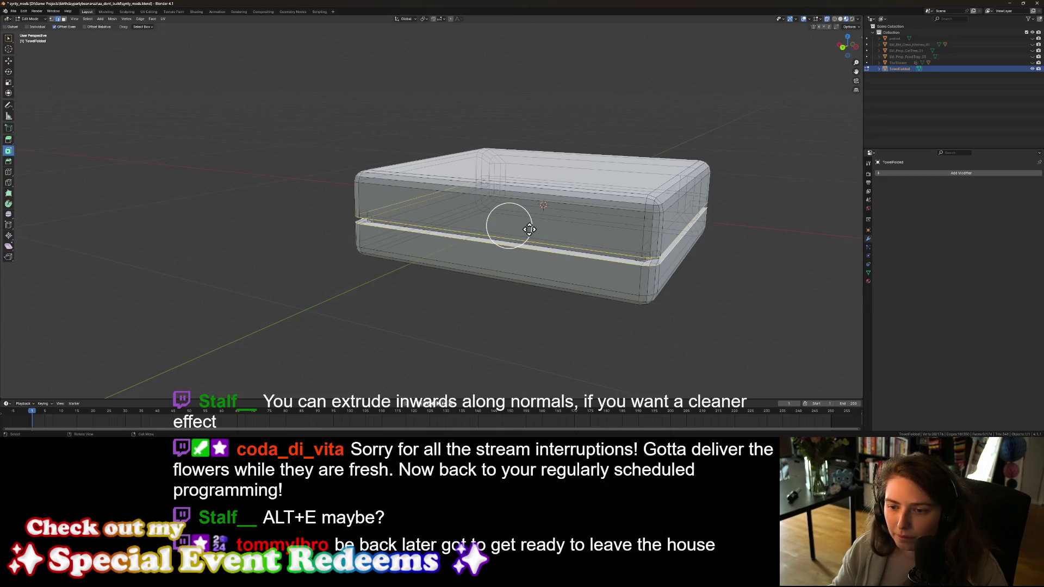
Step: Bevel the selected fold edge loop with the Bevel tool and inspect the rounded band closely
{"action": "left_click", "coordinate": [9, 162]}
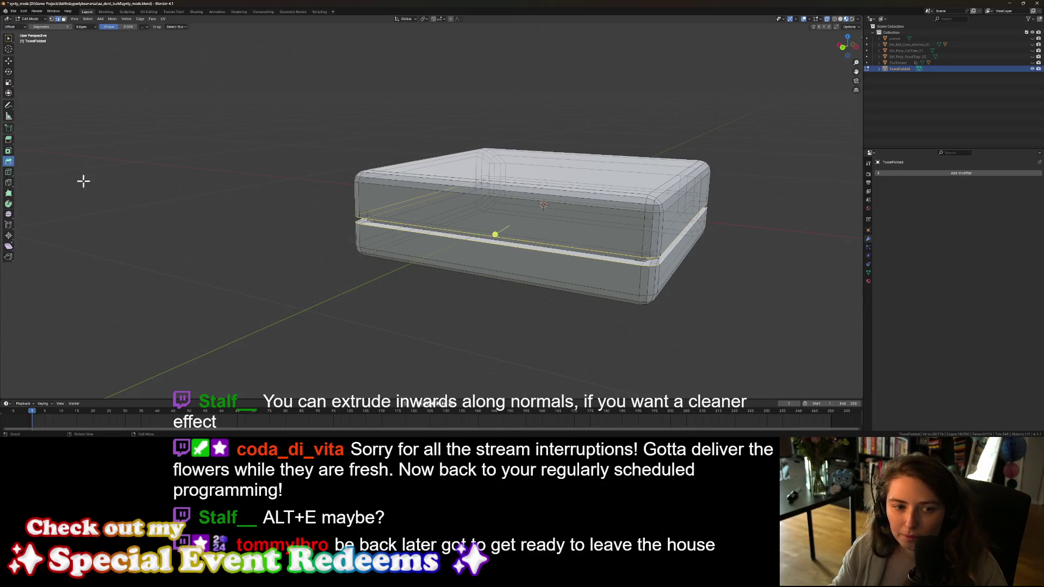
{"action": "left_click_drag", "start_coordinate": [492, 238], "coordinate": [490, 243]}
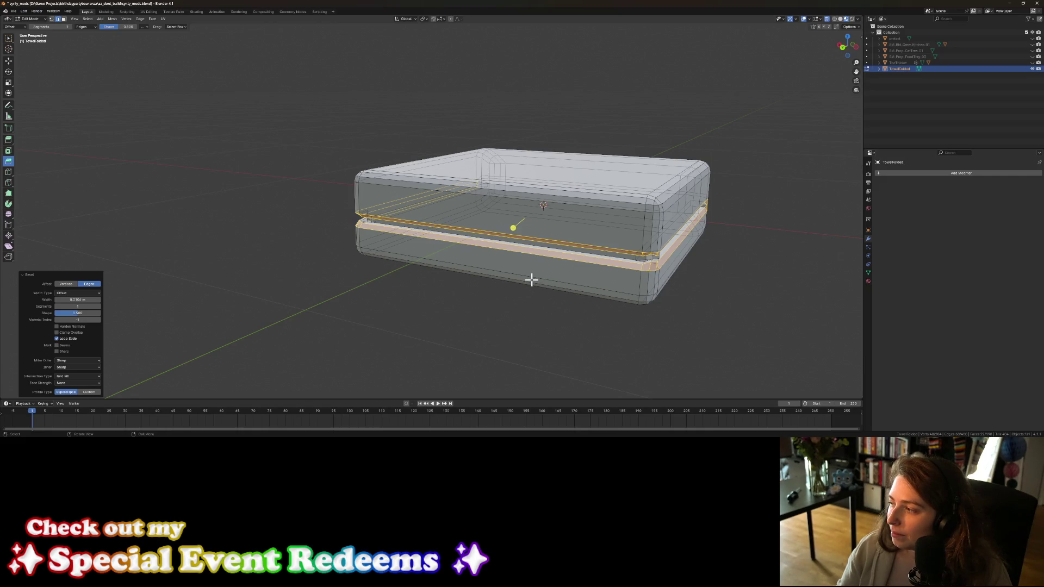
{"action": "scroll", "coordinate": [531, 279], "scroll_direction": "up", "scroll_amount": 1}
{"action": "mouse_move", "coordinate": [528, 281]}
{"action": "middle_mouse_down"}
{"action": "mouse_move", "coordinate": [505, 263]}
{"action": "mouse_move", "coordinate": [473, 276]}
{"action": "mouse_move", "coordinate": [631, 284]}
{"action": "mouse_move", "coordinate": [578, 288]}
{"action": "middle_mouse_up"}
{"action": "scroll", "coordinate": [605, 284], "scroll_direction": "up", "scroll_amount": 3}
Step: Undo the bevel and each seam edge selection until nothing is selected
{"action": "key", "text": "ctrl+z"}
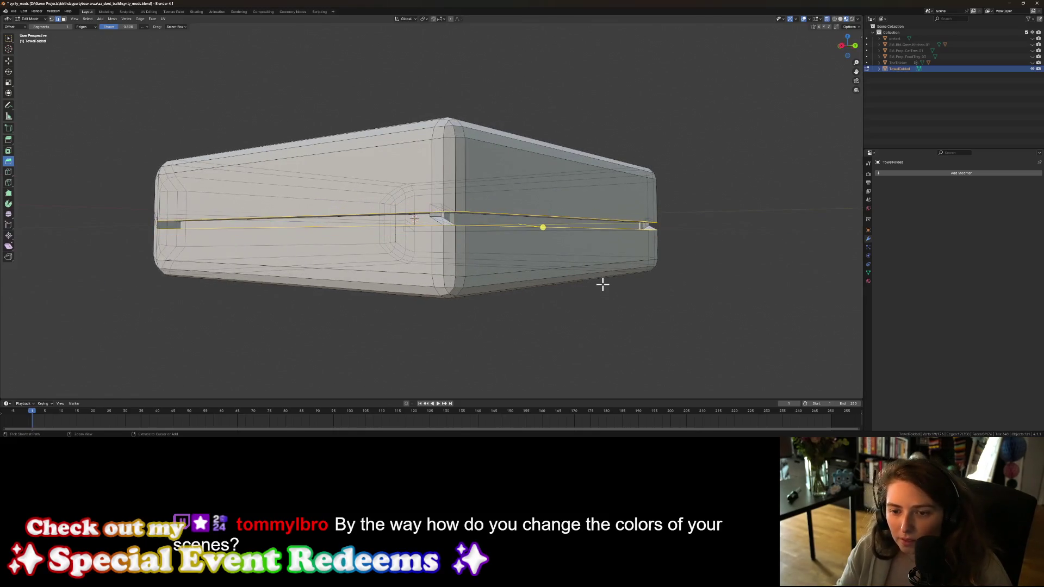
{"action": "key", "text": "ctrl+z"}
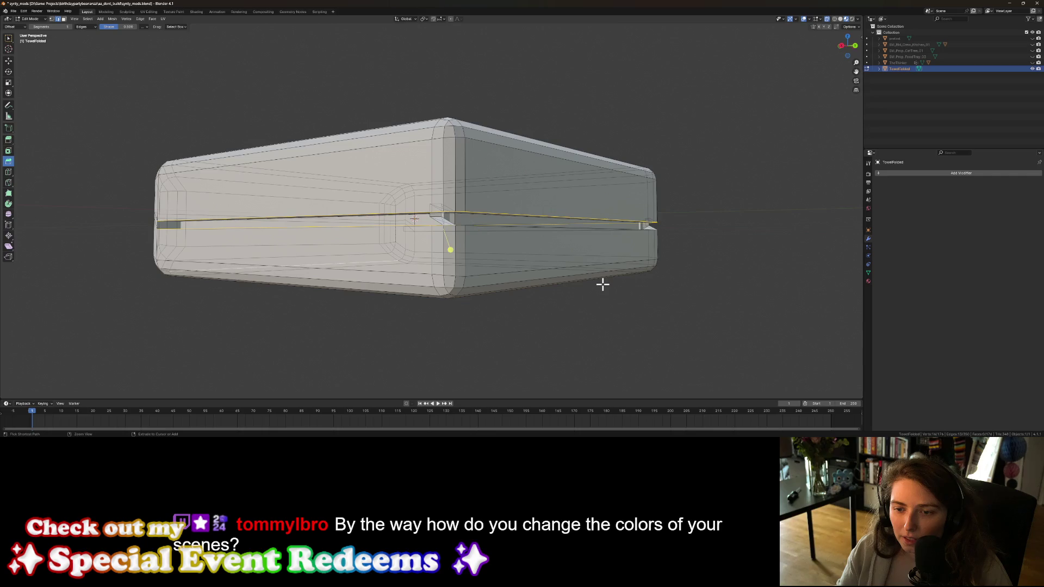
{"action": "key", "text": "ctrl+z"}
{"action": "key", "text": "ctrl+z"}
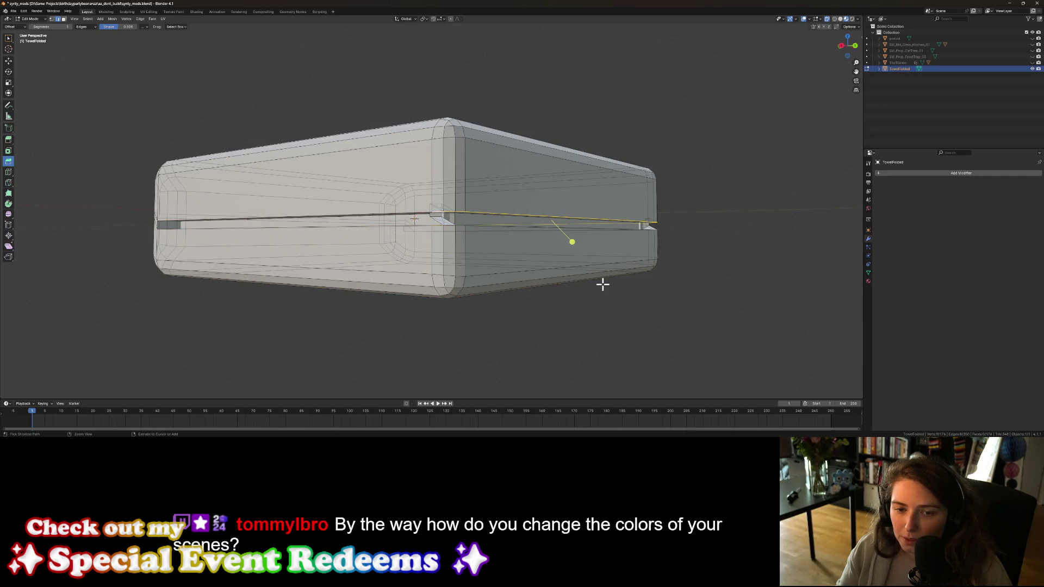
{"action": "key", "text": "ctrl+z"}
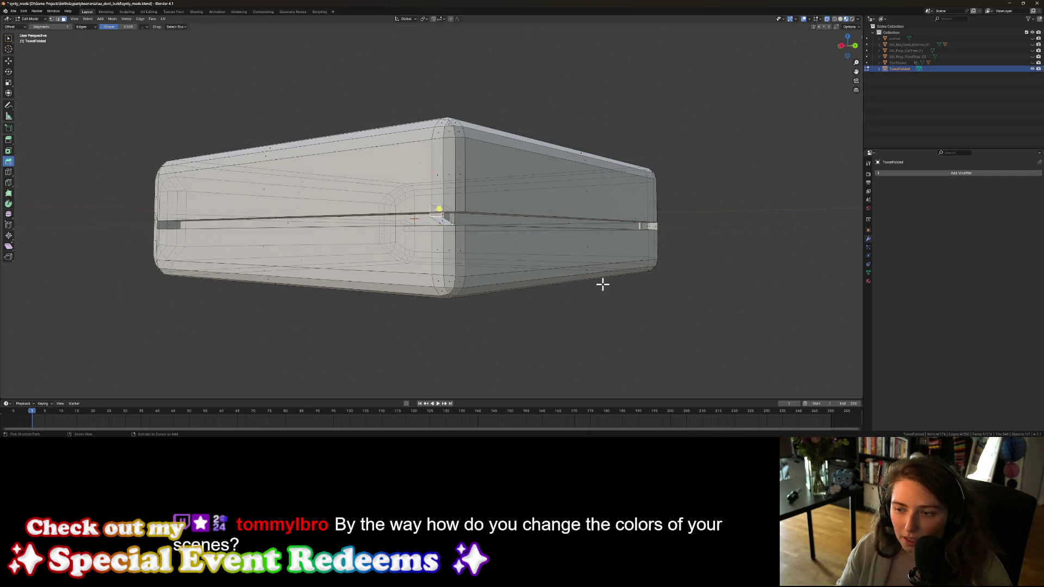
{"action": "key", "text": "ctrl+z"}
{"action": "key", "text": "ctrl+z"}
{"action": "key", "text": "ctrl+z"}
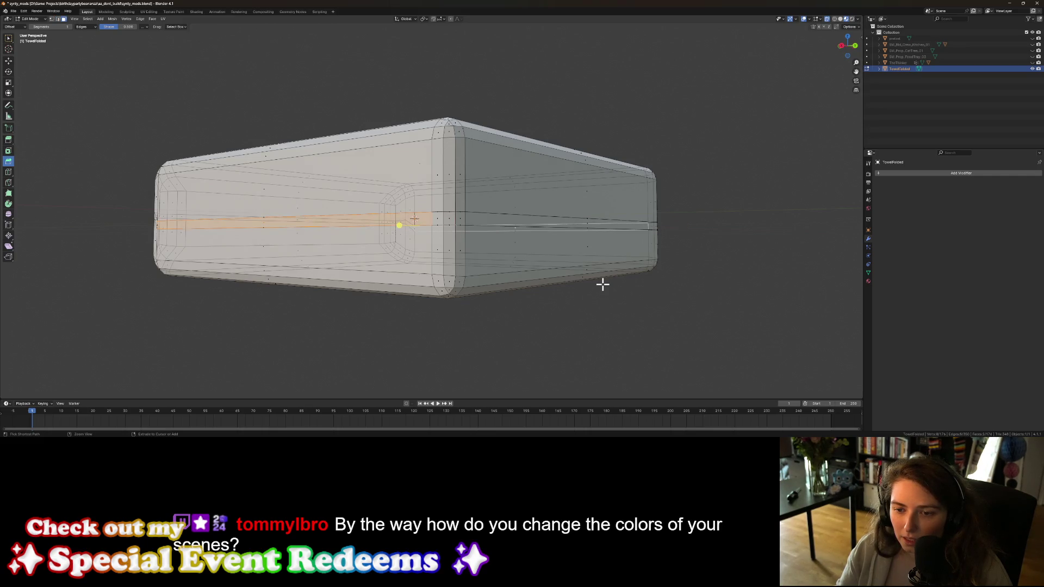
{"action": "key", "text": "ctrl+z"}
{"action": "mouse_move", "coordinate": [557, 328]}
{"action": "middle_mouse_down"}
{"action": "mouse_move", "coordinate": [513, 317]}
{"action": "mouse_move", "coordinate": [520, 329]}
{"action": "middle_mouse_up"}
{"action": "scroll", "coordinate": [522, 331], "scroll_direction": "up", "scroll_amount": 3}
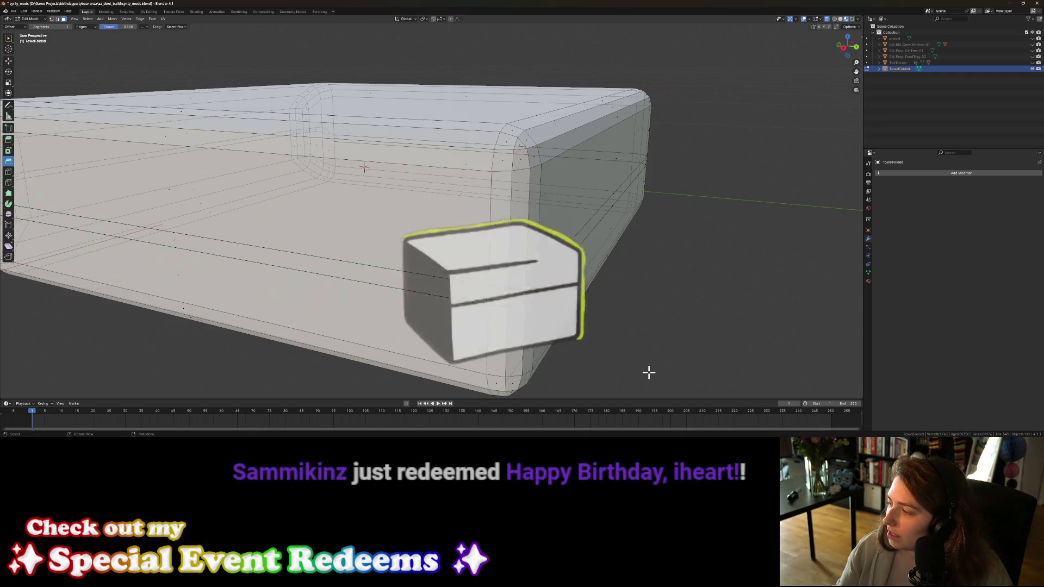
{"action": "mouse_move", "coordinate": [688, 363]}
{"action": "middle_mouse_down"}
{"action": "mouse_move", "coordinate": [661, 350]}
{"action": "mouse_move", "coordinate": [720, 361]}
{"action": "mouse_move", "coordinate": [664, 354]}
{"action": "mouse_move", "coordinate": [678, 356]}
{"action": "middle_mouse_up"}
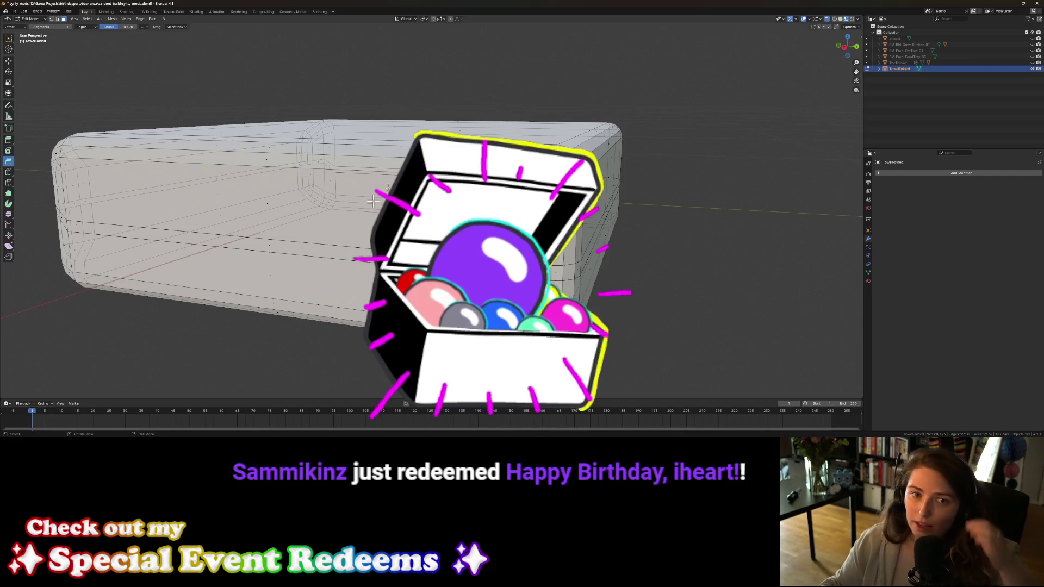
{"action": "key", "text": "Tab"}
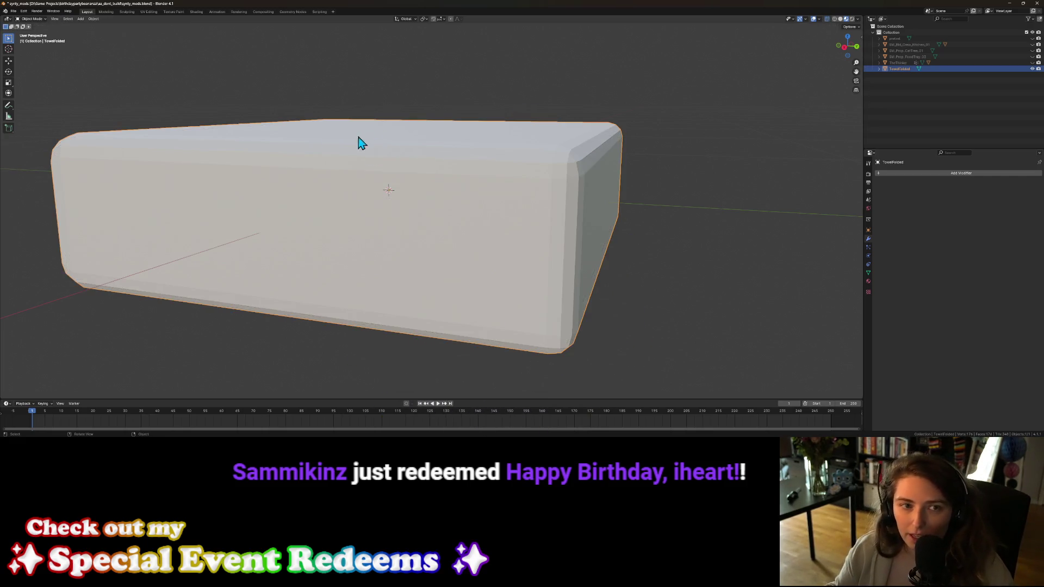
{"action": "key", "text": "Tab"}
{"action": "left_click_drag", "start_coordinate": [151, 15], "coordinate": [152, 14]}
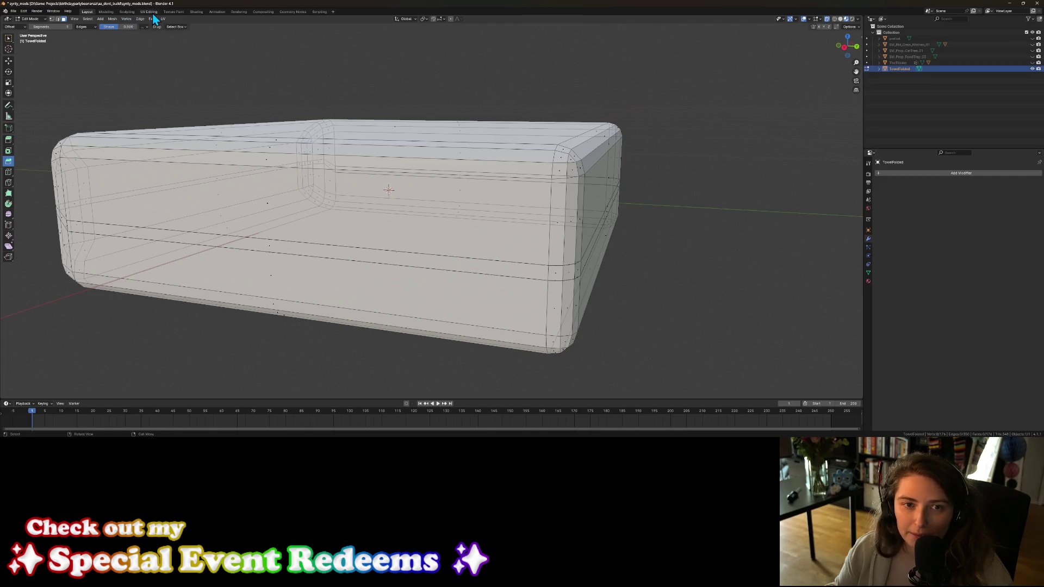
Step: Inspect the kitchen oven's UVs in the UV Editing workspace, then hide the oven
{"action": "left_click", "coordinate": [151, 13]}
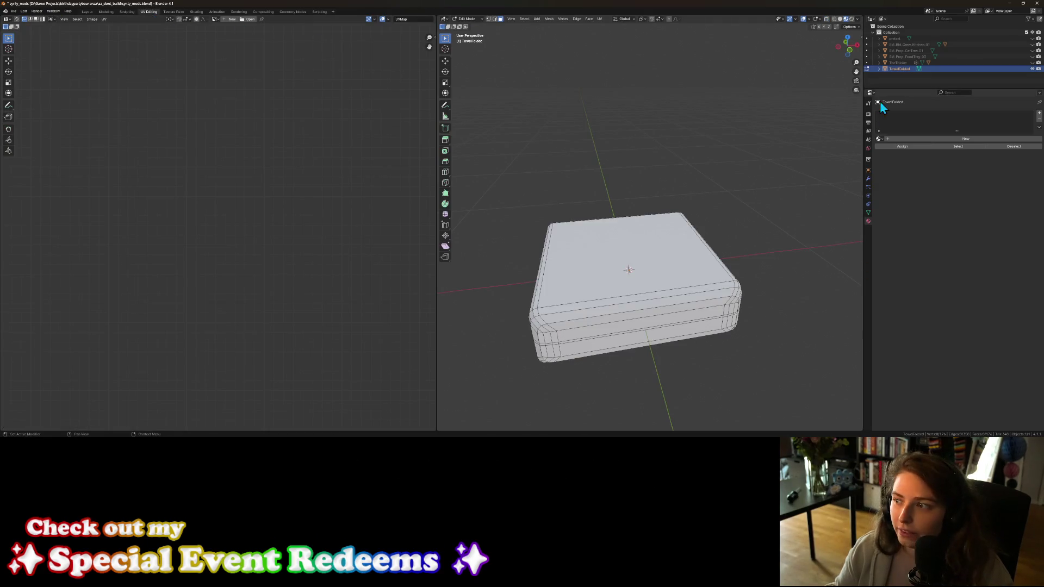
{"action": "left_click", "coordinate": [905, 45]}
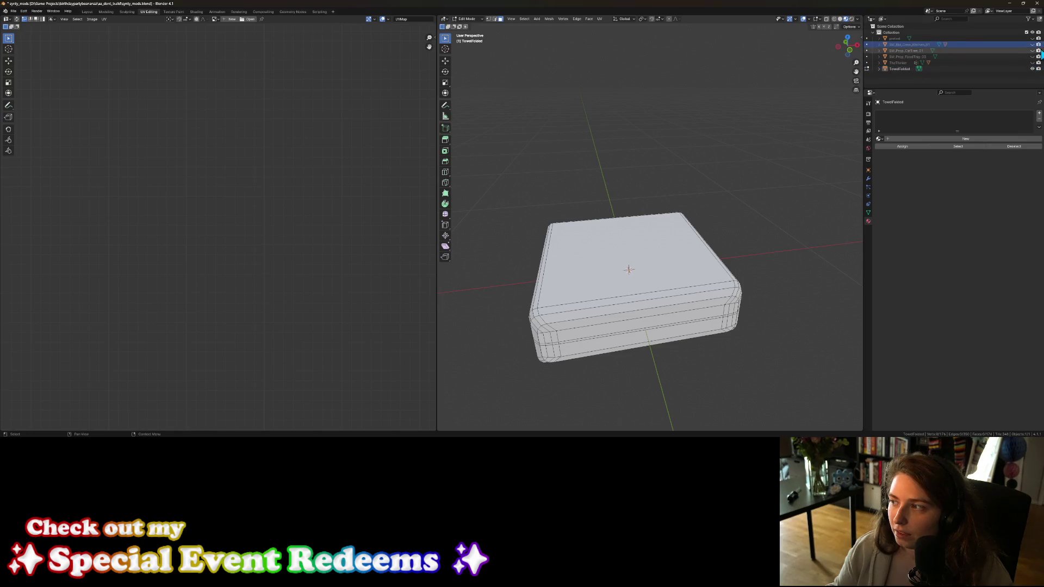
{"action": "key", "text": "KP_Decimal"}
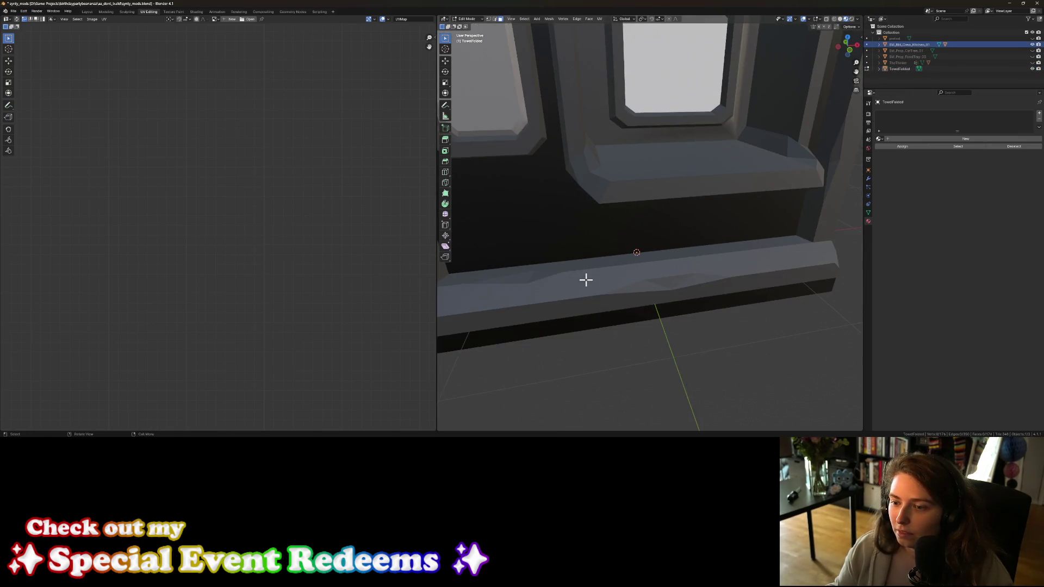
{"action": "key", "text": "Tab"}
{"action": "key", "text": "Tab"}
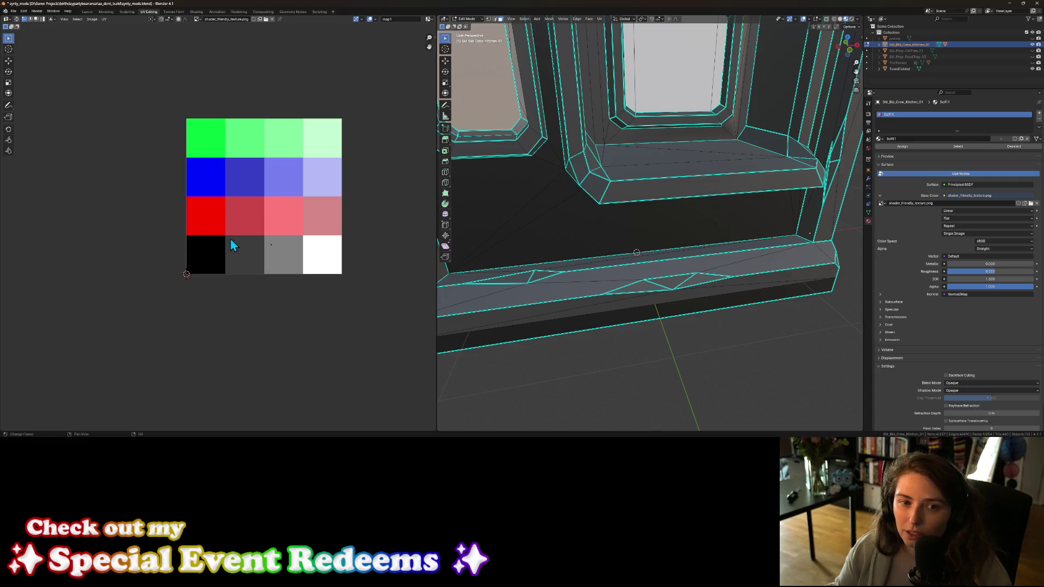
{"action": "key", "text": "Tab"}
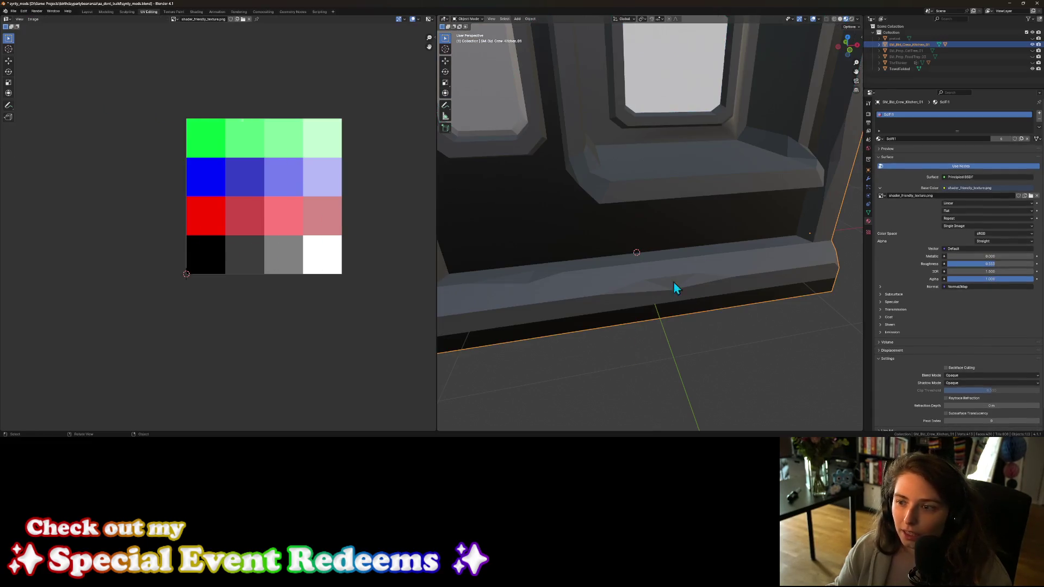
{"action": "left_click", "coordinate": [1032, 44]}
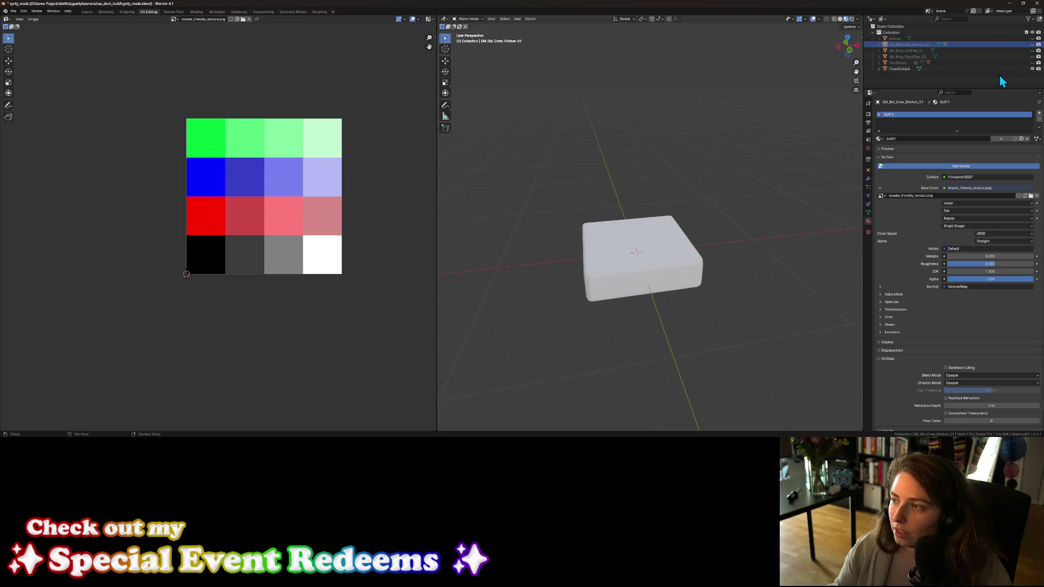
Step: Select TowelFolded, enter its Edit Mode and go back to the Layout workspace
{"action": "left_click", "coordinate": [899, 68]}
{"action": "mouse_move", "coordinate": [616, 316]}
{"action": "middle_mouse_down"}
{"action": "mouse_move", "coordinate": [683, 305]}
{"action": "mouse_move", "coordinate": [697, 280]}
{"action": "mouse_move", "coordinate": [672, 284]}
{"action": "middle_mouse_up"}
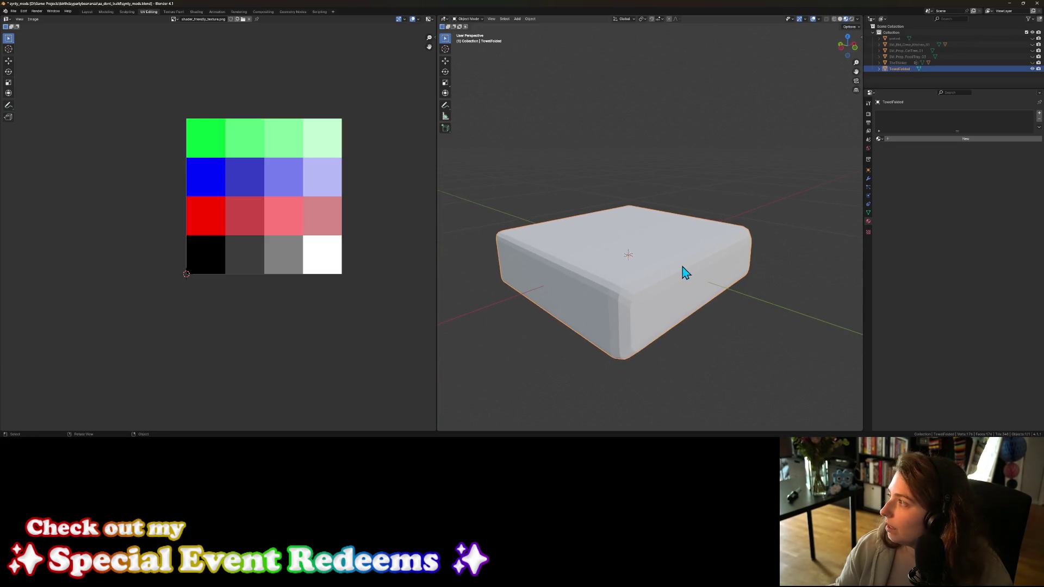
{"action": "scroll", "coordinate": [683, 275], "scroll_direction": "up", "scroll_amount": 1}
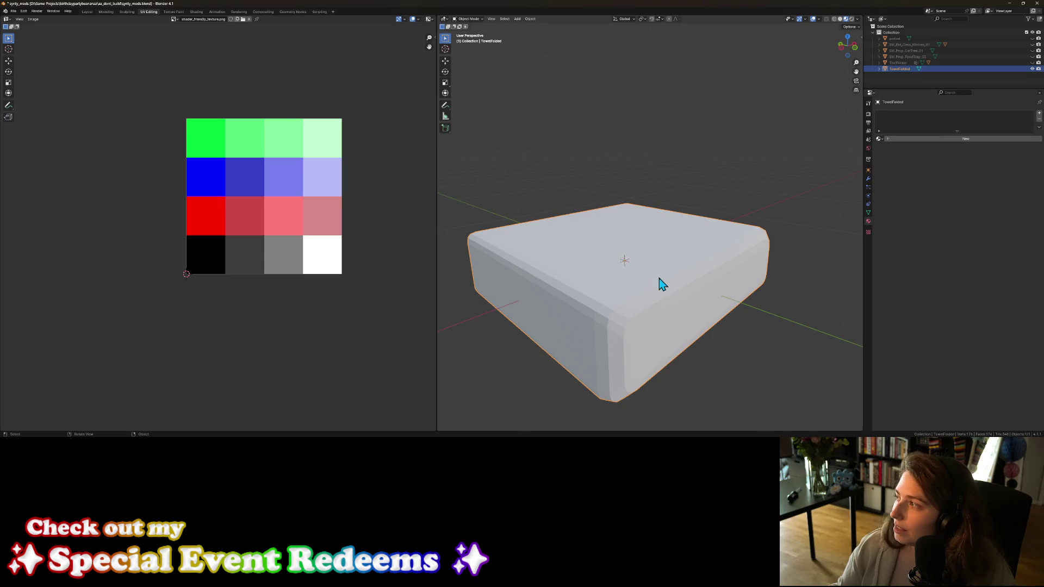
{"action": "mouse_move", "coordinate": [608, 279]}
{"action": "middle_mouse_down"}
{"action": "mouse_move", "coordinate": [643, 291]}
{"action": "mouse_move", "coordinate": [683, 345]}
{"action": "mouse_move", "coordinate": [711, 326]}
{"action": "mouse_move", "coordinate": [749, 324]}
{"action": "mouse_move", "coordinate": [709, 322]}
{"action": "middle_mouse_up"}
{"action": "key", "text": "Tab"}
{"action": "scroll", "coordinate": [615, 308], "scroll_direction": "up", "scroll_amount": 5}
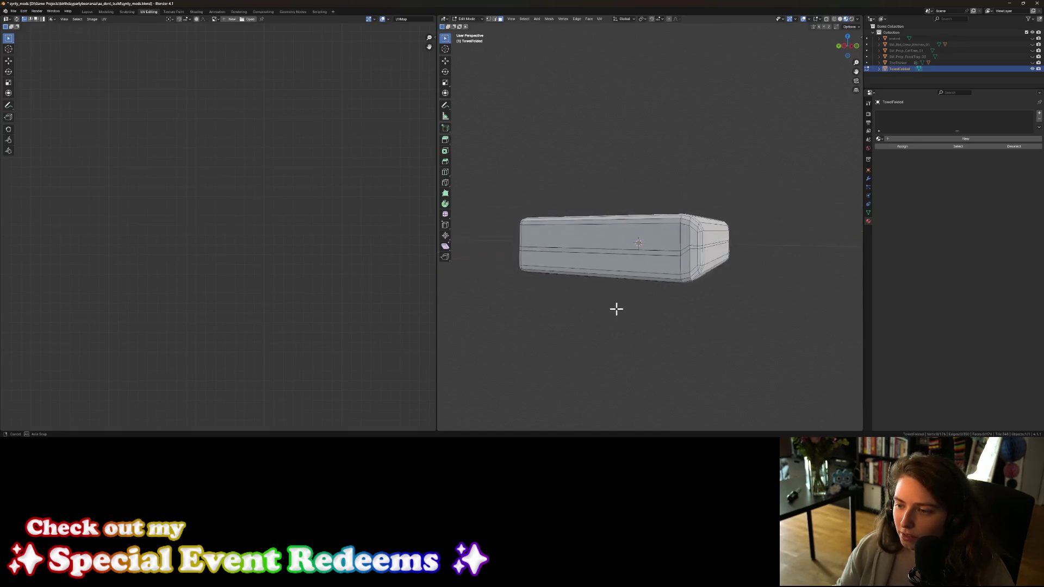
{"action": "mouse_move", "coordinate": [668, 322]}
{"action": "middle_mouse_down"}
{"action": "mouse_move", "coordinate": [669, 313]}
{"action": "mouse_move", "coordinate": [676, 326]}
{"action": "mouse_move", "coordinate": [743, 326]}
{"action": "mouse_move", "coordinate": [676, 310]}
{"action": "mouse_move", "coordinate": [516, 193]}
{"action": "middle_mouse_up"}
{"action": "scroll", "coordinate": [706, 321], "scroll_direction": "down", "scroll_amount": 5}
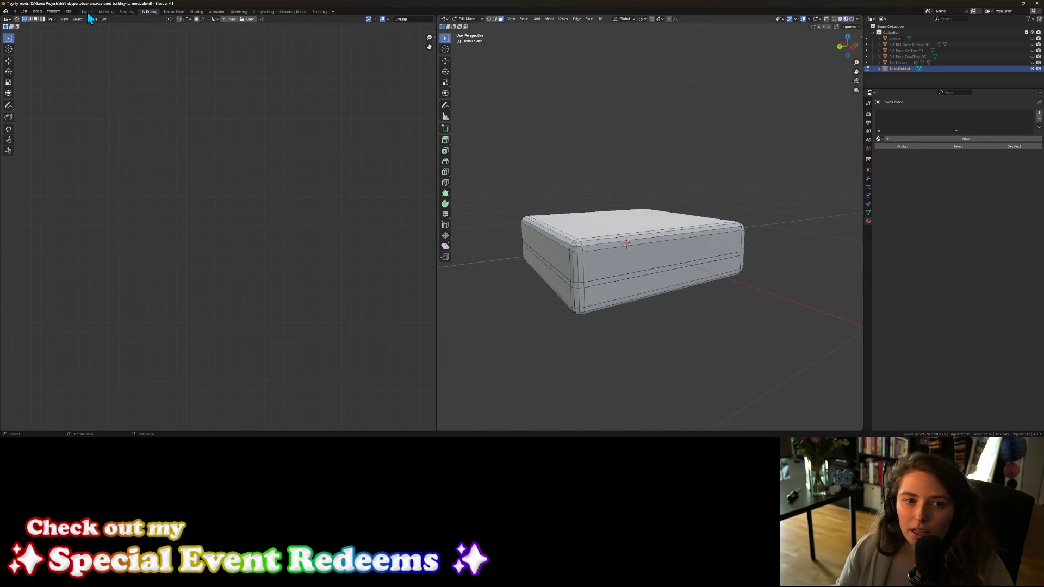
{"action": "left_click", "coordinate": [87, 11]}
{"action": "middle_click_drag", "start_coordinate": [197, 189], "coordinate": [319, 224]}
{"action": "scroll", "coordinate": [377, 238], "scroll_direction": "down", "scroll_amount": 5}
{"action": "mouse_move", "coordinate": [377, 238]}
{"action": "middle_mouse_down"}
{"action": "mouse_move", "coordinate": [422, 226]}
{"action": "mouse_move", "coordinate": [484, 244]}
{"action": "mouse_move", "coordinate": [428, 209]}
{"action": "middle_mouse_up"}
{"action": "key", "text": "Tab"}
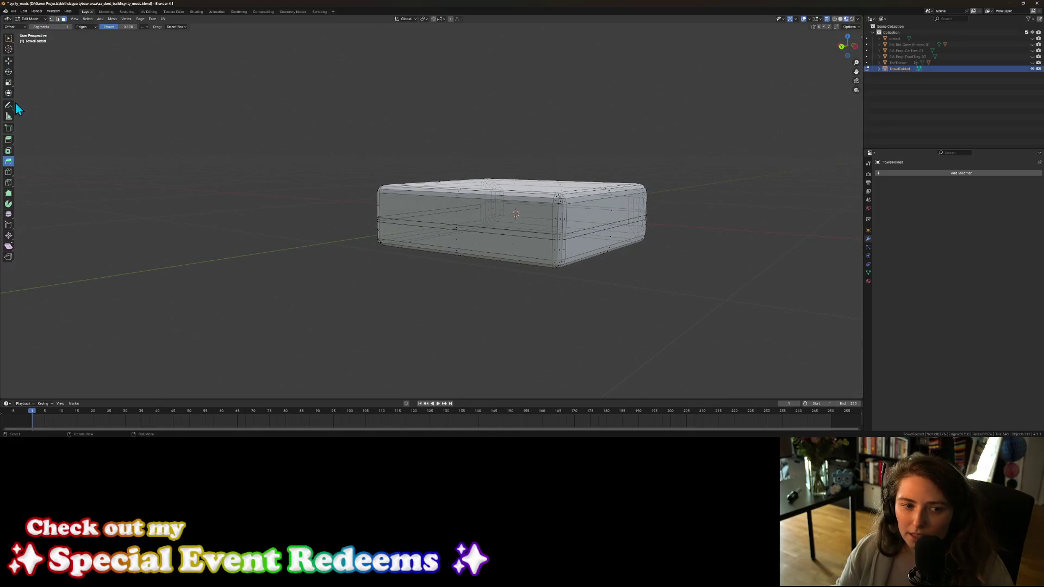
Step: Select the horizontal face loop, then narrow the selection to the band's top edge loop
{"action": "left_click", "coordinate": [9, 40]}
{"action": "mouse_move", "coordinate": [559, 247]}
{"action": "middle_mouse_down"}
{"action": "mouse_move", "coordinate": [504, 233]}
{"action": "mouse_move", "coordinate": [521, 244]}
{"action": "middle_mouse_up"}
{"action": "left_click", "coordinate": [507, 275], "text": "alt"}
{"action": "mouse_move", "coordinate": [559, 310]}
{"action": "middle_mouse_down"}
{"action": "mouse_move", "coordinate": [582, 307]}
{"action": "mouse_move", "coordinate": [474, 233]}
{"action": "middle_mouse_up"}
{"action": "scroll", "coordinate": [474, 234], "scroll_direction": "up", "scroll_amount": 2}
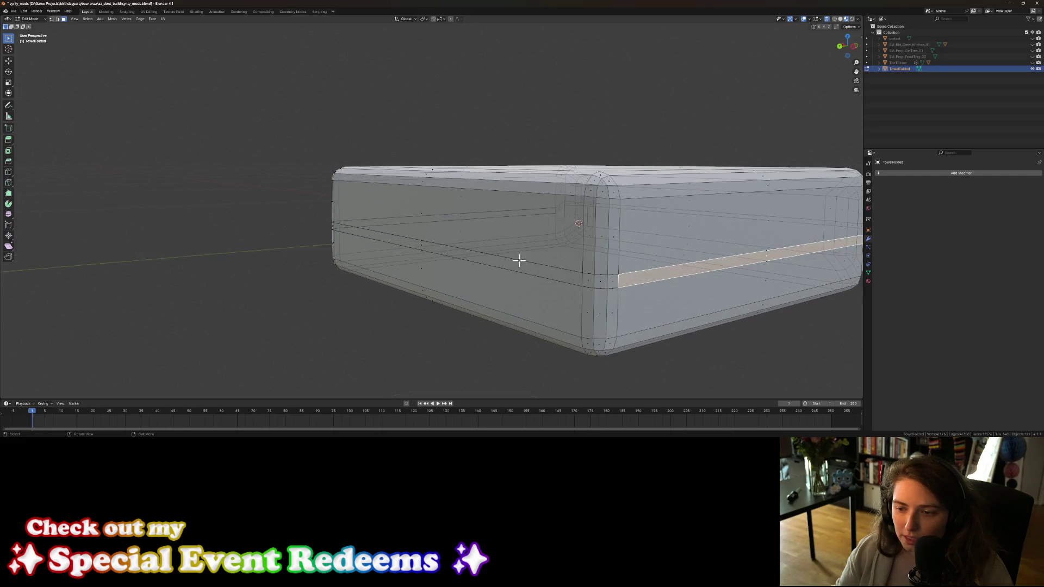
{"action": "scroll", "coordinate": [680, 324], "scroll_direction": "up", "scroll_amount": 5}
{"action": "scroll", "coordinate": [664, 321], "scroll_direction": "down", "scroll_amount": 3}
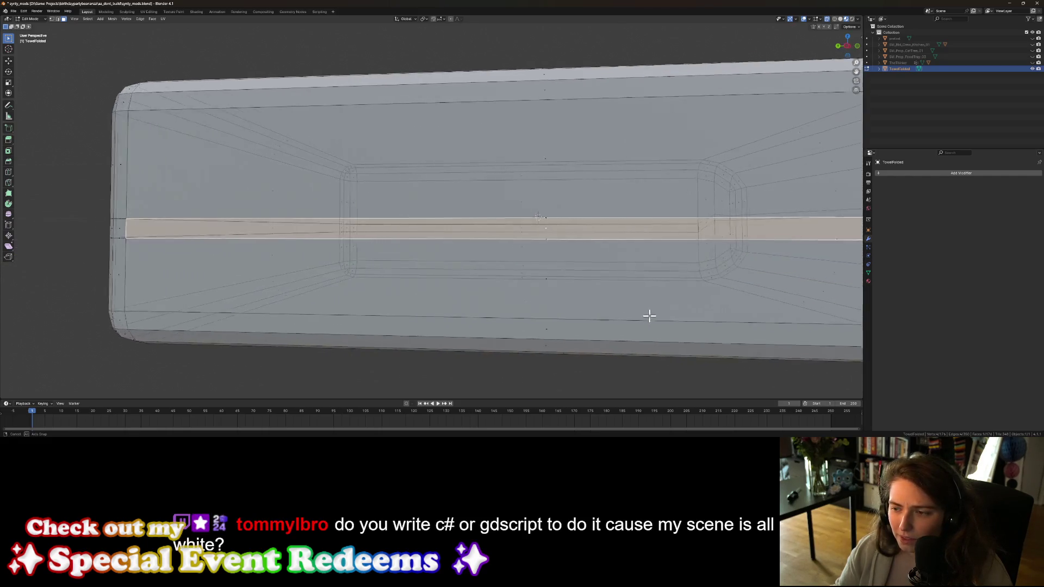
{"action": "middle_click_drag", "start_coordinate": [547, 278], "coordinate": [544, 278]}
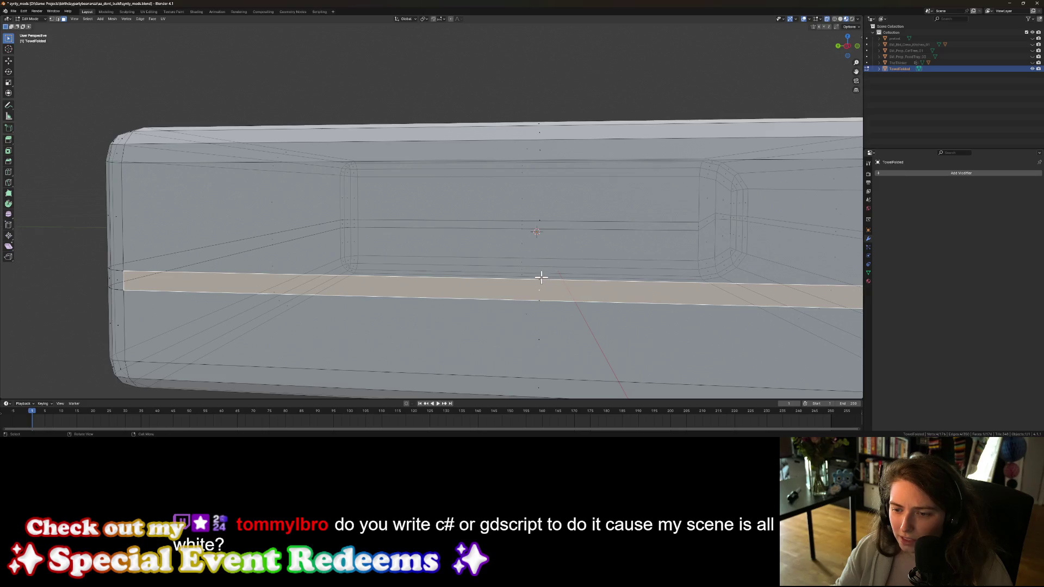
{"action": "left_click", "coordinate": [541, 278], "text": "alt"}
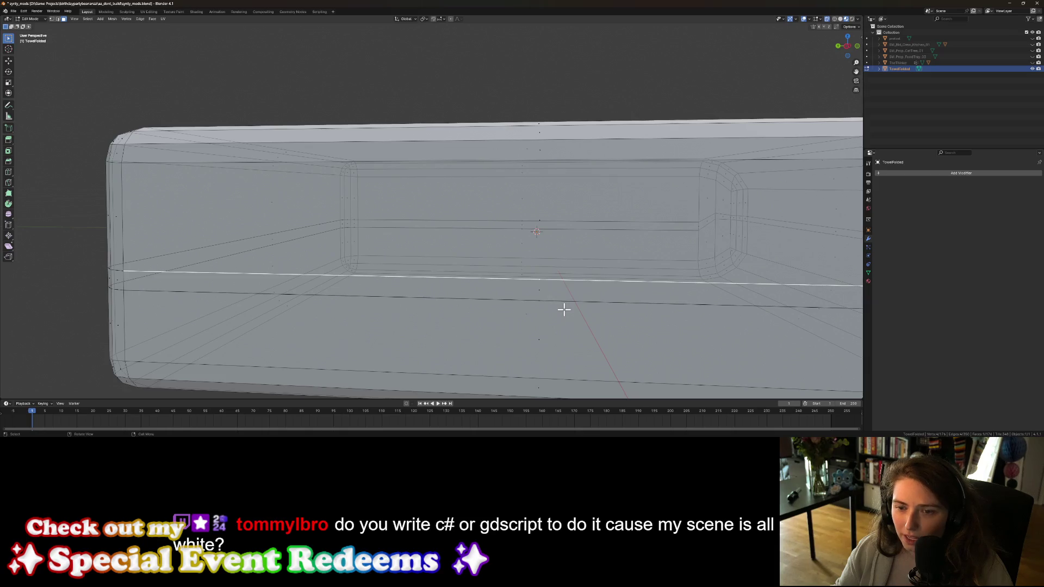
{"action": "scroll", "coordinate": [562, 310], "scroll_direction": "down", "scroll_amount": 4}
{"action": "middle_click_drag", "start_coordinate": [559, 310], "coordinate": [560, 311]}
{"action": "scroll", "coordinate": [560, 310], "scroll_direction": "down", "scroll_amount": 3}
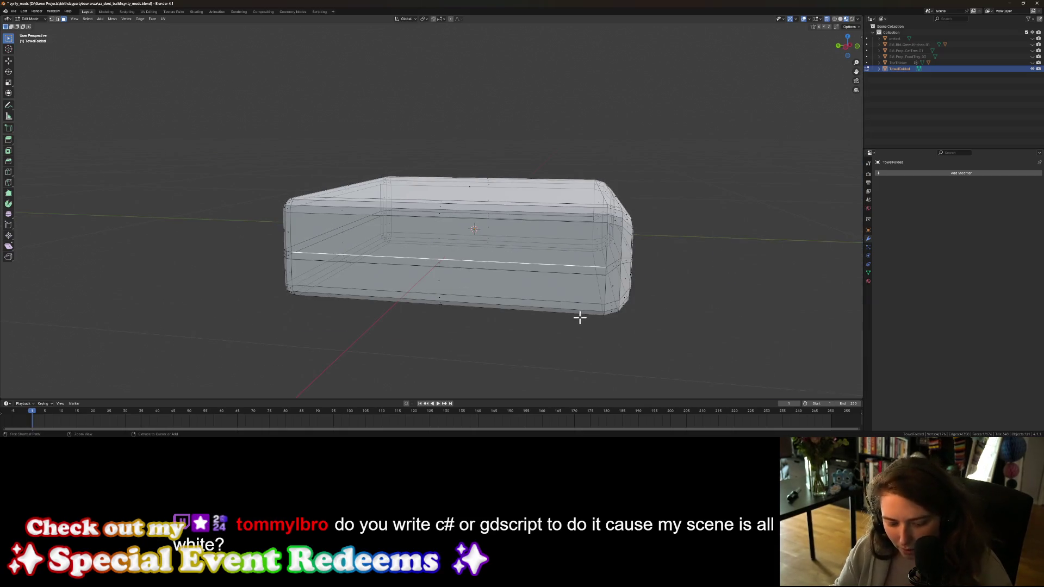
Step: Revert to the front edge loop selection and dissolve the extra edge loop from the mesh
{"action": "key", "text": "Tab"}
{"action": "key", "text": "Tab"}
{"action": "key", "text": "Tab"}
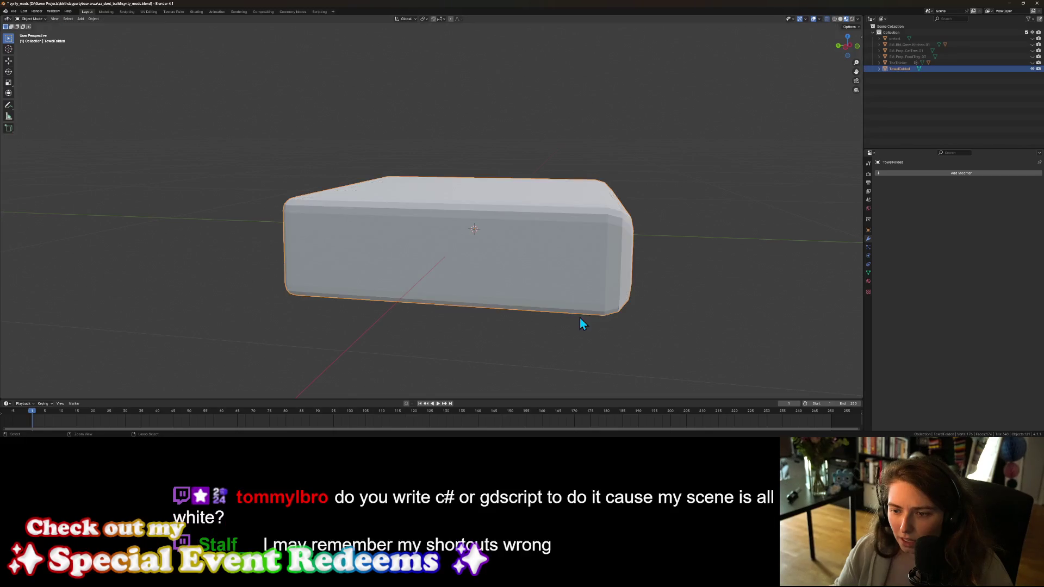
{"action": "key", "text": "Tab"}
{"action": "key", "text": "ctrl+z"}
{"action": "key", "text": "ctrl+z"}
{"action": "key", "text": "ctrl+z"}
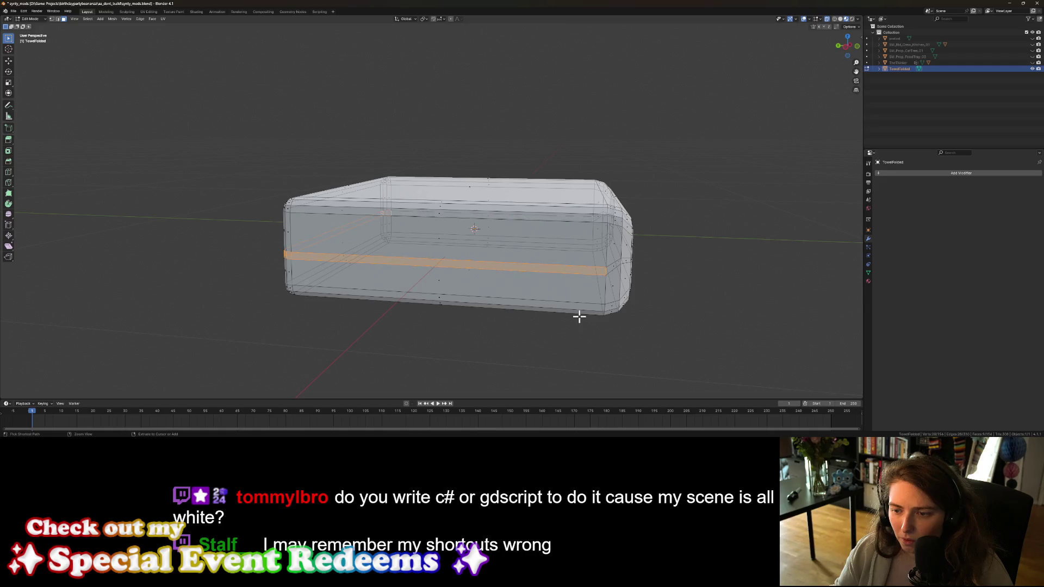
{"action": "key", "text": "ctrl+z"}
{"action": "key", "text": "ctrl+z"}
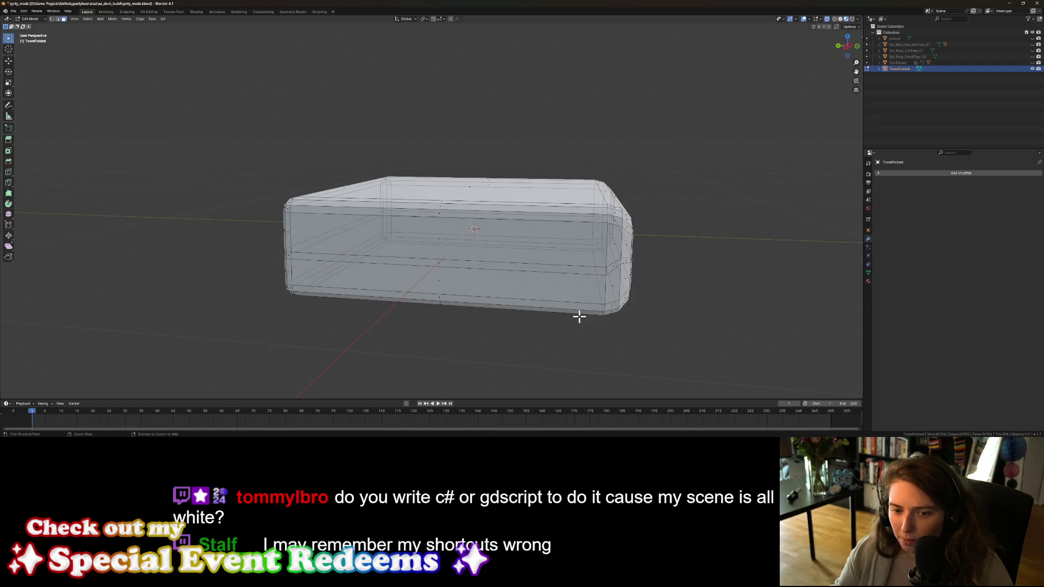
{"action": "key", "text": "ctrl+z"}
{"action": "key", "text": "ctrl+z"}
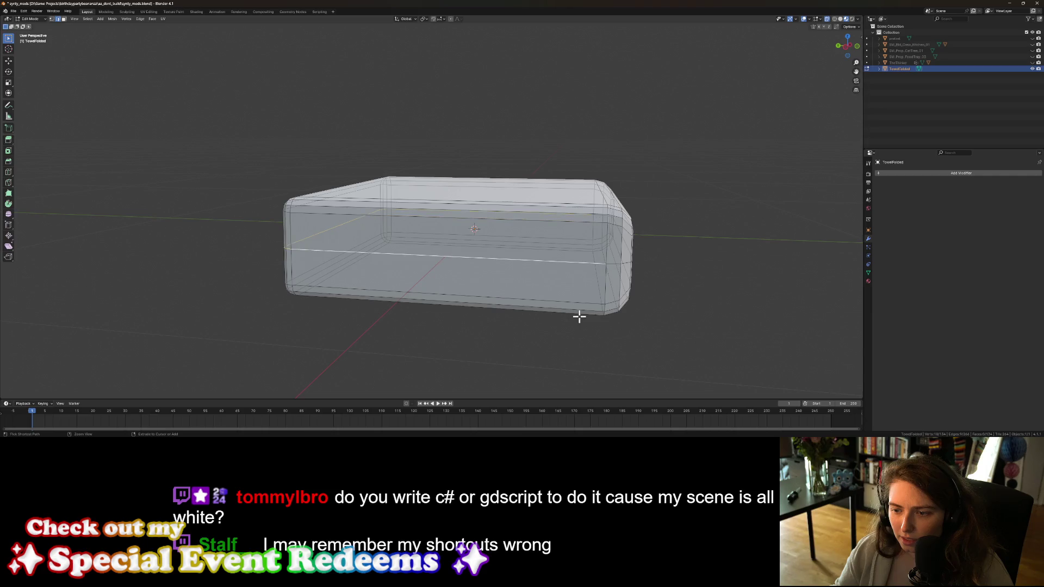
{"action": "key", "text": "ctrl+z"}
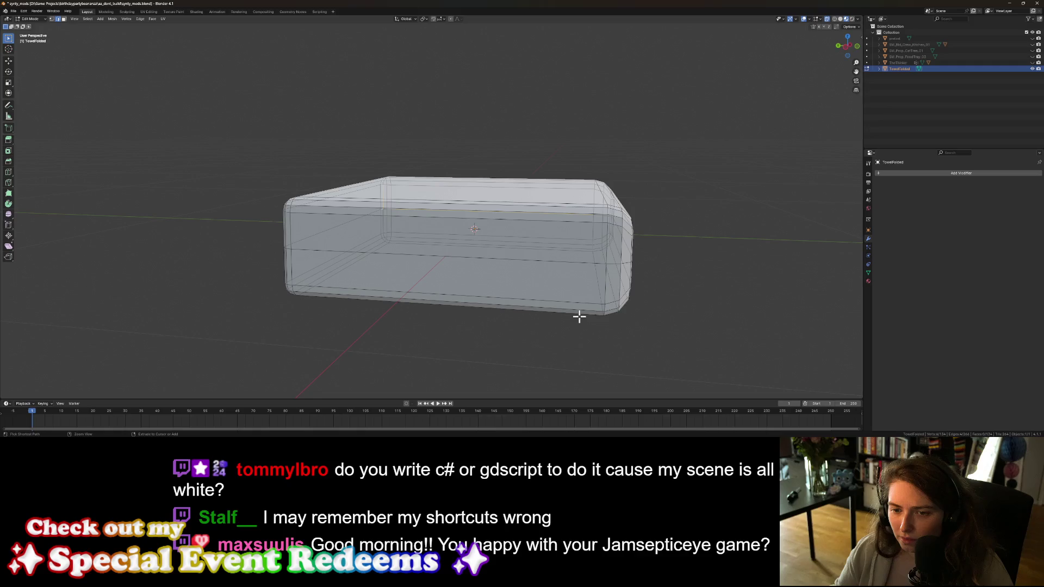
{"action": "key", "text": "ctrl+z"}
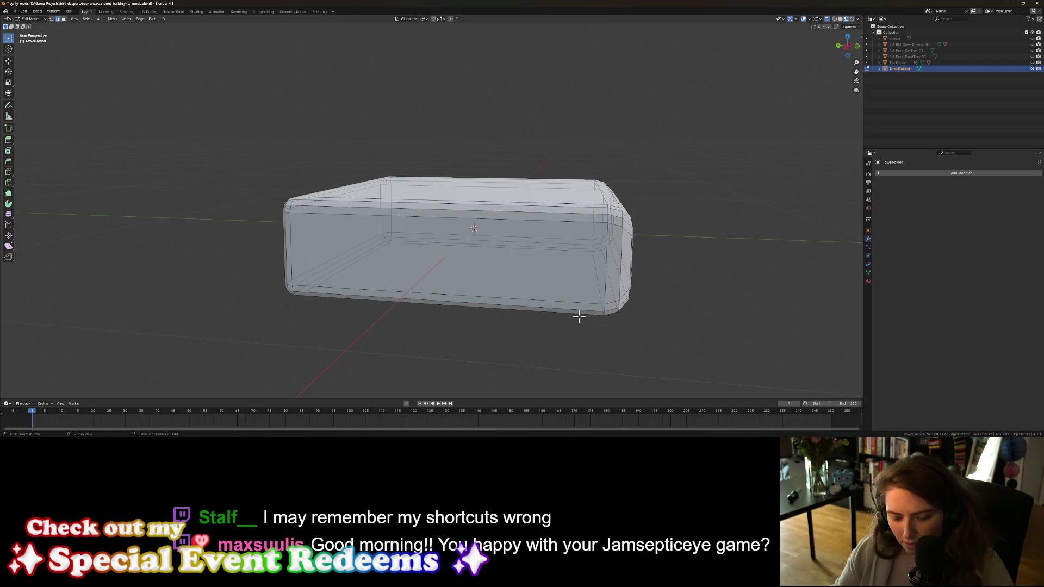
Step: Save the file as synty_mods.blend and recheck the towel in Edit Mode
{"action": "key", "text": "ctrl+s"}
{"action": "middle_click_drag", "start_coordinate": [606, 352], "coordinate": [601, 357]}
{"action": "key", "text": "Tab"}
{"action": "key", "text": "Tab"}
{"action": "mouse_move", "coordinate": [515, 326]}
{"action": "middle_mouse_down"}
{"action": "mouse_move", "coordinate": [571, 334]}
{"action": "mouse_move", "coordinate": [499, 329]}
{"action": "middle_mouse_up"}
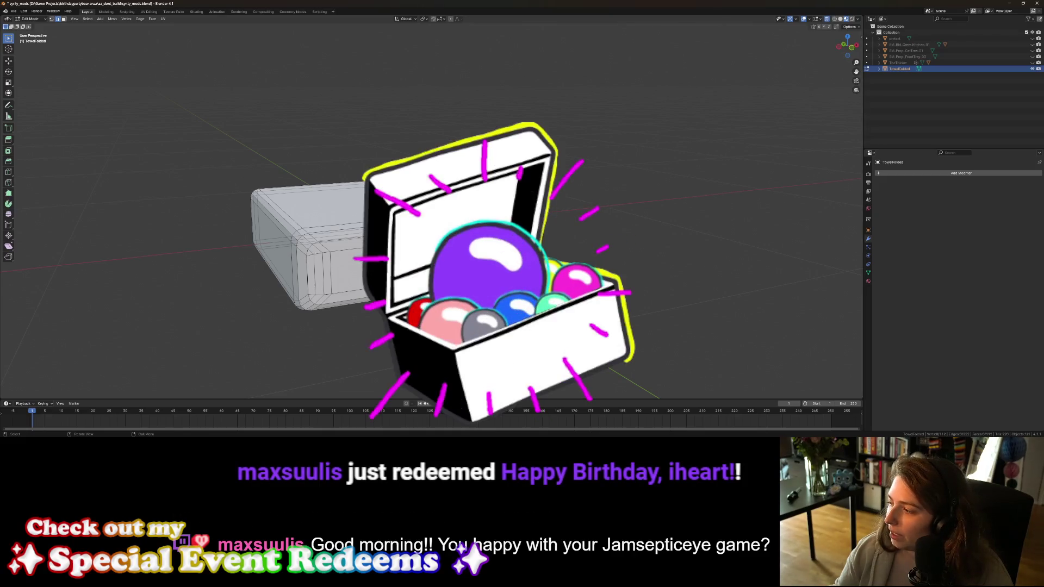
Step: Resave synty_mods.blend, check an edge on the towel's rounded corner, then switch to Godot
{"action": "middle_click_drag", "start_coordinate": [498, 329], "coordinate": [549, 321]}
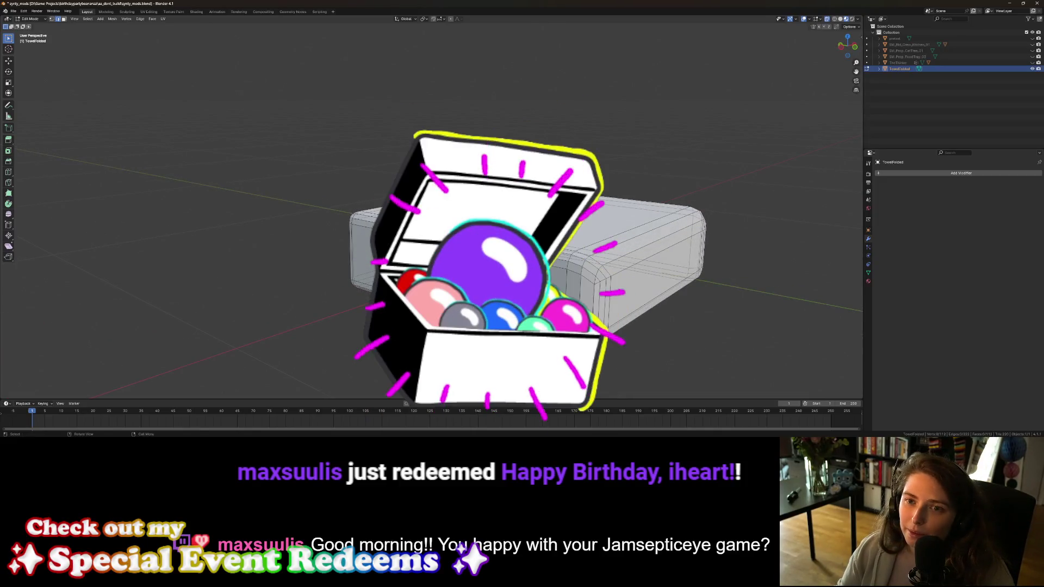
{"action": "key", "text": "ctrl+s"}
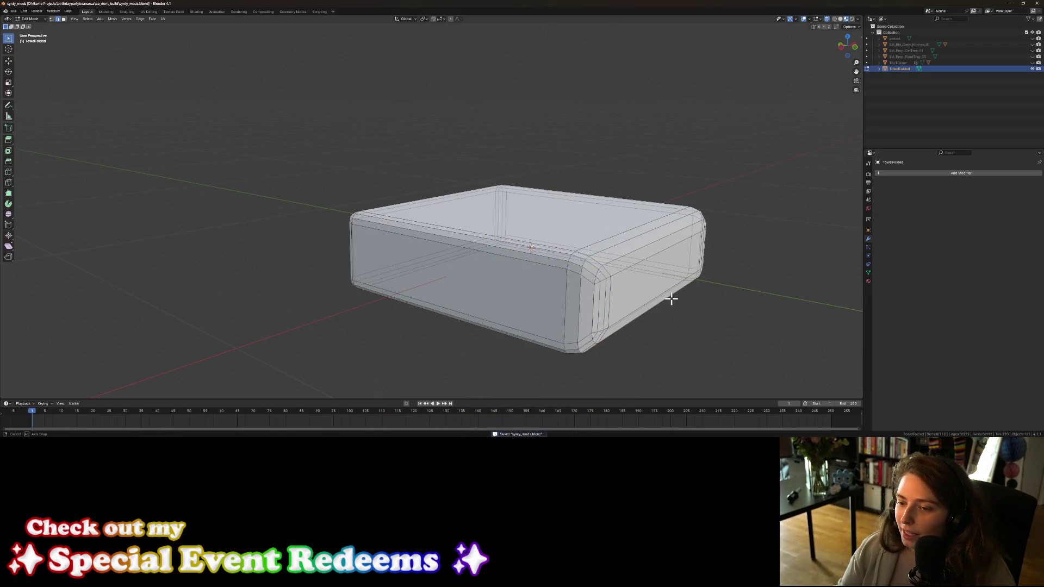
{"action": "middle_click_drag", "start_coordinate": [669, 296], "coordinate": [664, 302]}
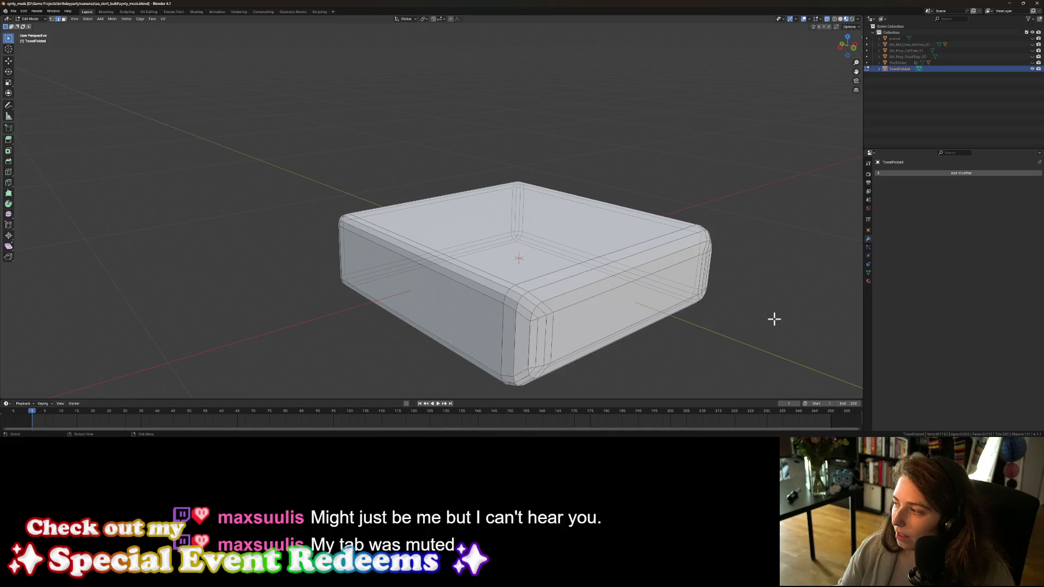
{"action": "mouse_move", "coordinate": [655, 344]}
{"action": "middle_mouse_down"}
{"action": "mouse_move", "coordinate": [609, 359]}
{"action": "mouse_move", "coordinate": [648, 347]}
{"action": "mouse_move", "coordinate": [619, 346]}
{"action": "middle_mouse_up"}
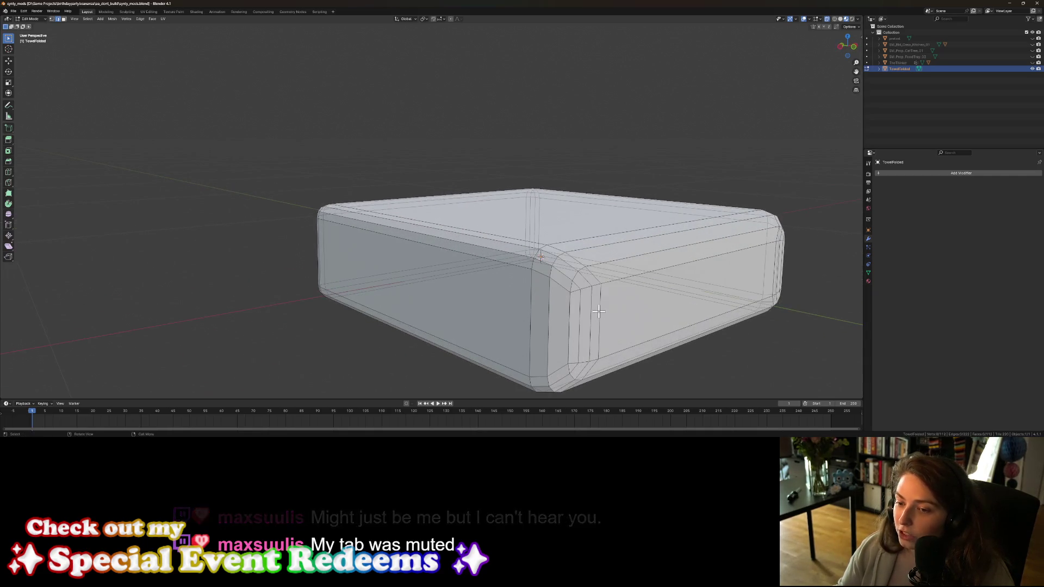
{"action": "left_click", "coordinate": [440, 294]}
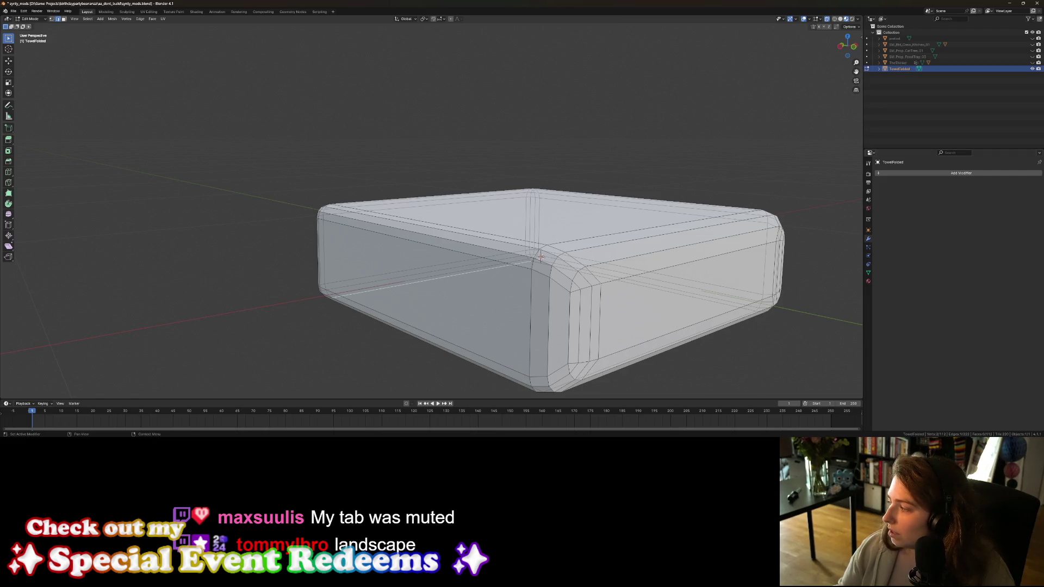
{"action": "key", "text": "alt+Tab"}
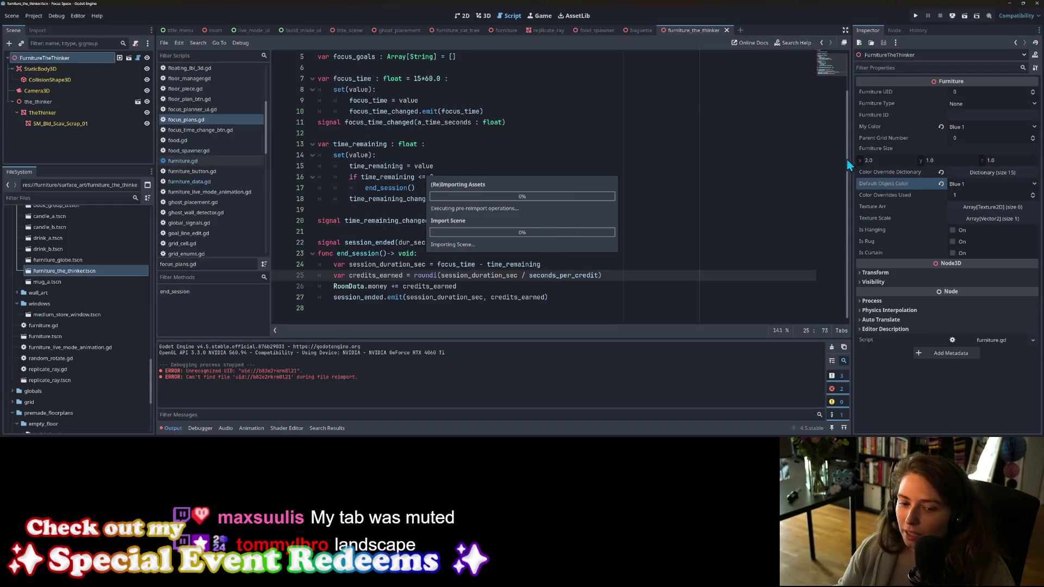
Step: Open a temporary empty 3D scene tab in Godot, close it, and minimize Godot to Blender
{"action": "left_click", "coordinate": [741, 31]}
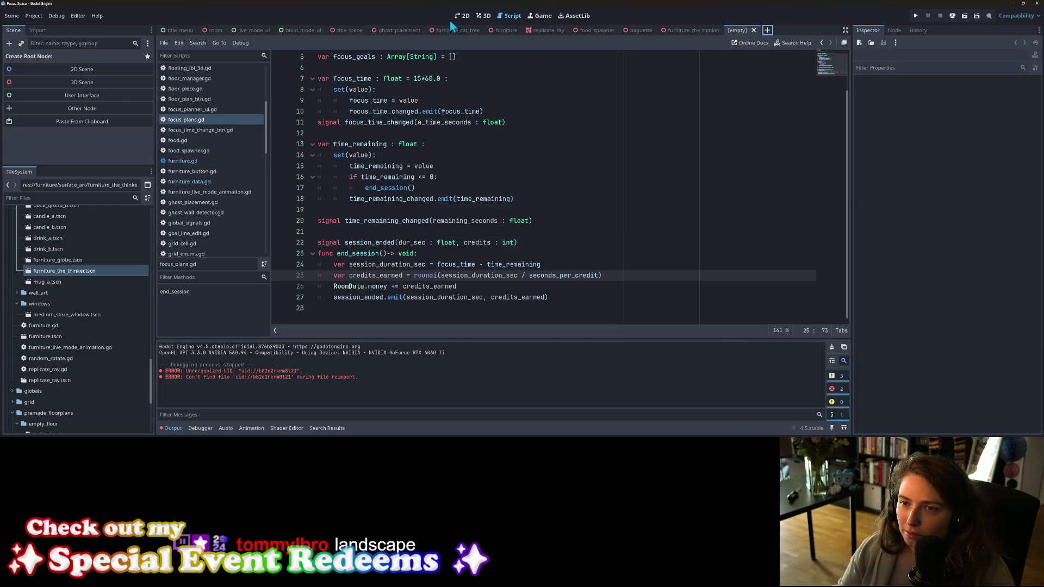
{"action": "left_click", "coordinate": [485, 18]}
{"action": "scroll", "coordinate": [538, 250], "scroll_direction": "down", "scroll_amount": 2}
{"action": "mouse_move", "coordinate": [552, 252]}
{"action": "middle_mouse_down"}
{"action": "mouse_move", "coordinate": [549, 218]}
{"action": "mouse_move", "coordinate": [550, 253]}
{"action": "middle_mouse_up"}
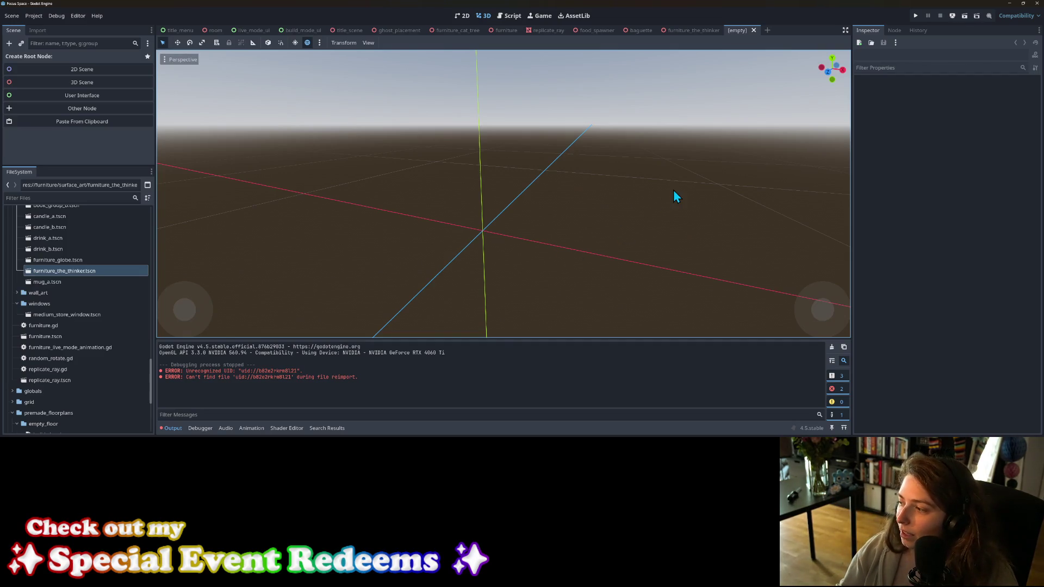
{"action": "left_click", "coordinate": [754, 30]}
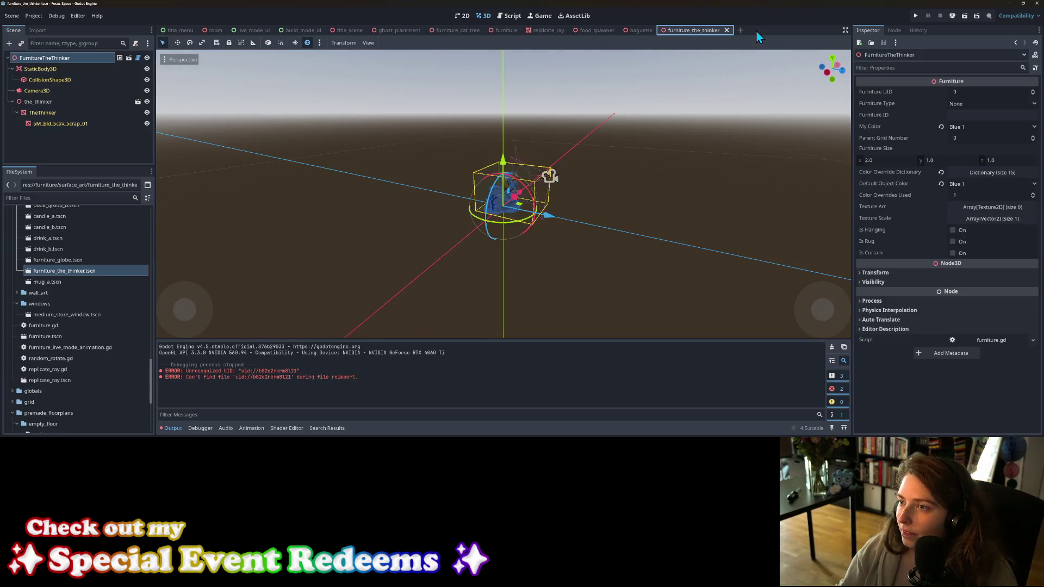
{"action": "left_click", "coordinate": [1010, 3]}
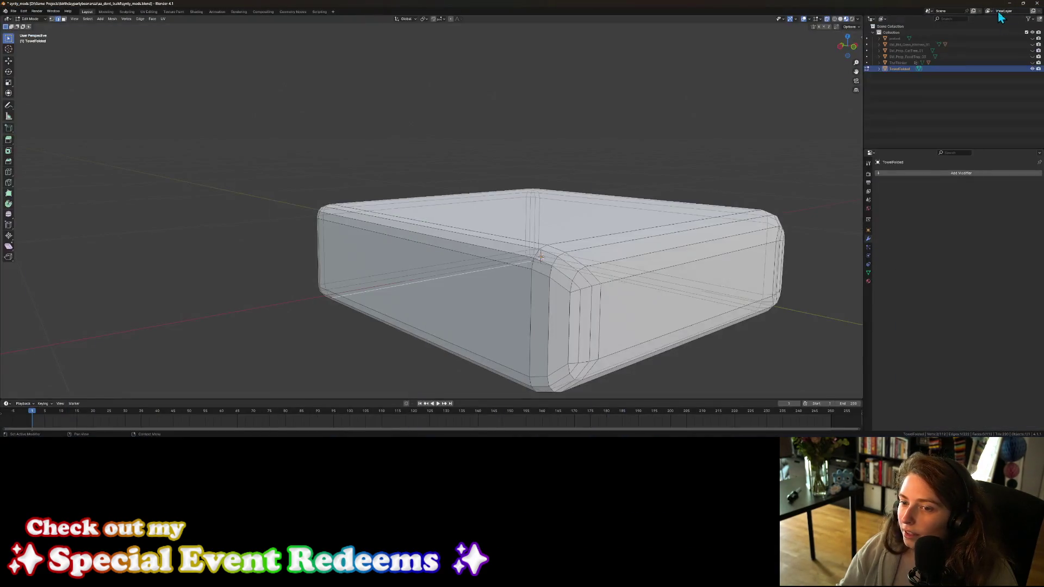
Step: Clear the selection, switch to face select, and pick the front faces of the towel box
{"action": "mouse_move", "coordinate": [726, 205]}
{"action": "middle_mouse_down"}
{"action": "mouse_move", "coordinate": [641, 249]}
{"action": "mouse_move", "coordinate": [597, 240]}
{"action": "mouse_move", "coordinate": [574, 249]}
{"action": "middle_mouse_up"}
{"action": "left_click", "coordinate": [382, 240]}
{"action": "left_click", "coordinate": [198, 154]}
{"action": "left_click", "coordinate": [63, 18]}
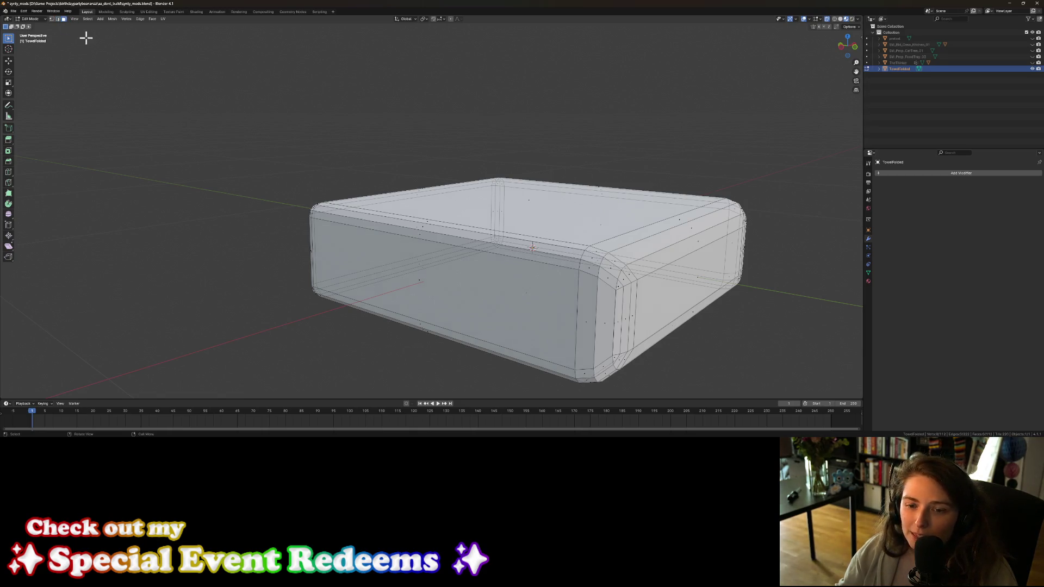
{"action": "left_click", "coordinate": [413, 279]}
{"action": "middle_click_drag", "start_coordinate": [412, 278], "coordinate": [410, 238]}
{"action": "left_click", "coordinate": [447, 234], "text": "shift"}
{"action": "left_click", "coordinate": [572, 232], "text": "shift"}
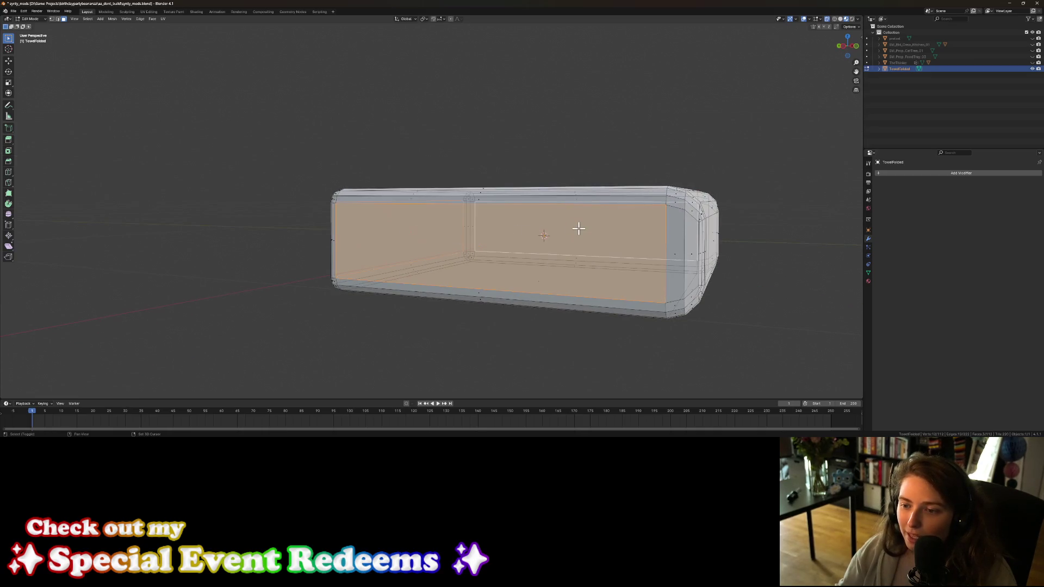
Step: Add the rounded left and right corner faces to the front-face selection
{"action": "middle_click_drag", "start_coordinate": [544, 272], "coordinate": [529, 273]}
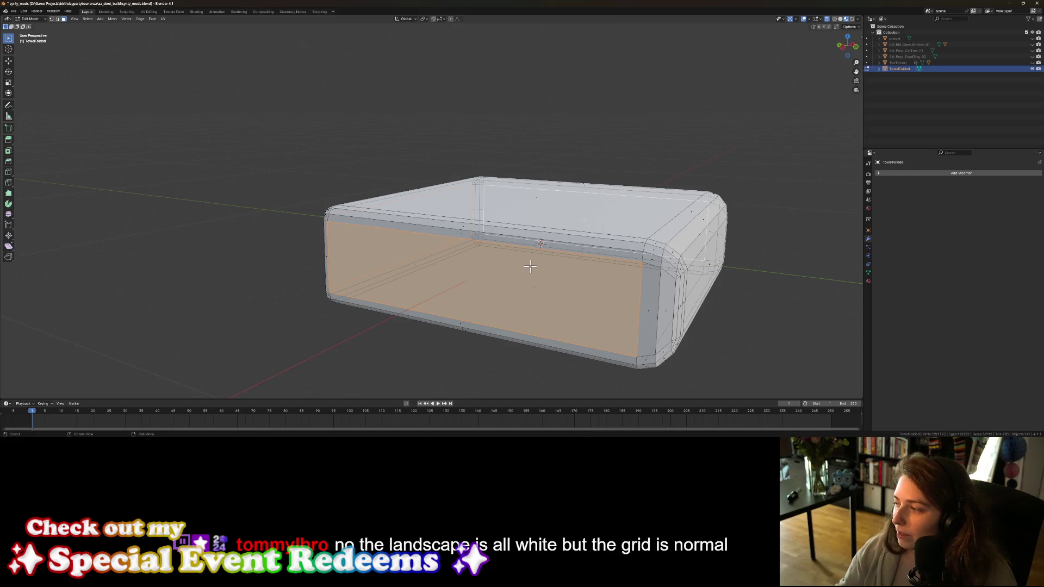
{"action": "right_click", "coordinate": [517, 296]}
{"action": "mouse_move", "coordinate": [629, 317]}
{"action": "middle_mouse_down"}
{"action": "mouse_move", "coordinate": [607, 314]}
{"action": "mouse_move", "coordinate": [664, 299]}
{"action": "mouse_move", "coordinate": [732, 311]}
{"action": "mouse_move", "coordinate": [701, 319]}
{"action": "middle_mouse_up"}
{"action": "left_click_drag", "start_coordinate": [532, 226], "coordinate": [579, 242]}
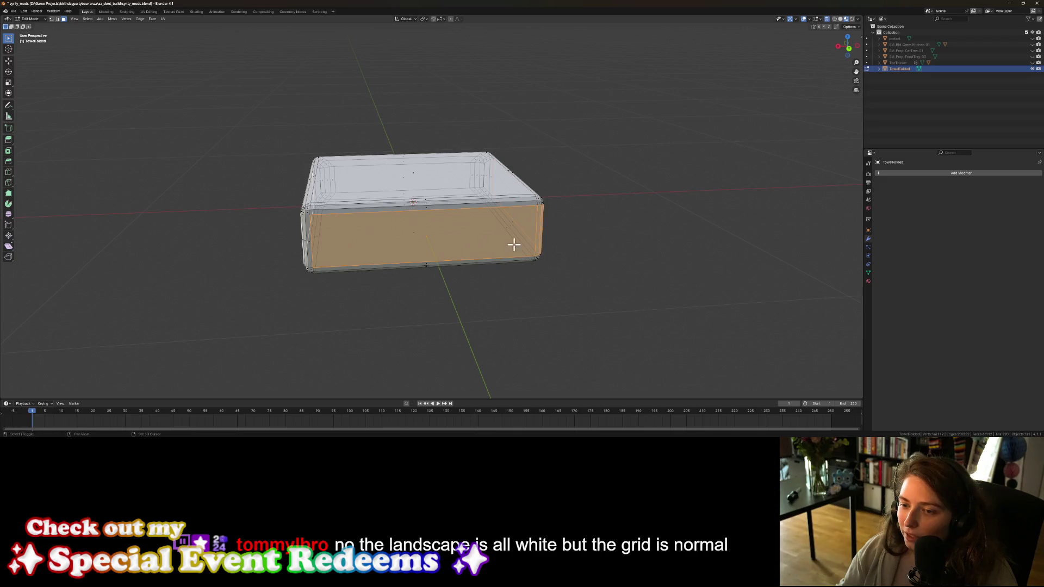
{"action": "middle_click_drag", "start_coordinate": [308, 254], "coordinate": [307, 251]}
{"action": "left_click_drag", "start_coordinate": [303, 233], "coordinate": [312, 242]}
{"action": "mouse_move", "coordinate": [312, 243]}
{"action": "middle_mouse_down"}
{"action": "mouse_move", "coordinate": [396, 261]}
{"action": "mouse_move", "coordinate": [324, 259]}
{"action": "mouse_move", "coordinate": [402, 271]}
{"action": "mouse_move", "coordinate": [435, 256]}
{"action": "mouse_move", "coordinate": [434, 274]}
{"action": "mouse_move", "coordinate": [521, 315]}
{"action": "mouse_move", "coordinate": [492, 310]}
{"action": "mouse_move", "coordinate": [484, 321]}
{"action": "middle_mouse_up"}
Step: Subdivide the selected front faces with Ctrl+F and check both ends of the box
{"action": "key", "text": "ctrl+f"}
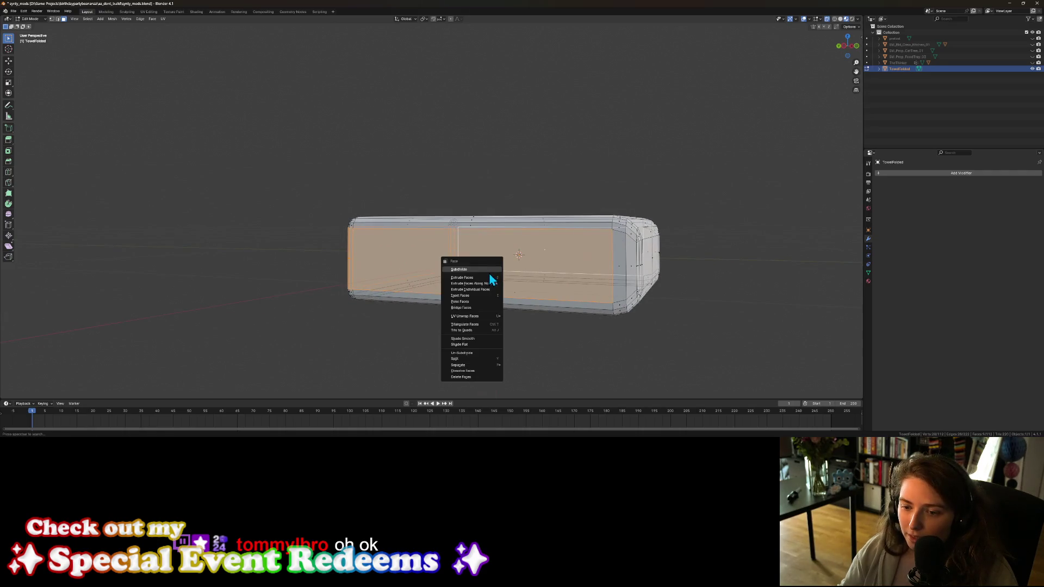
{"action": "left_click", "coordinate": [489, 271]}
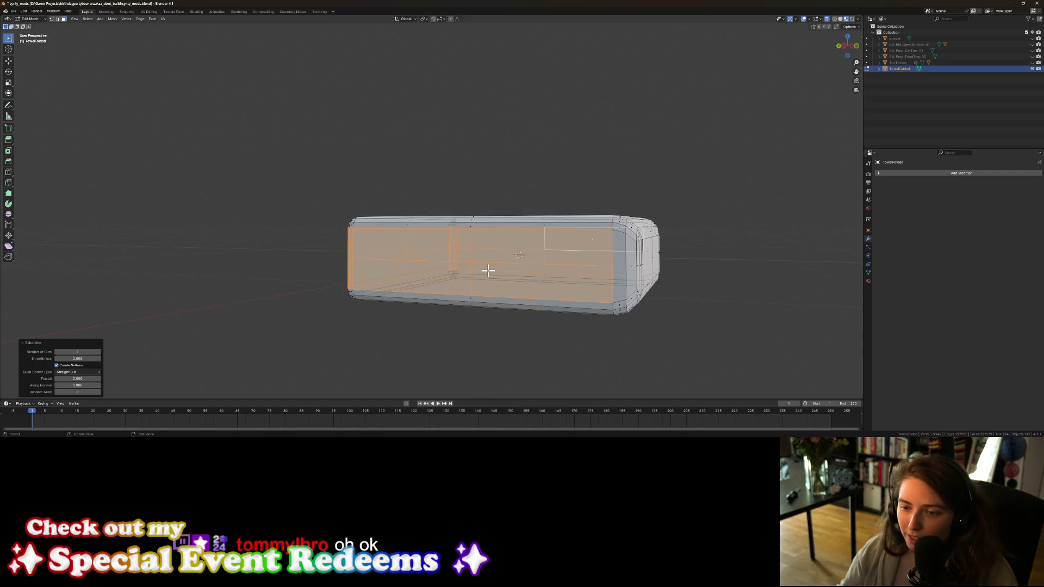
{"action": "mouse_move", "coordinate": [571, 322]}
{"action": "middle_mouse_down"}
{"action": "mouse_move", "coordinate": [603, 324]}
{"action": "mouse_move", "coordinate": [619, 312]}
{"action": "mouse_move", "coordinate": [628, 326]}
{"action": "mouse_move", "coordinate": [601, 326]}
{"action": "middle_mouse_up"}
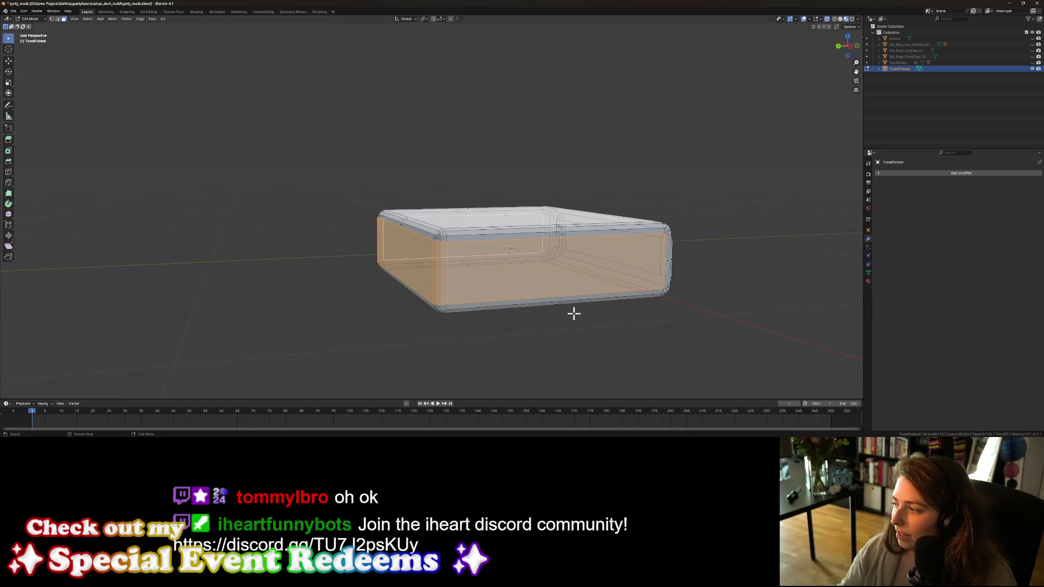
{"action": "mouse_move", "coordinate": [599, 324]}
{"action": "middle_mouse_down"}
{"action": "mouse_move", "coordinate": [568, 308]}
{"action": "mouse_move", "coordinate": [553, 321]}
{"action": "mouse_move", "coordinate": [683, 321]}
{"action": "mouse_move", "coordinate": [529, 324]}
{"action": "mouse_move", "coordinate": [610, 331]}
{"action": "middle_mouse_up"}
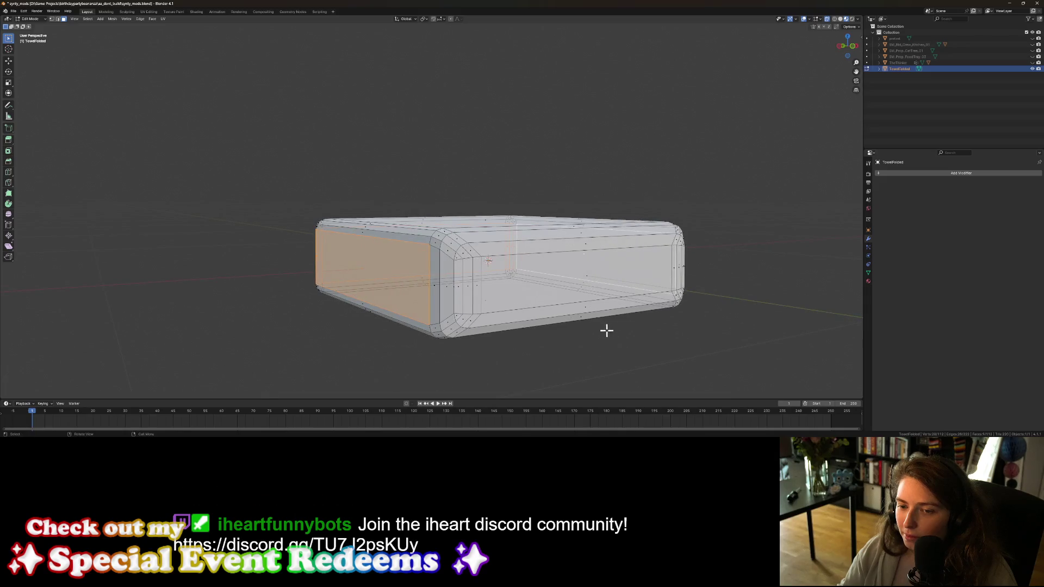
Step: Return to Object Mode and deselect the towel to view the finished TowelFolded mesh
{"action": "scroll", "coordinate": [466, 305], "scroll_direction": "down", "scroll_amount": 4}
{"action": "key", "text": "Tab"}
{"action": "left_click", "coordinate": [465, 307]}
{"action": "scroll", "coordinate": [462, 307], "scroll_direction": "down", "scroll_amount": 3}
{"action": "mouse_move", "coordinate": [462, 307]}
{"action": "middle_mouse_down"}
{"action": "mouse_move", "coordinate": [453, 325]}
{"action": "mouse_move", "coordinate": [403, 280]}
{"action": "middle_mouse_up"}
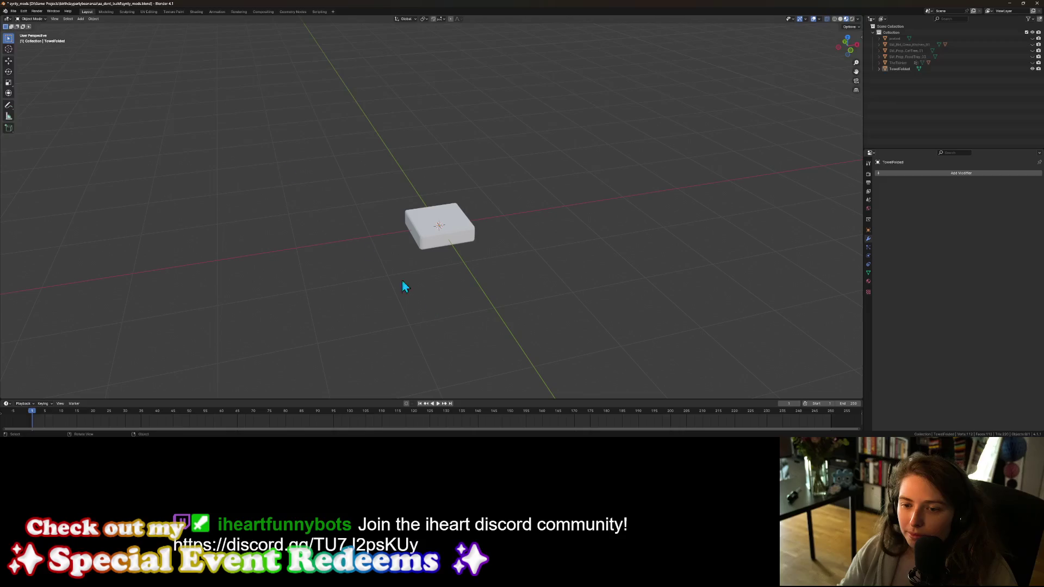
Step: Add a new cube at the origin and hide the TowelFolded object
{"action": "left_click", "coordinate": [80, 19]}
{"action": "mouse_move", "coordinate": [92, 25]}
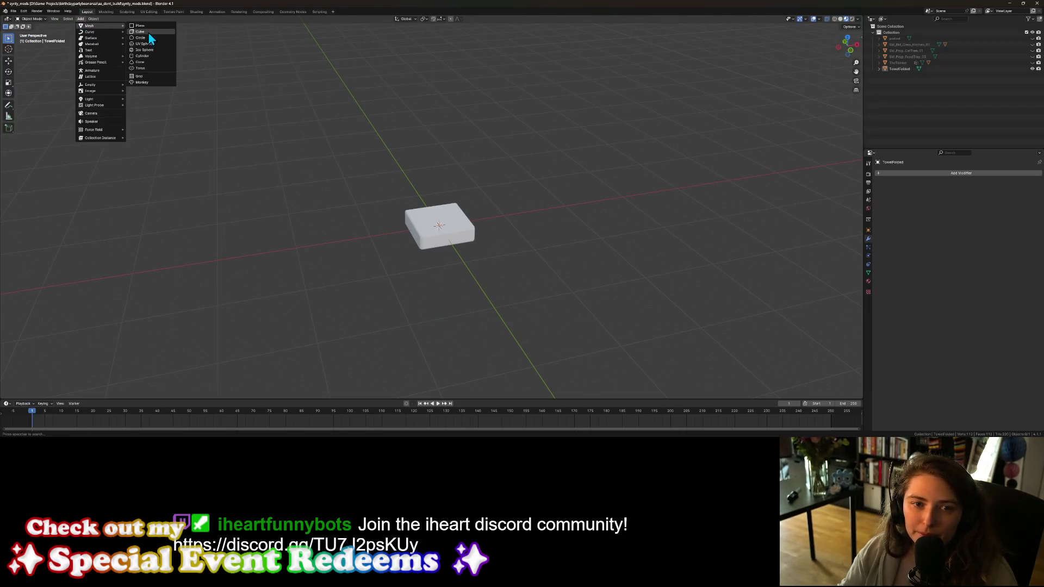
{"action": "left_click", "coordinate": [149, 32]}
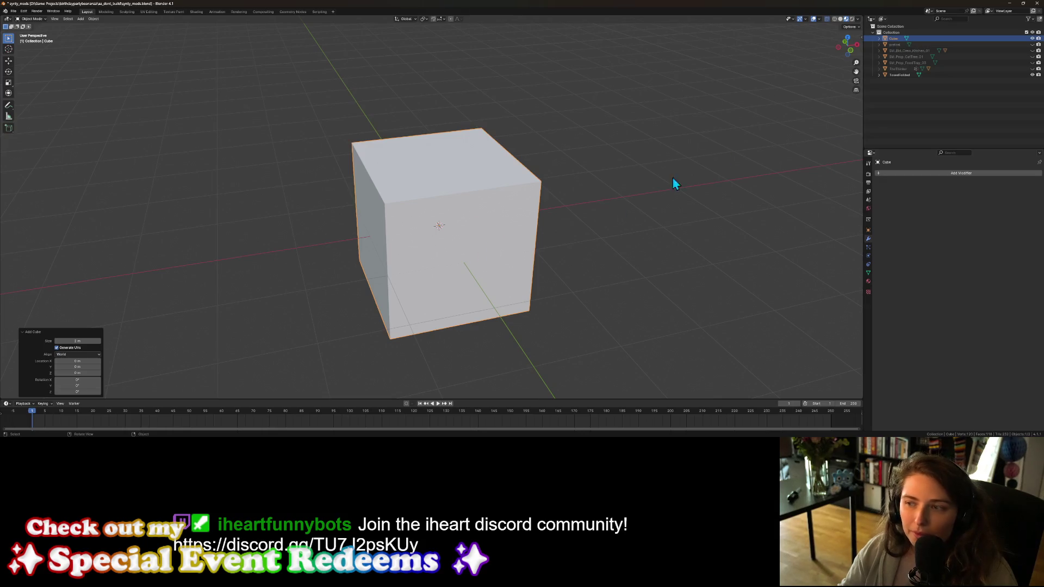
{"action": "left_click", "coordinate": [1032, 75]}
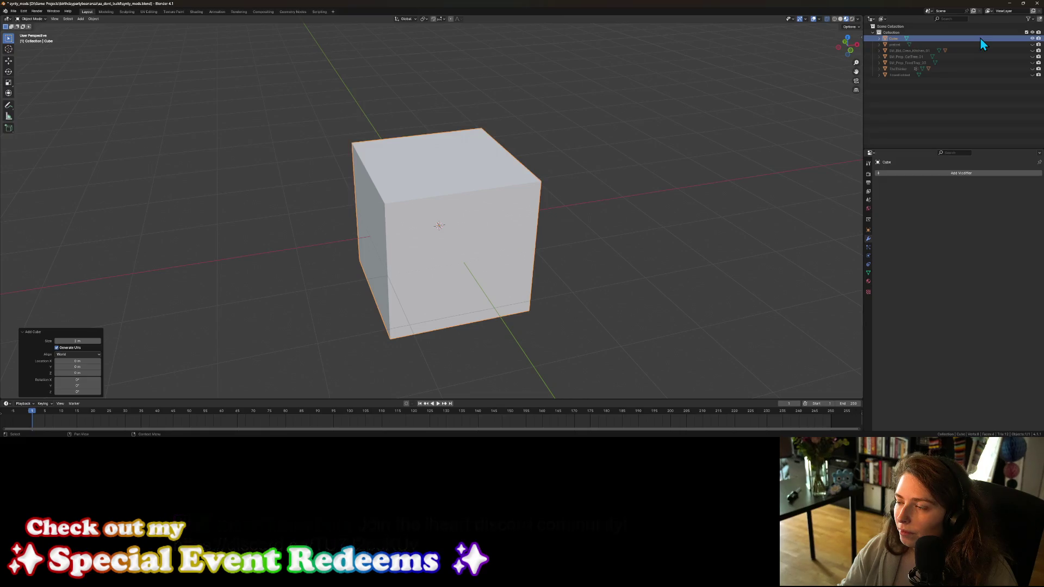
Step: Scale the cube to 0.1 along Z and by 0.5 along X
{"action": "key", "text": "s"}
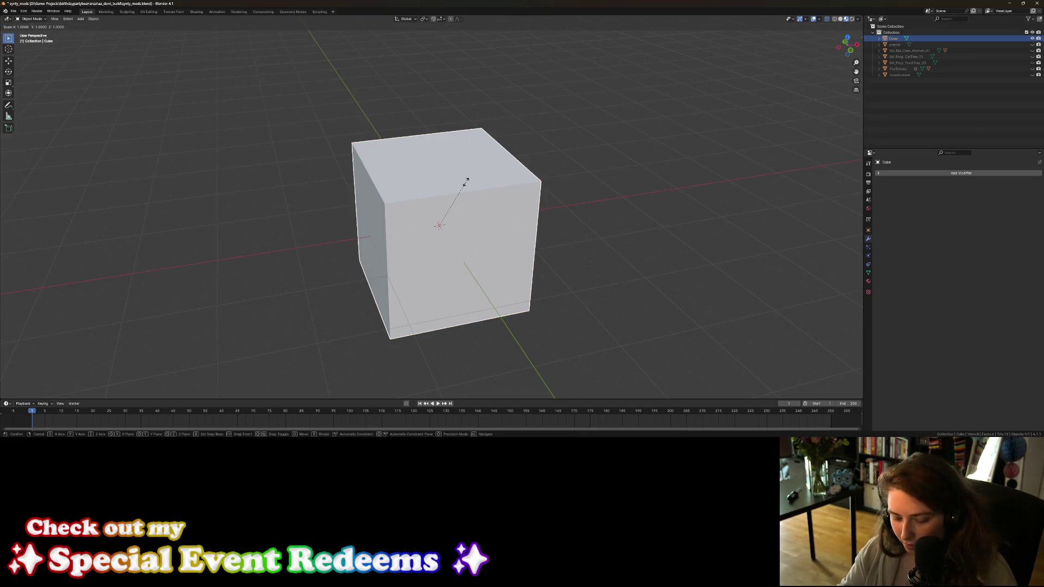
{"action": "key", "text": "z"}
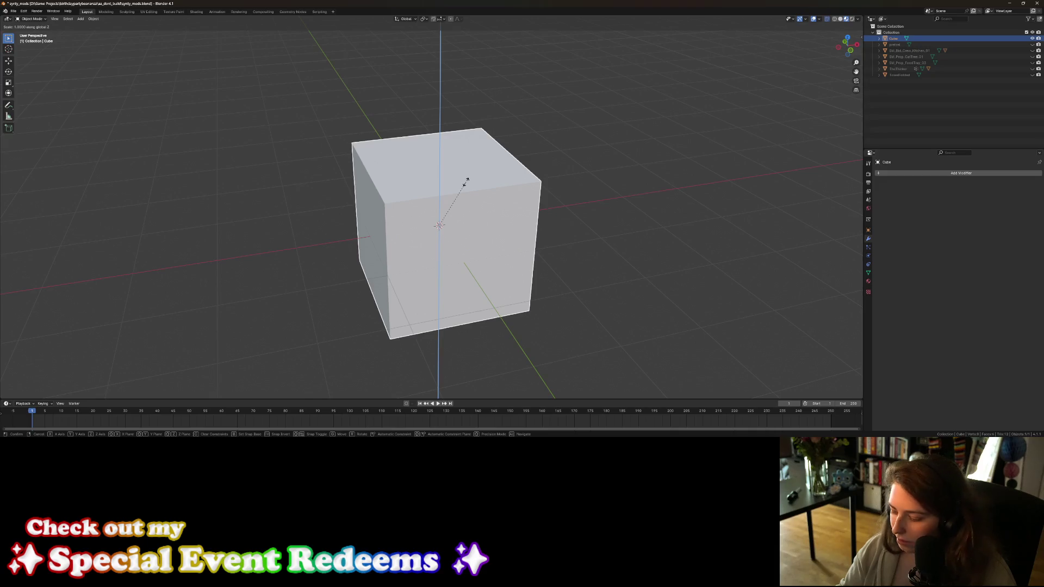
{"action": "type", "text": ".1"}
{"action": "key", "text": "Return"}
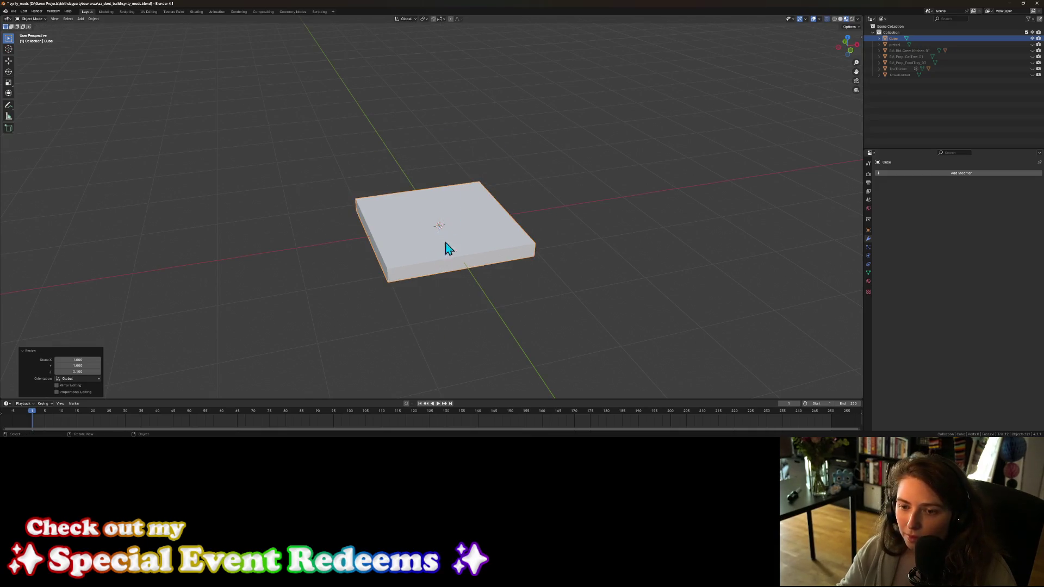
{"action": "middle_click_drag", "start_coordinate": [442, 277], "coordinate": [479, 272]}
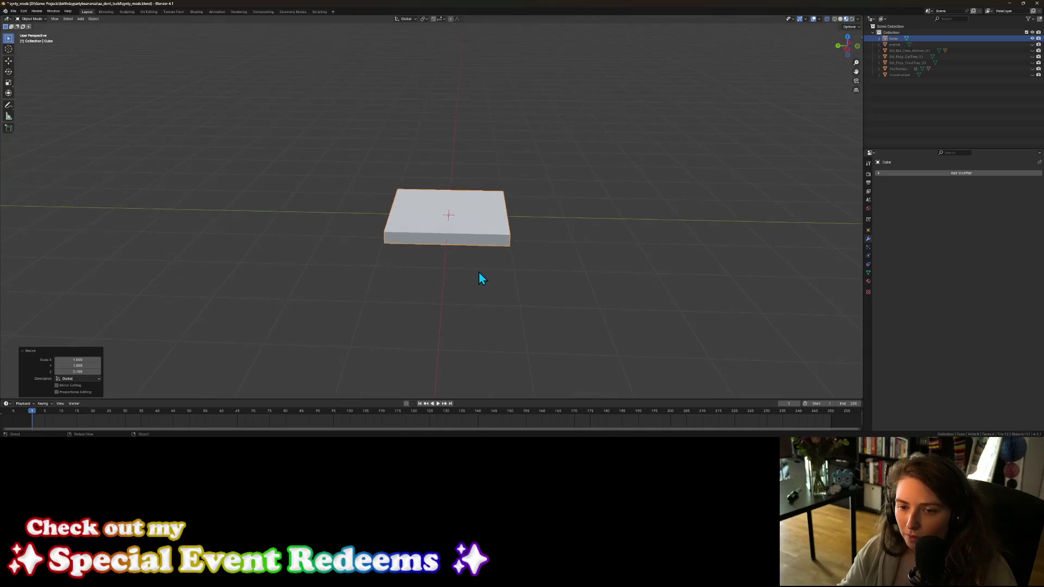
{"action": "type", "text": "sx"}
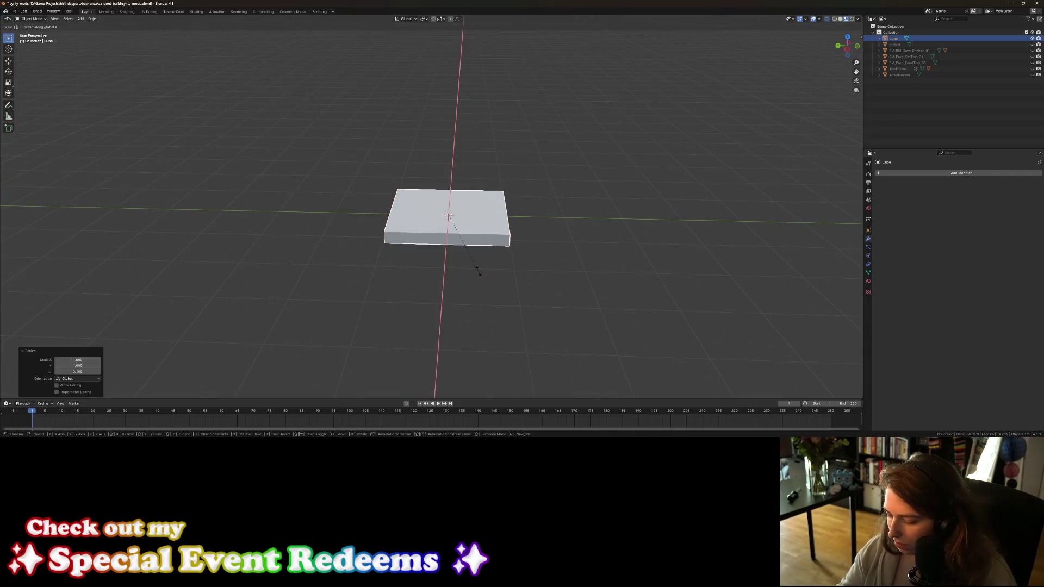
{"action": "type", "text": ".5"}
{"action": "key", "text": "Return"}
{"action": "scroll", "coordinate": [476, 275], "scroll_direction": "up", "scroll_amount": 3}
{"action": "mouse_move", "coordinate": [475, 269]}
{"action": "middle_mouse_down"}
{"action": "mouse_move", "coordinate": [489, 292]}
{"action": "mouse_move", "coordinate": [415, 310]}
{"action": "mouse_move", "coordinate": [443, 326]}
{"action": "mouse_move", "coordinate": [497, 303]}
{"action": "middle_mouse_up"}
Step: Halve the slab's height along Z twice more
{"action": "key", "text": "s"}
{"action": "key", "text": "z"}
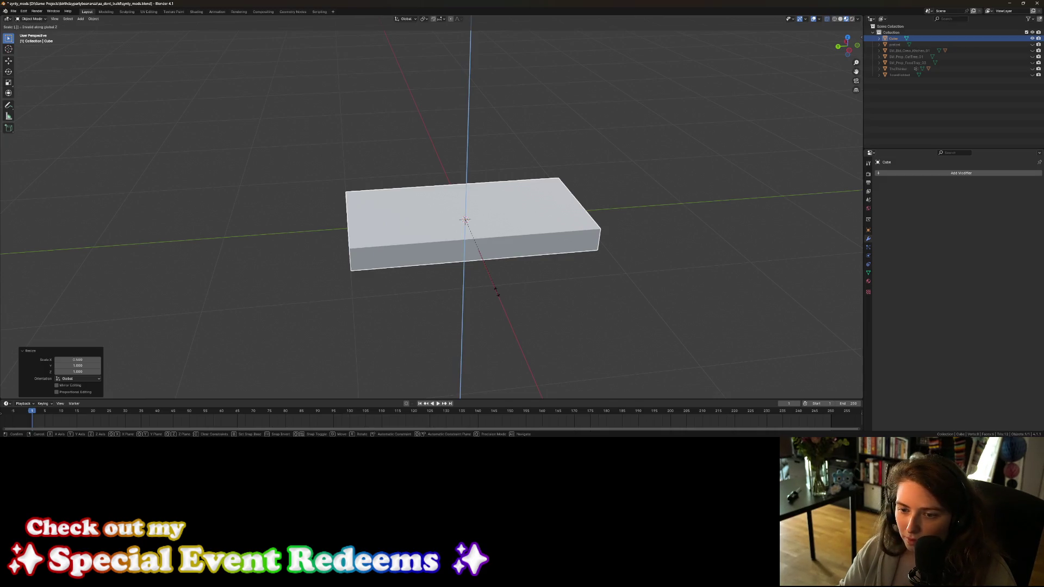
{"action": "type", "text": ".5"}
{"action": "key", "text": "Return"}
{"action": "mouse_move", "coordinate": [497, 292]}
{"action": "middle_mouse_down"}
{"action": "mouse_move", "coordinate": [515, 292]}
{"action": "mouse_move", "coordinate": [505, 282]}
{"action": "middle_mouse_up"}
{"action": "type", "text": "sz"}
{"action": "type", "text": ".5"}
{"action": "key", "text": "Return"}
{"action": "mouse_move", "coordinate": [449, 270]}
{"action": "middle_mouse_down"}
{"action": "mouse_move", "coordinate": [446, 261]}
{"action": "mouse_move", "coordinate": [441, 275]}
{"action": "middle_mouse_up"}
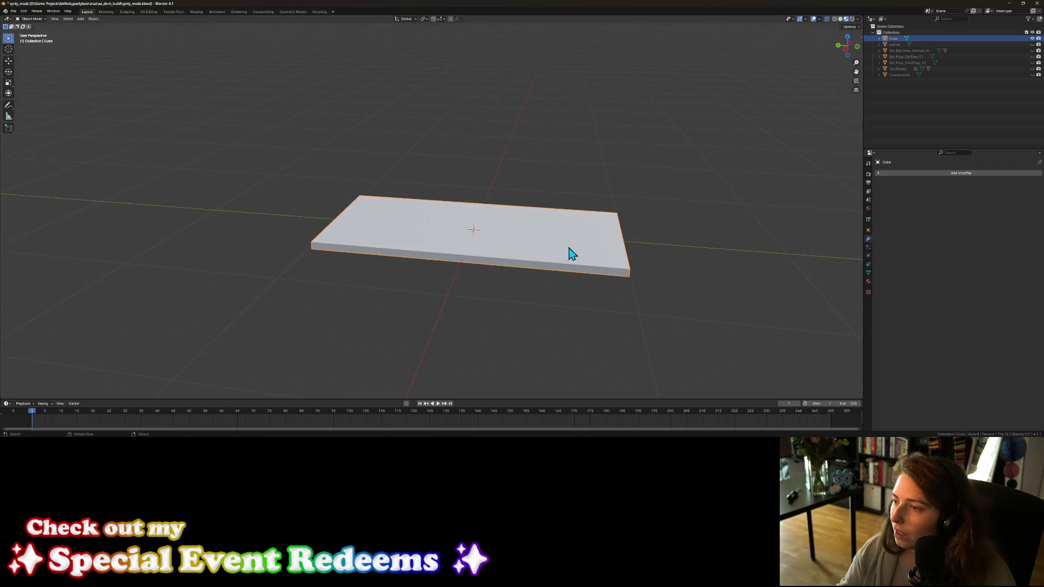
Step: Add a Simple Deform modifier to the Cube slab via Add Modifier > Deform
{"action": "left_click", "coordinate": [884, 174]}
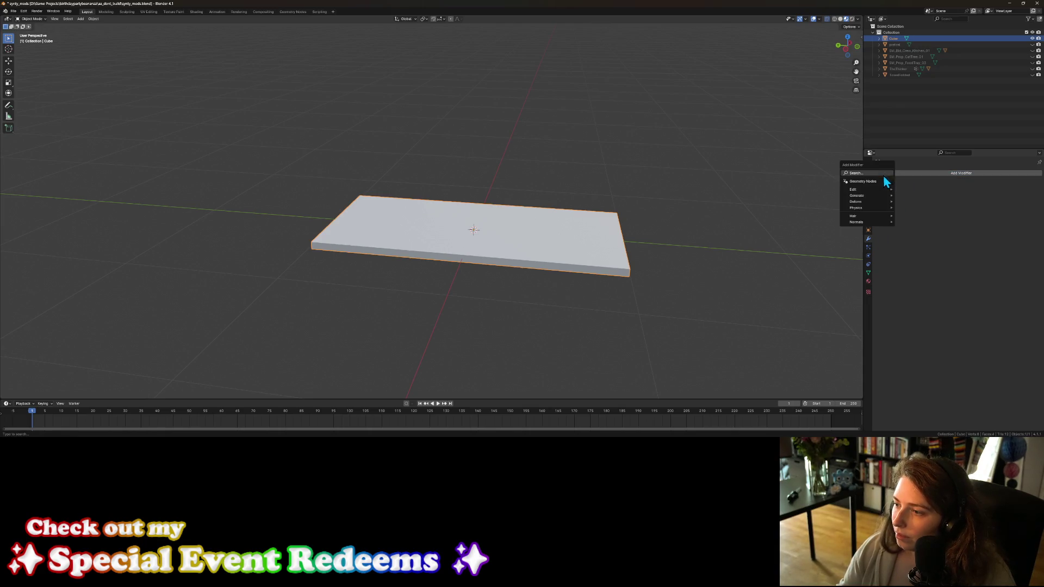
{"action": "mouse_move", "coordinate": [880, 202]}
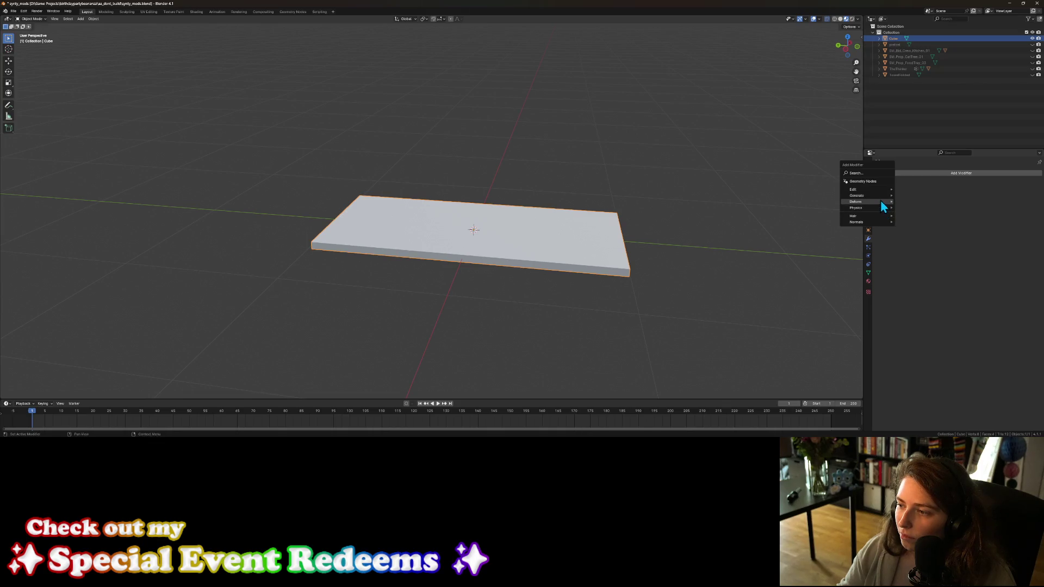
{"action": "mouse_move", "coordinate": [877, 188]}
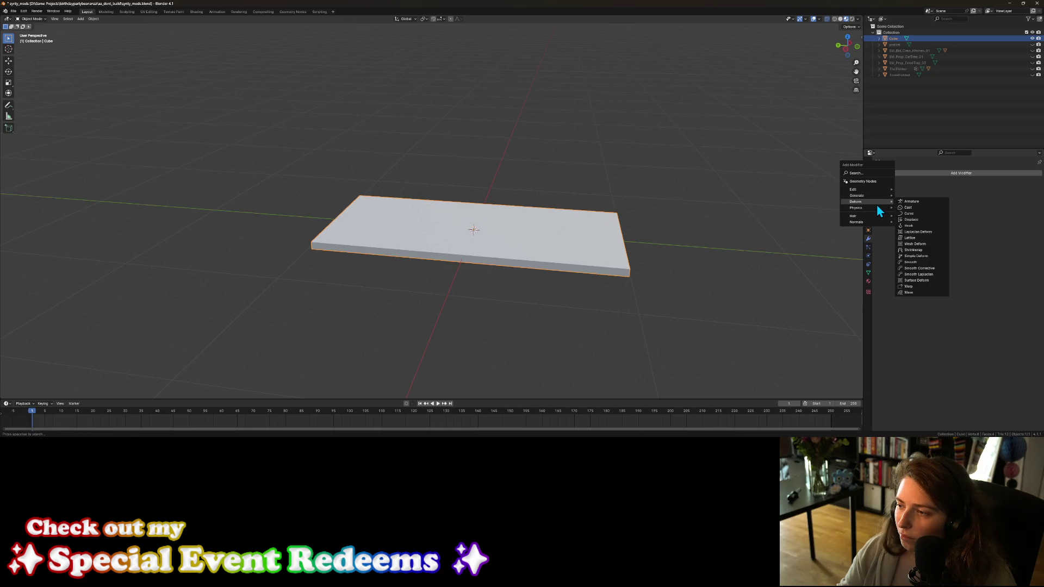
{"action": "left_click", "coordinate": [918, 257]}
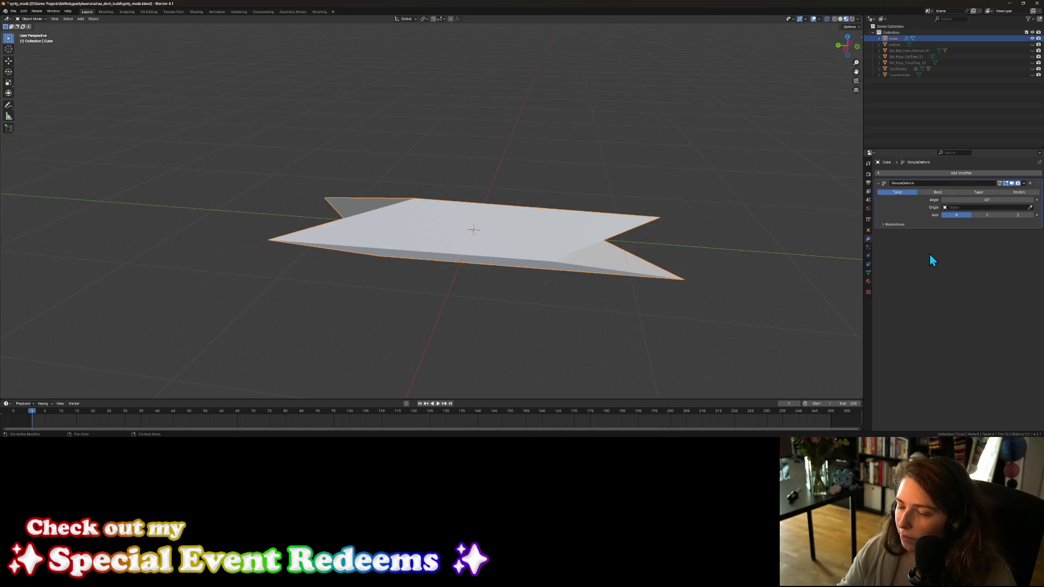
Step: Switch Simple Deform to Bend, raise the angle to about 72°, and try the X, Y and Z axes
{"action": "left_click", "coordinate": [937, 193]}
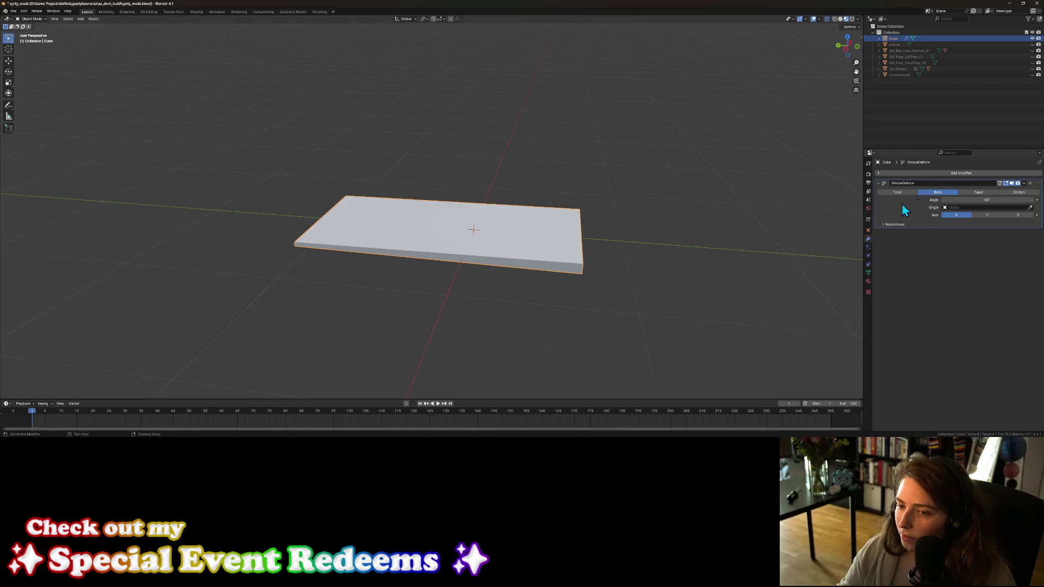
{"action": "middle_click_drag", "start_coordinate": [713, 255], "coordinate": [724, 239]}
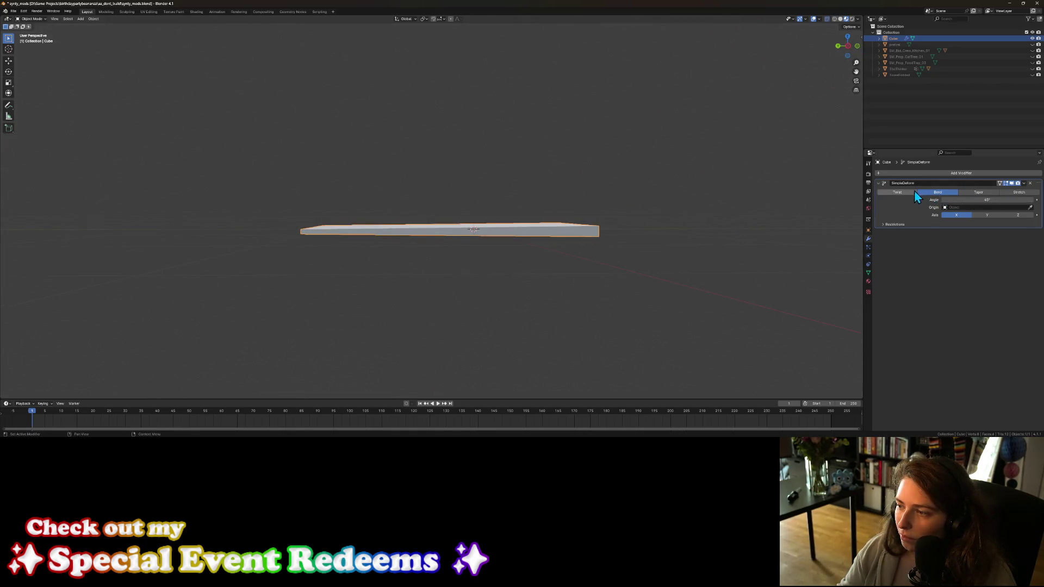
{"action": "left_click_drag", "start_coordinate": [954, 201], "coordinate": [981, 201]}
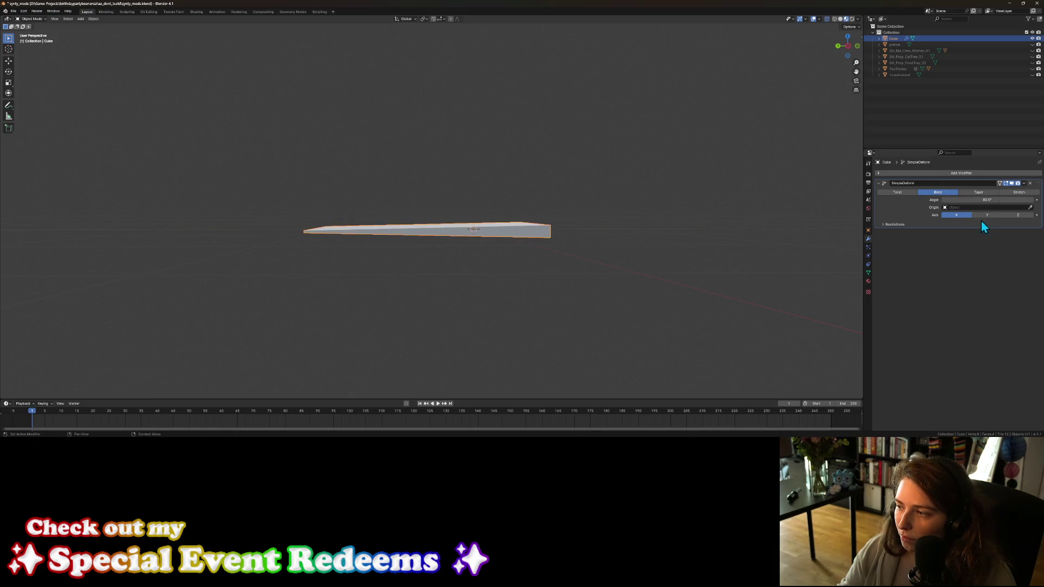
{"action": "left_click", "coordinate": [989, 214]}
{"action": "mouse_move", "coordinate": [587, 263]}
{"action": "middle_mouse_down"}
{"action": "mouse_move", "coordinate": [540, 277]}
{"action": "mouse_move", "coordinate": [671, 247]}
{"action": "middle_mouse_up"}
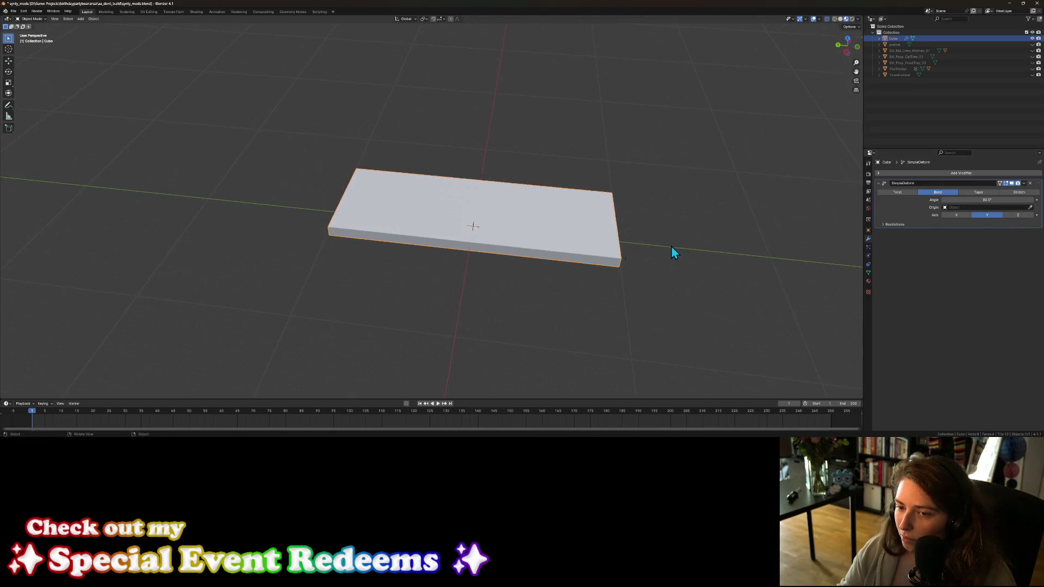
{"action": "left_click", "coordinate": [958, 218]}
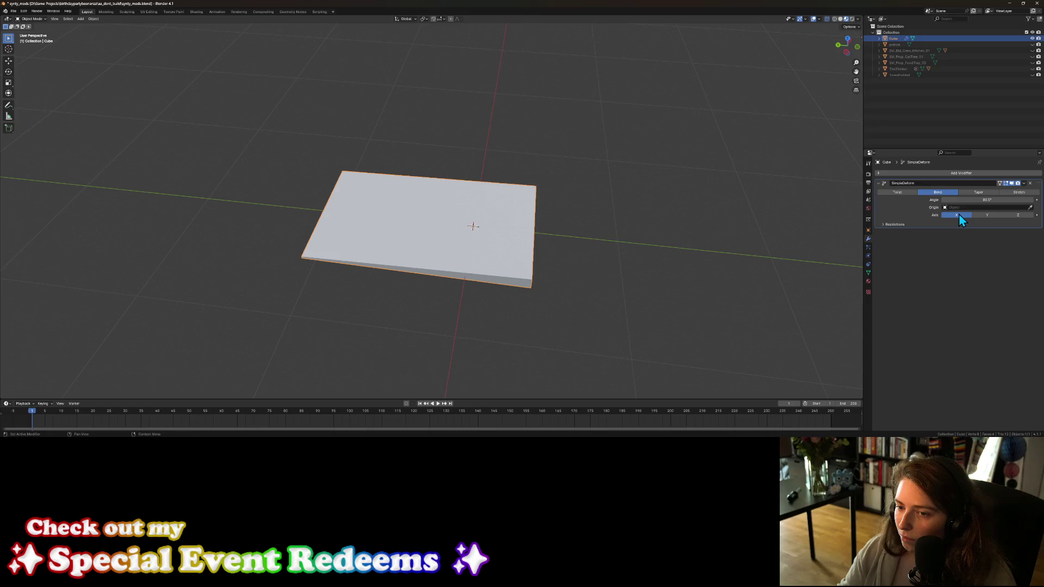
{"action": "left_click", "coordinate": [1019, 216]}
{"action": "left_click", "coordinate": [996, 216]}
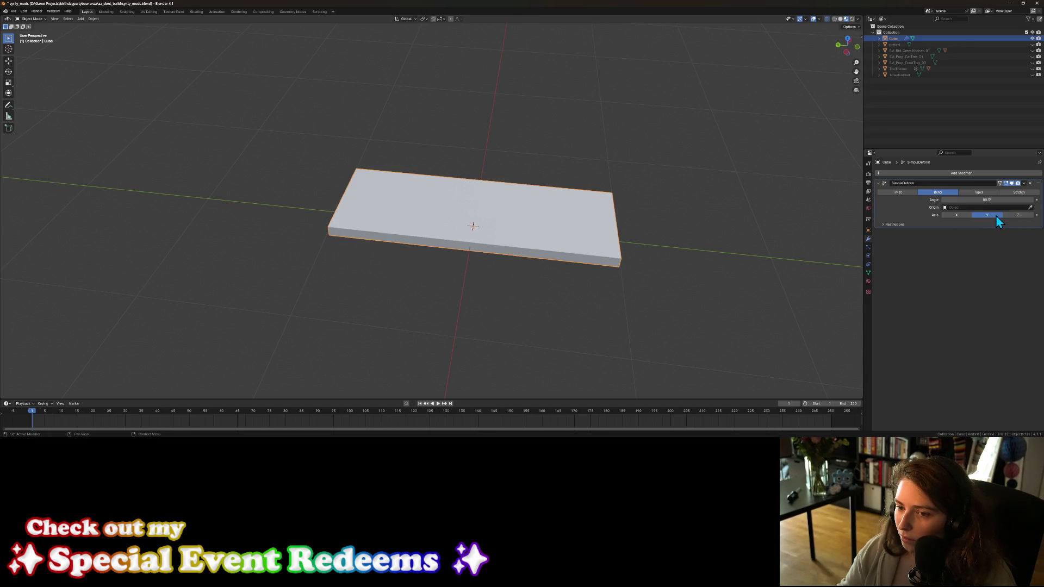
{"action": "left_click", "coordinate": [957, 216]}
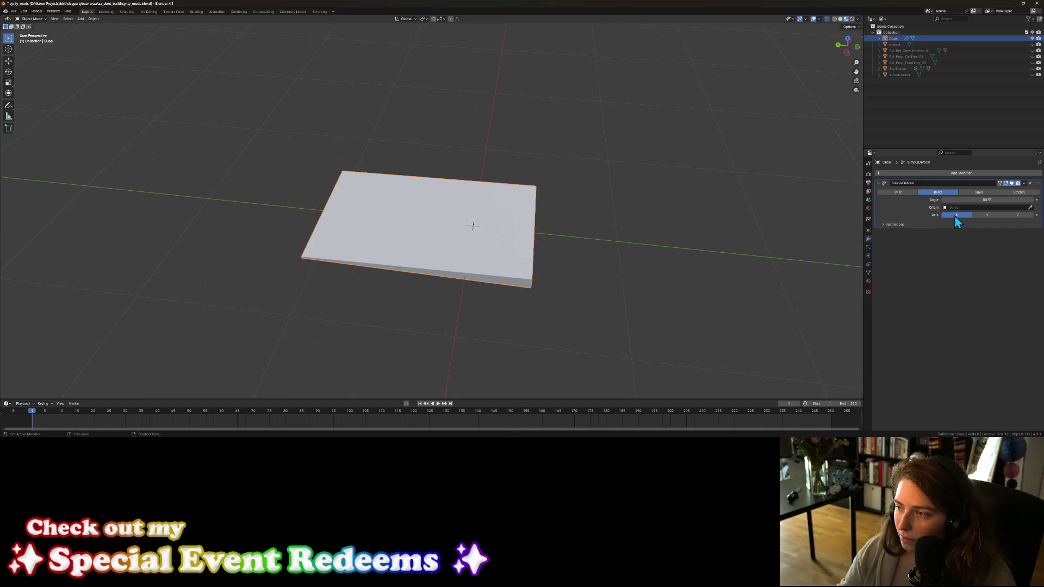
Step: Try the Stretch and Taper modes, then Twist around the Y, Z and X axes
{"action": "left_click", "coordinate": [1019, 193]}
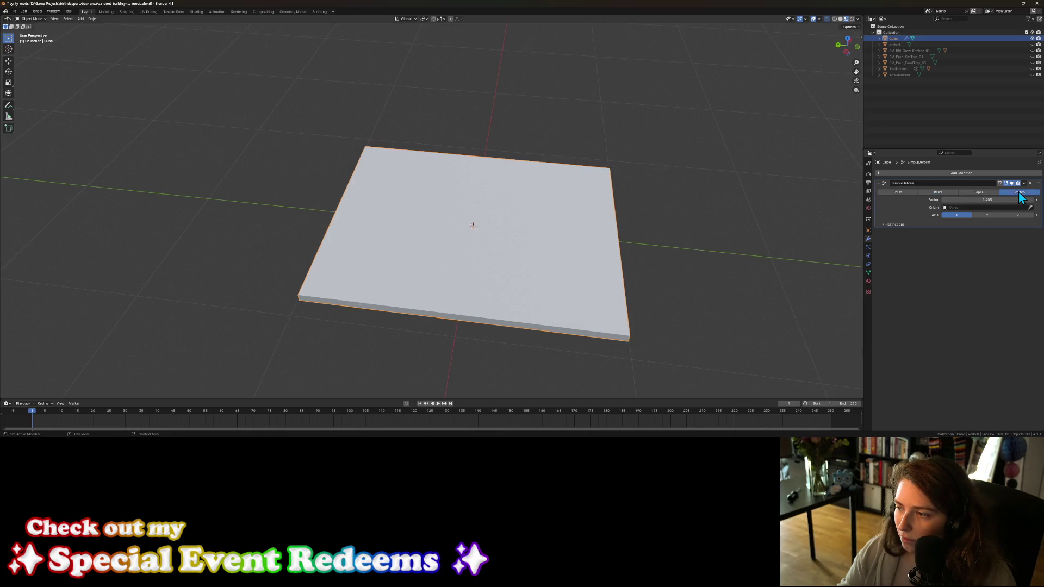
{"action": "left_click", "coordinate": [986, 193]}
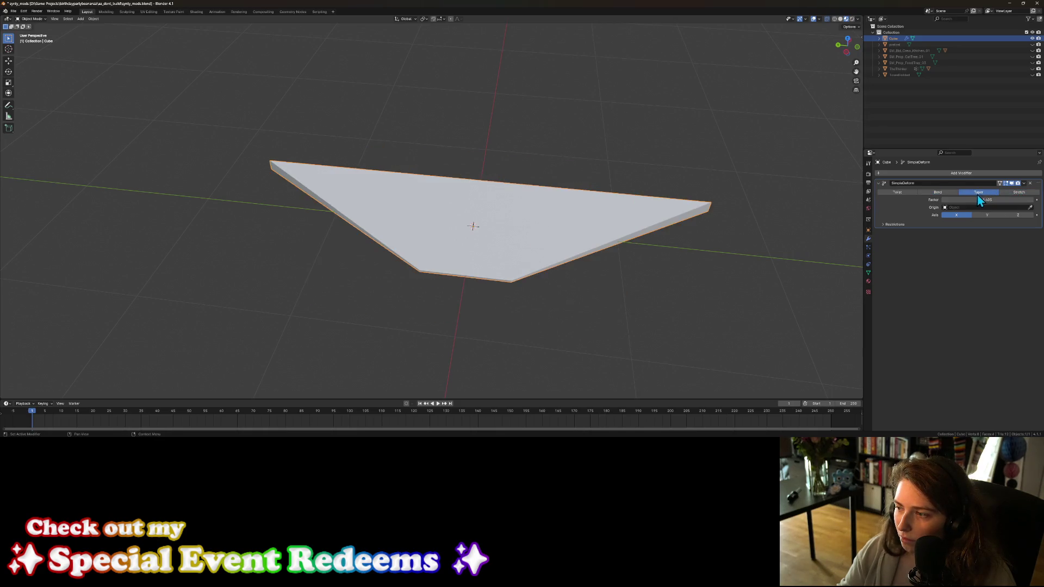
{"action": "left_click", "coordinate": [948, 195]}
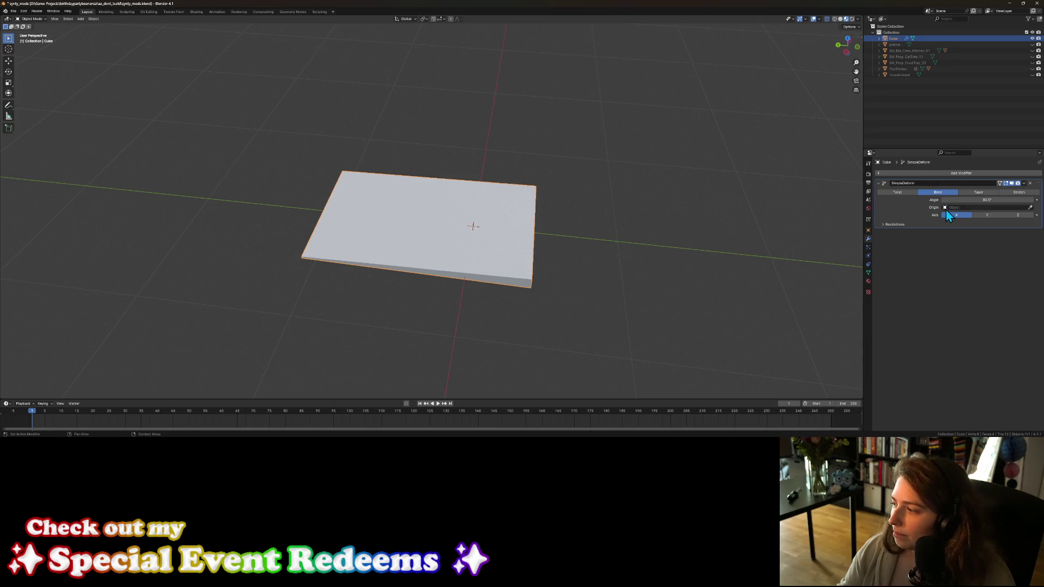
{"action": "mouse_move", "coordinate": [631, 325]}
{"action": "middle_mouse_down"}
{"action": "mouse_move", "coordinate": [650, 277]}
{"action": "mouse_move", "coordinate": [626, 297]}
{"action": "mouse_move", "coordinate": [647, 310]}
{"action": "mouse_move", "coordinate": [635, 276]}
{"action": "mouse_move", "coordinate": [634, 294]}
{"action": "mouse_move", "coordinate": [549, 315]}
{"action": "mouse_move", "coordinate": [568, 292]}
{"action": "mouse_move", "coordinate": [566, 306]}
{"action": "middle_mouse_up"}
{"action": "left_click", "coordinate": [910, 195]}
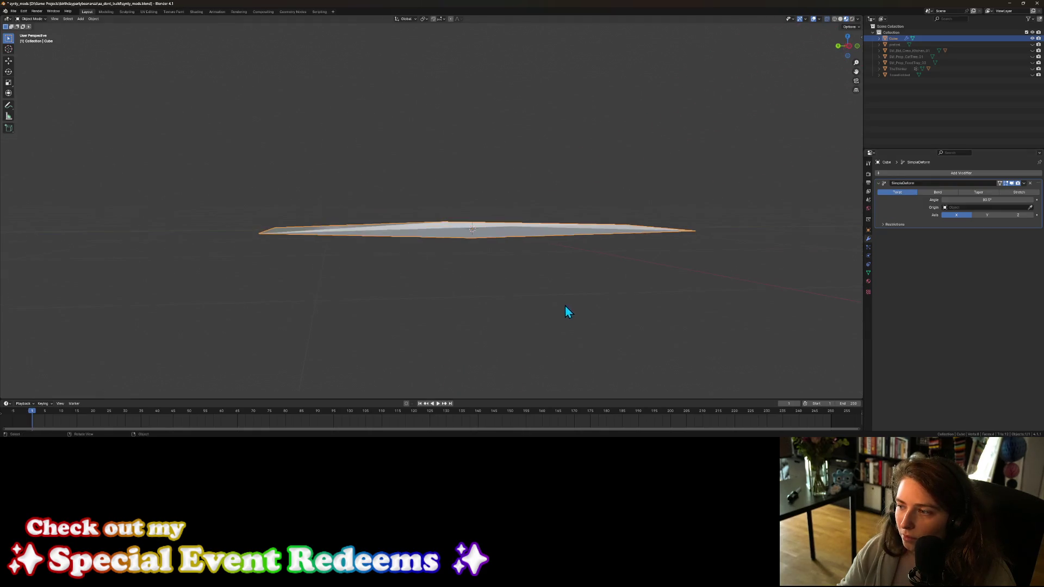
{"action": "left_click", "coordinate": [987, 215]}
{"action": "mouse_move", "coordinate": [586, 215]}
{"action": "middle_mouse_down"}
{"action": "mouse_move", "coordinate": [565, 228]}
{"action": "mouse_move", "coordinate": [562, 254]}
{"action": "middle_mouse_up"}
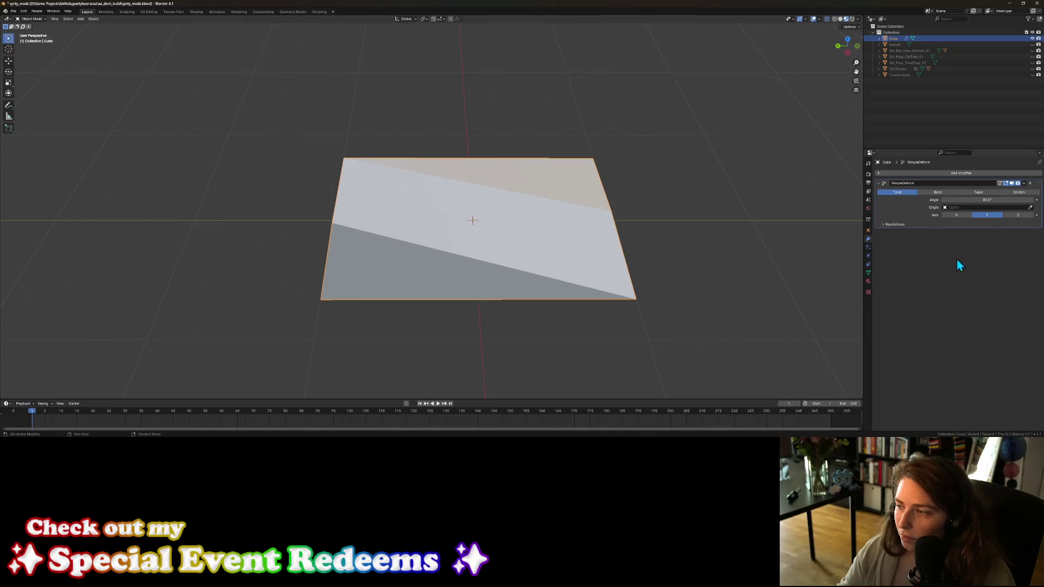
{"action": "left_click", "coordinate": [1018, 215]}
{"action": "mouse_move", "coordinate": [739, 272]}
{"action": "middle_mouse_down"}
{"action": "mouse_move", "coordinate": [728, 279]}
{"action": "mouse_move", "coordinate": [732, 264]}
{"action": "mouse_move", "coordinate": [726, 278]}
{"action": "mouse_move", "coordinate": [901, 243]}
{"action": "middle_mouse_up"}
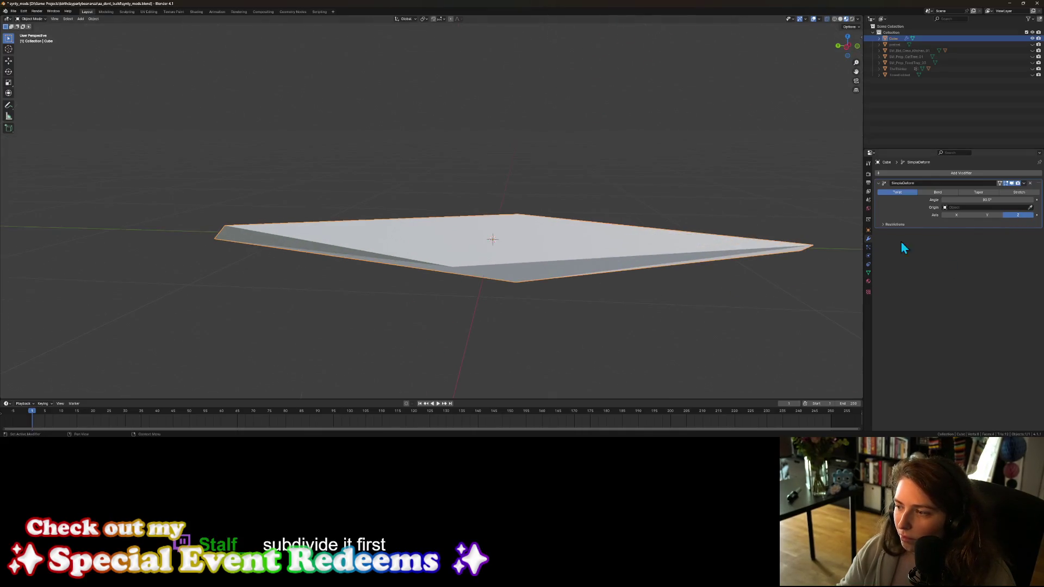
{"action": "left_click", "coordinate": [958, 216]}
Step: Bend the slab to about 109° and then 188°, and undo back to the 80.5° bend
{"action": "left_click", "coordinate": [941, 192]}
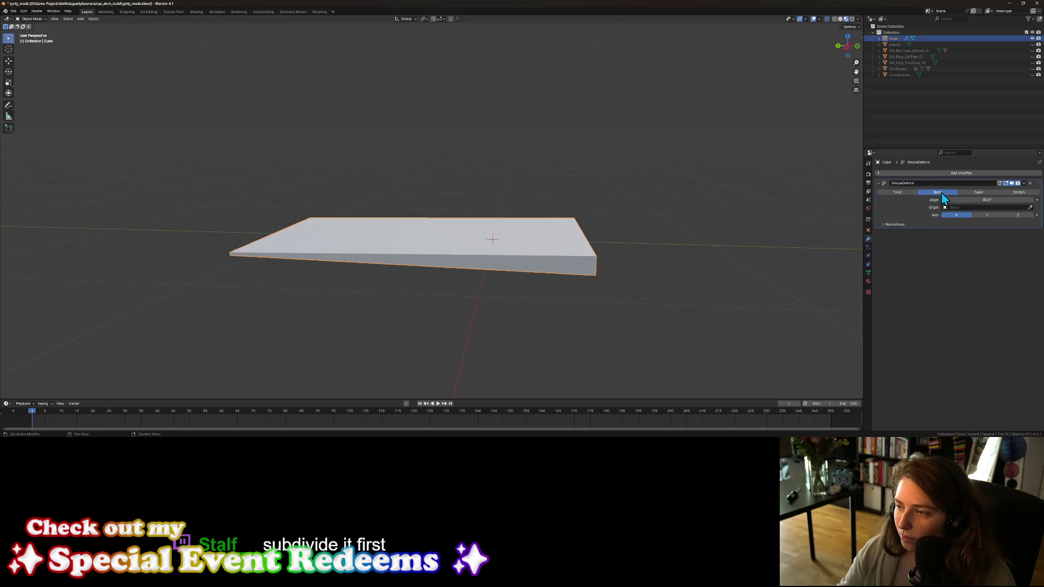
{"action": "scroll", "coordinate": [674, 305], "scroll_direction": "down", "scroll_amount": 3}
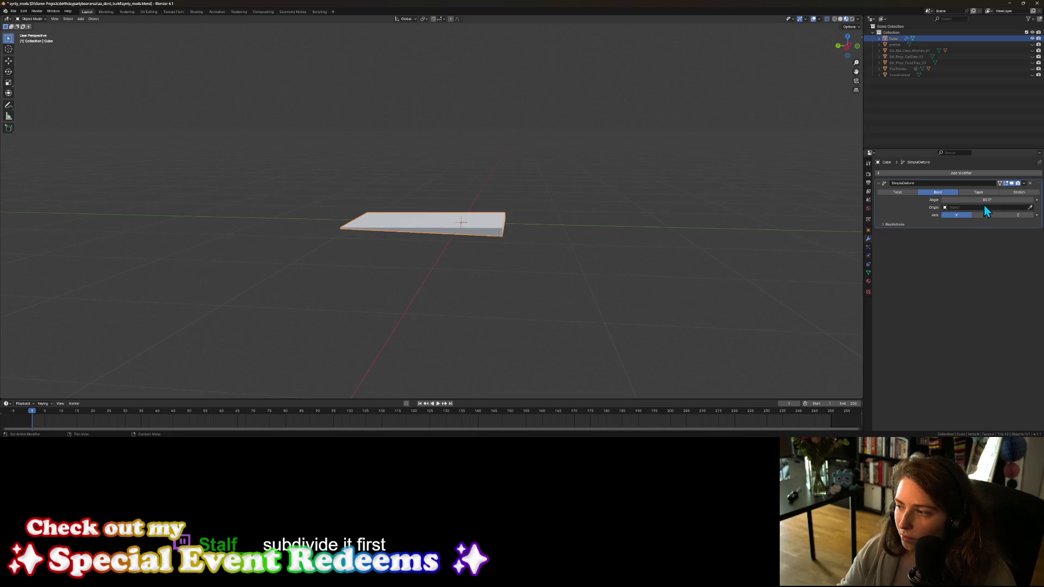
{"action": "left_click_drag", "start_coordinate": [987, 200], "coordinate": [1043, 199]}
{"action": "mouse_move", "coordinate": [596, 230]}
{"action": "middle_mouse_down"}
{"action": "mouse_move", "coordinate": [244, 272]}
{"action": "mouse_move", "coordinate": [320, 286]}
{"action": "mouse_move", "coordinate": [380, 277]}
{"action": "mouse_move", "coordinate": [354, 289]}
{"action": "middle_mouse_up"}
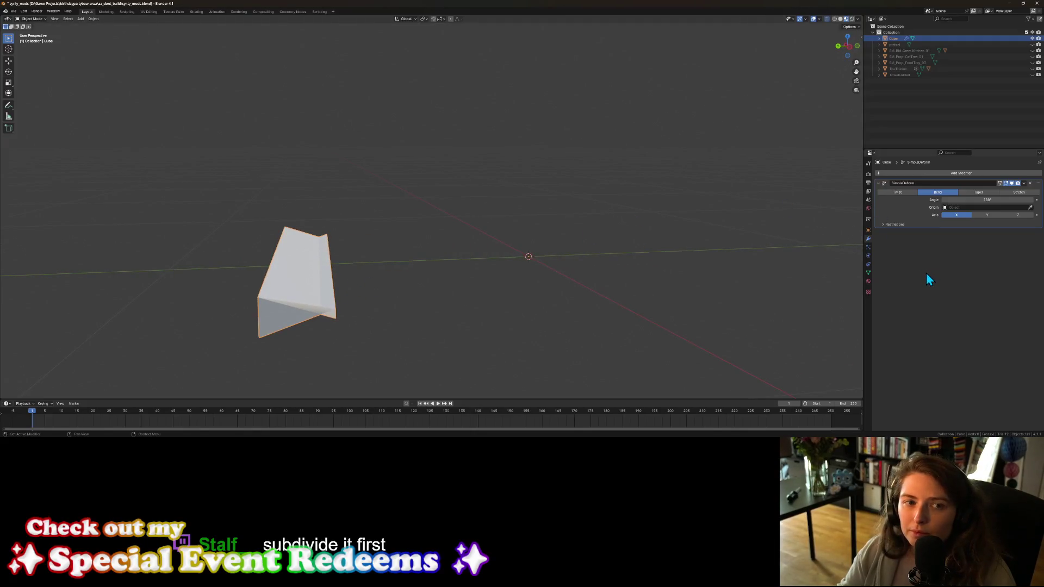
{"action": "key", "text": "ctrl+z"}
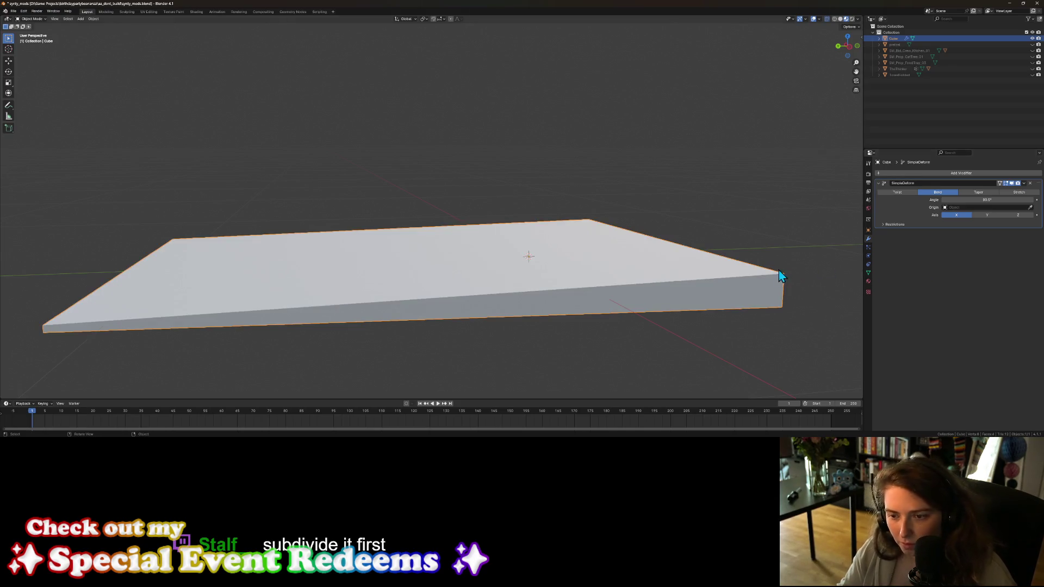
{"action": "scroll", "coordinate": [778, 270], "scroll_direction": "up", "scroll_amount": 2}
{"action": "key", "text": "ctrl+z"}
{"action": "key", "text": "ctrl+z"}
{"action": "key", "text": "ctrl+z"}
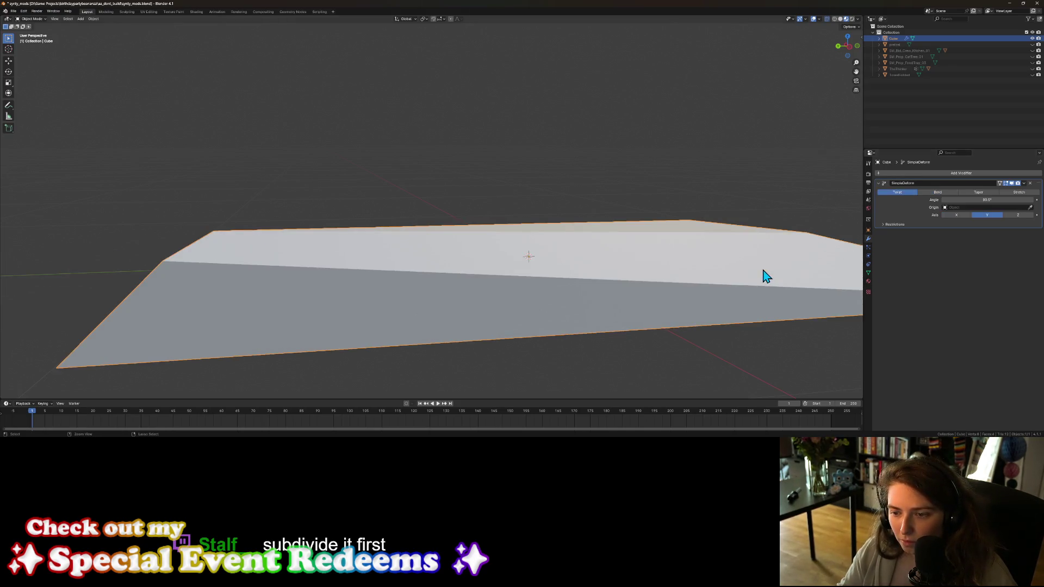
{"action": "key", "text": "ctrl+z"}
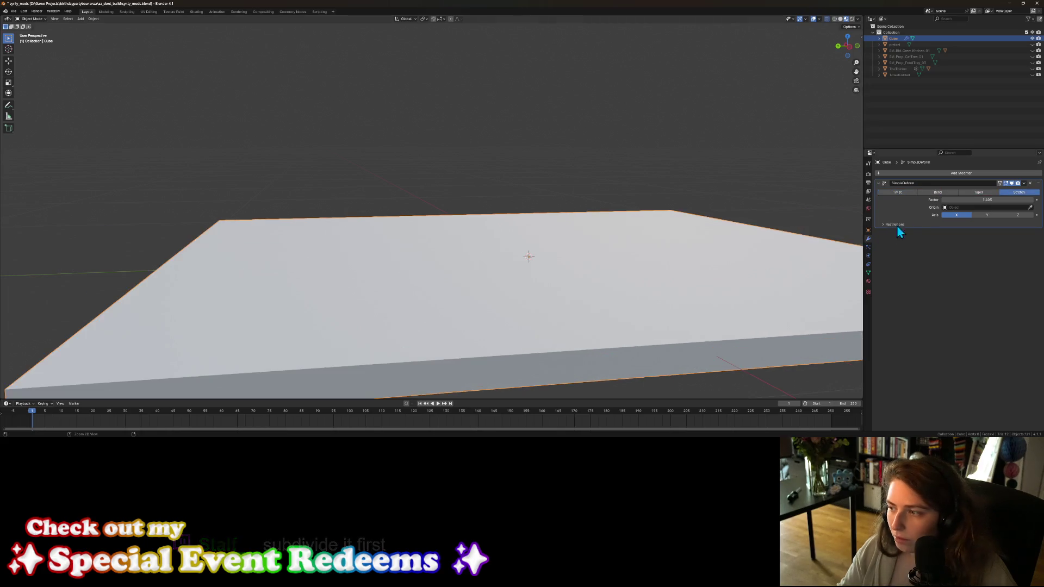
Step: Remove the Simple Deform modifier so the slab is flat again
{"action": "left_click", "coordinate": [938, 192]}
{"action": "left_click", "coordinate": [1030, 183]}
{"action": "scroll", "coordinate": [545, 266], "scroll_direction": "down", "scroll_amount": 3}
{"action": "mouse_move", "coordinate": [507, 273]}
{"action": "middle_mouse_down"}
{"action": "mouse_move", "coordinate": [497, 256]}
{"action": "mouse_move", "coordinate": [492, 274]}
{"action": "middle_mouse_up"}
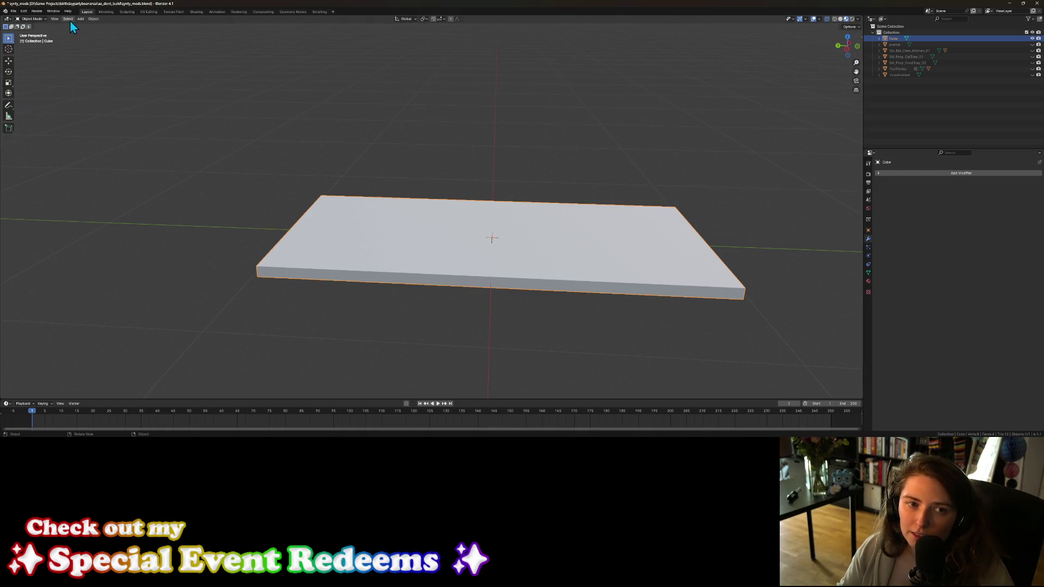
Step: In Edit Mode, add closely spaced loop cuts near the slab's centre
{"action": "key", "text": "Tab"}
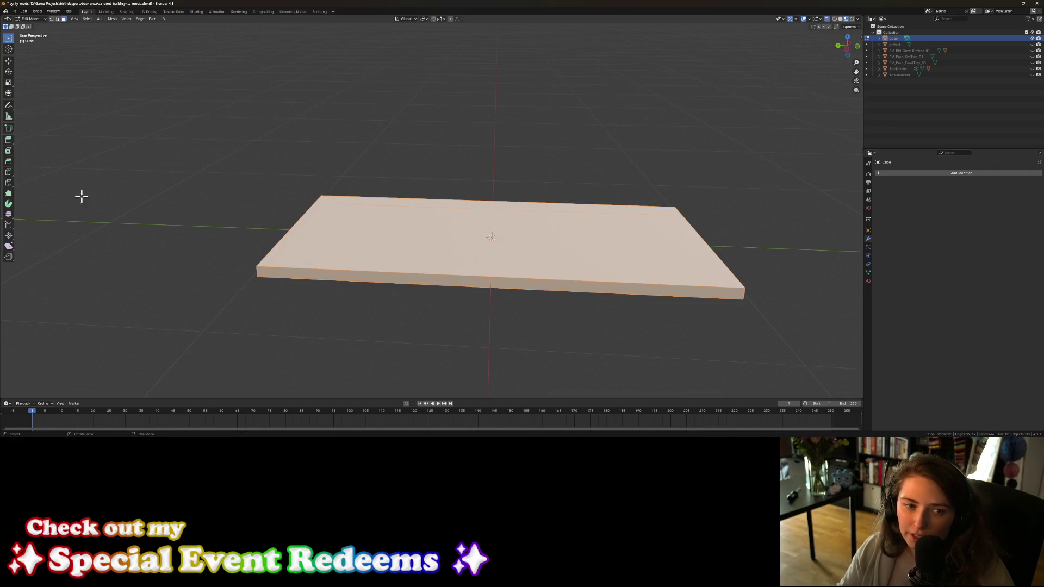
{"action": "left_click", "coordinate": [9, 173]}
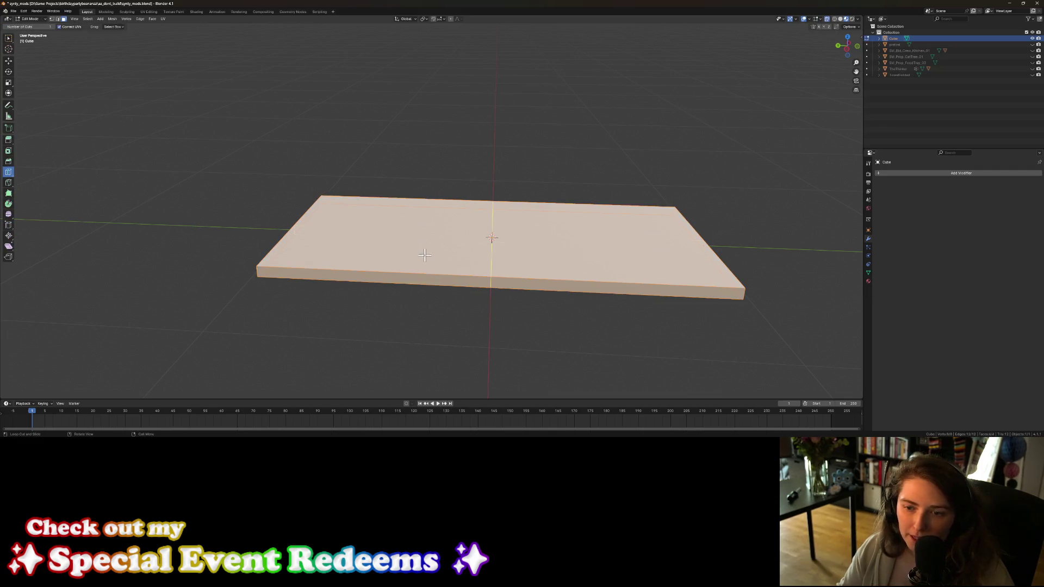
{"action": "left_click", "coordinate": [495, 262]}
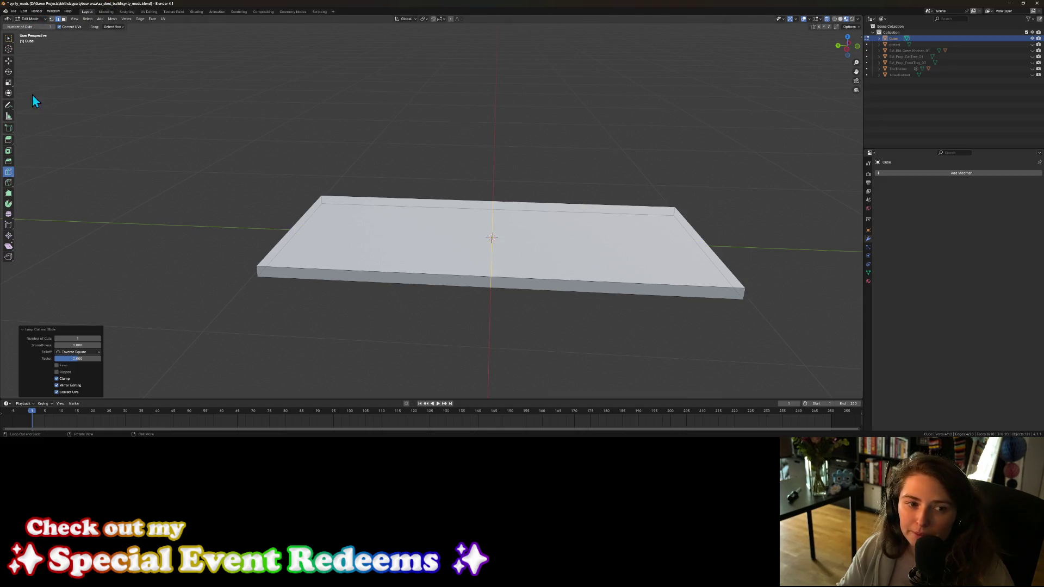
{"action": "mouse_move", "coordinate": [387, 156]}
{"action": "middle_mouse_down"}
{"action": "mouse_move", "coordinate": [536, 275]}
{"action": "mouse_move", "coordinate": [557, 251]}
{"action": "middle_mouse_up"}
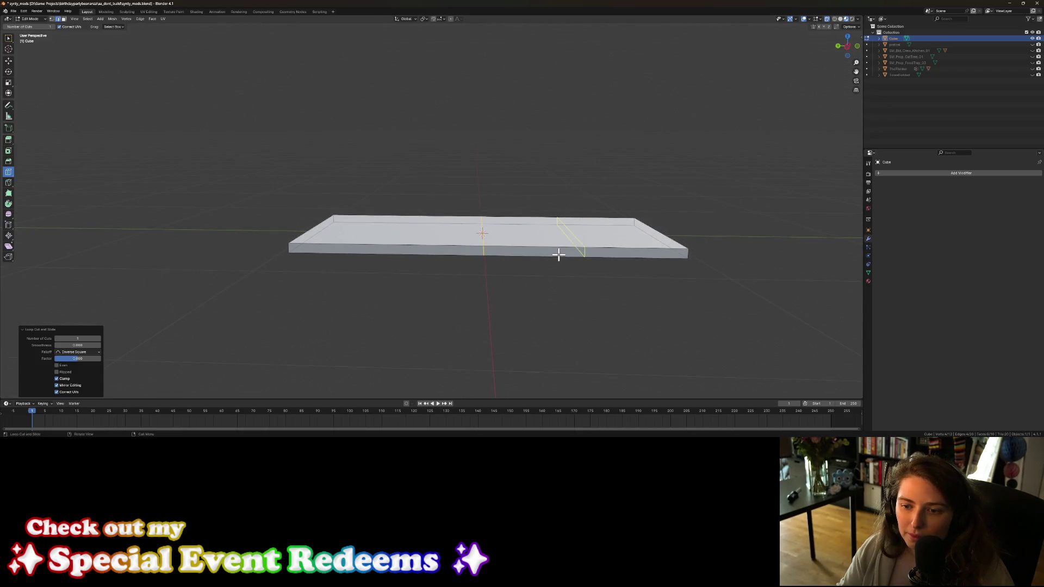
{"action": "scroll", "coordinate": [473, 249], "scroll_direction": "up", "scroll_amount": 3}
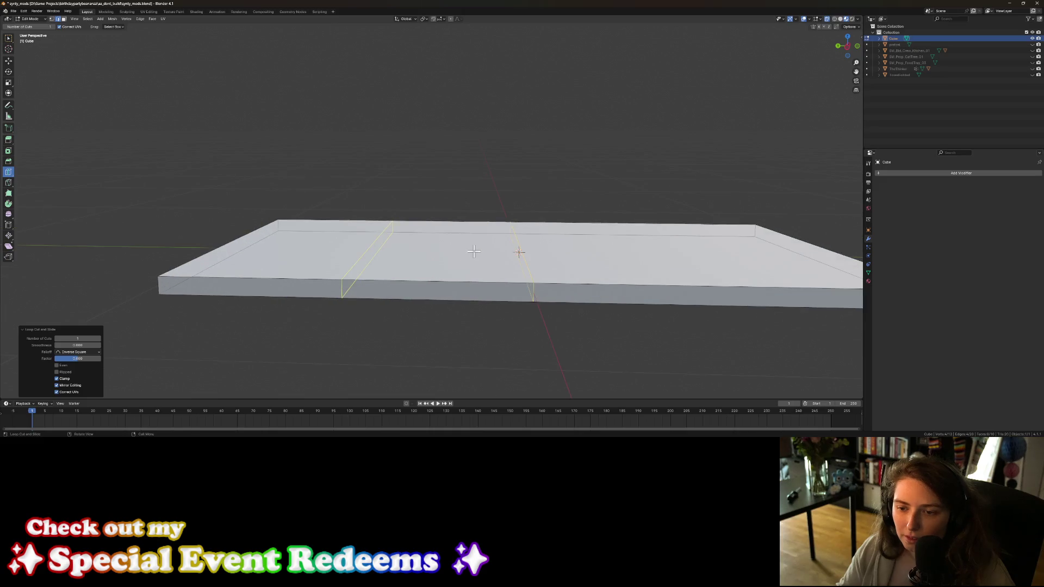
{"action": "left_click_drag", "start_coordinate": [372, 267], "coordinate": [373, 267]}
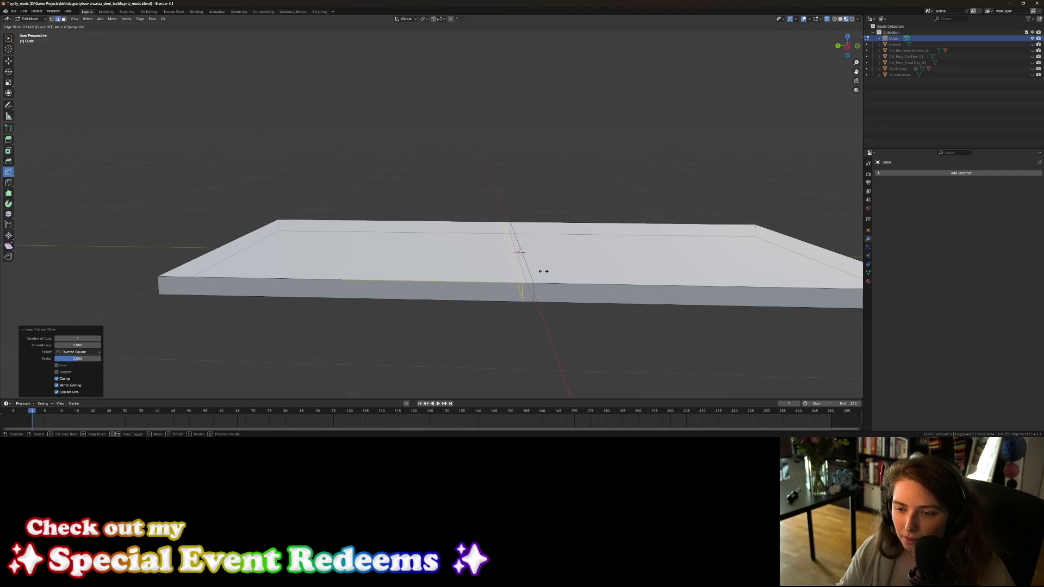
{"action": "left_click_drag", "start_coordinate": [545, 271], "coordinate": [545, 271]}
{"action": "left_click_drag", "start_coordinate": [692, 268], "coordinate": [583, 273]}
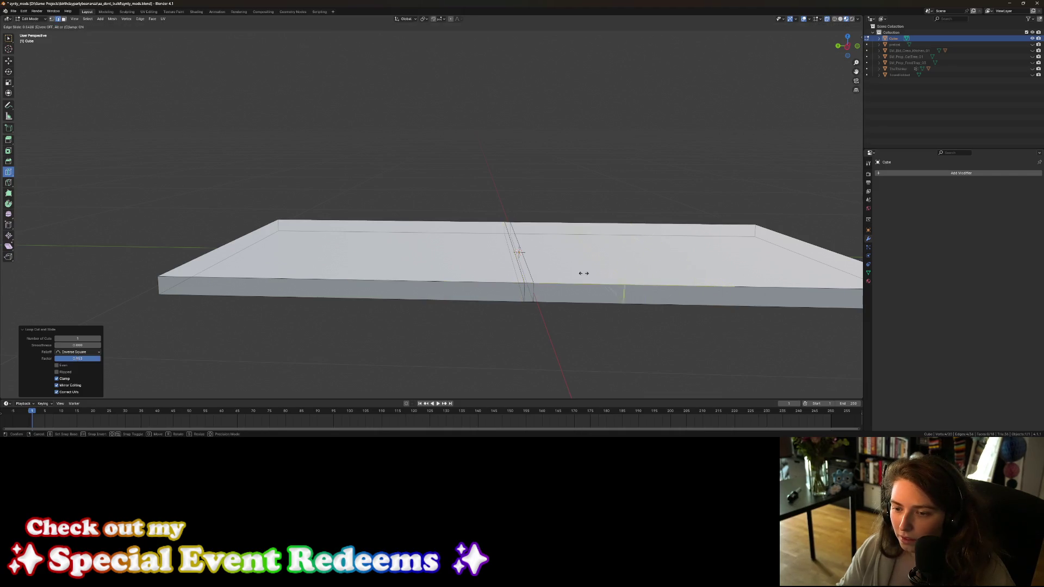
{"action": "left_click", "coordinate": [499, 269]}
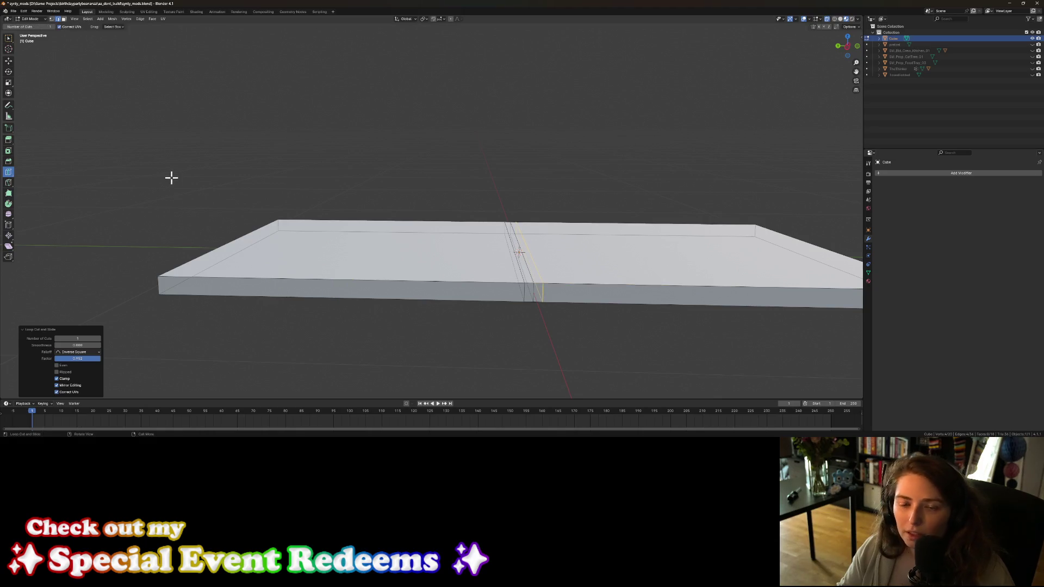
Step: Switch to vertex select and box-select the edges at the slab's right end
{"action": "left_click", "coordinate": [51, 21]}
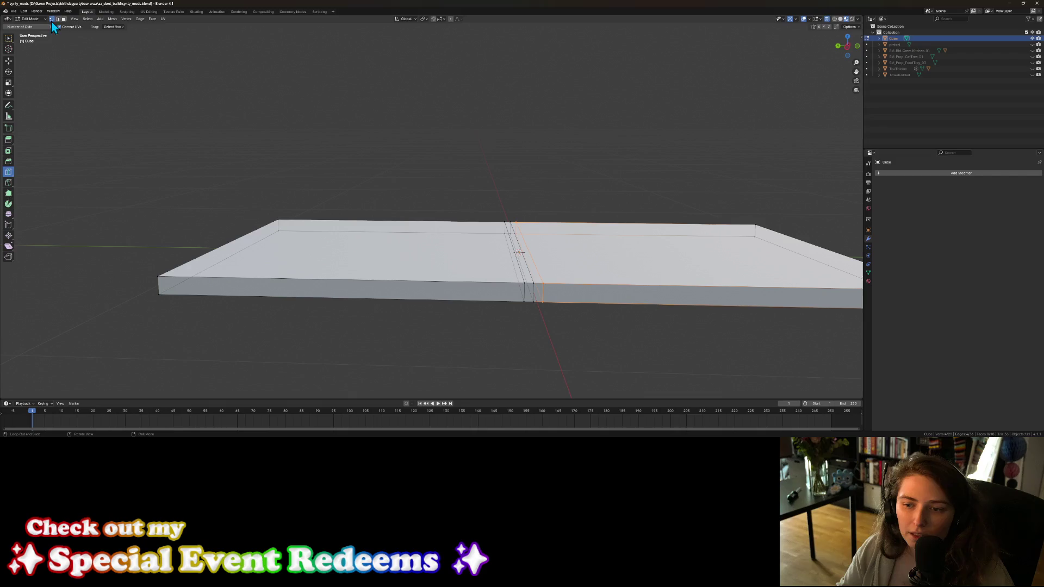
{"action": "middle_click_drag", "start_coordinate": [434, 193], "coordinate": [551, 289]}
{"action": "left_click", "coordinate": [8, 38]}
{"action": "scroll", "coordinate": [650, 259], "scroll_direction": "down", "scroll_amount": 3}
{"action": "left_click_drag", "start_coordinate": [602, 184], "coordinate": [700, 276]}
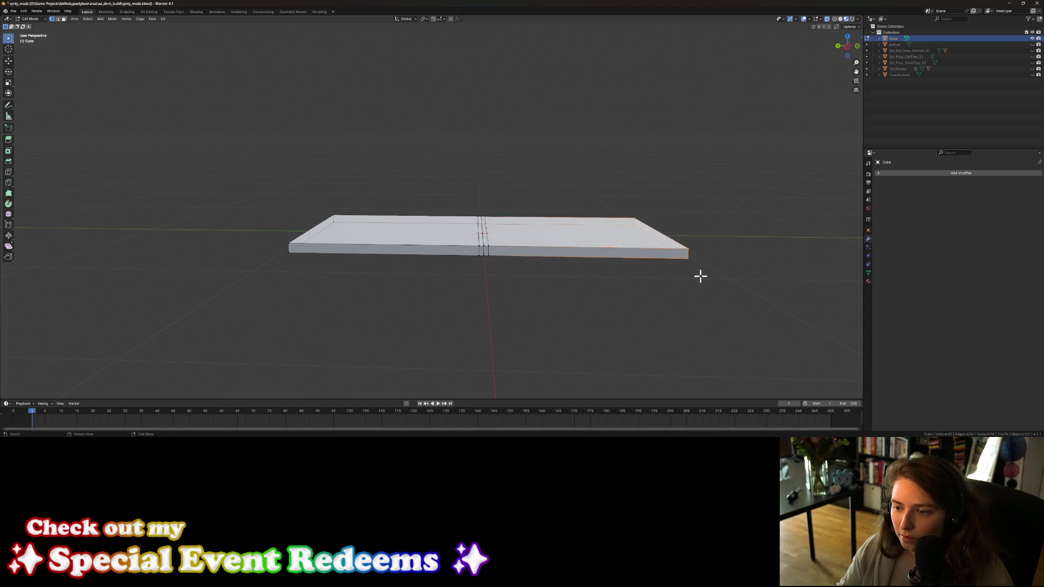
Step: Select the slab's back-right corner, start a move along X, then cancel it
{"action": "left_click", "coordinate": [635, 218]}
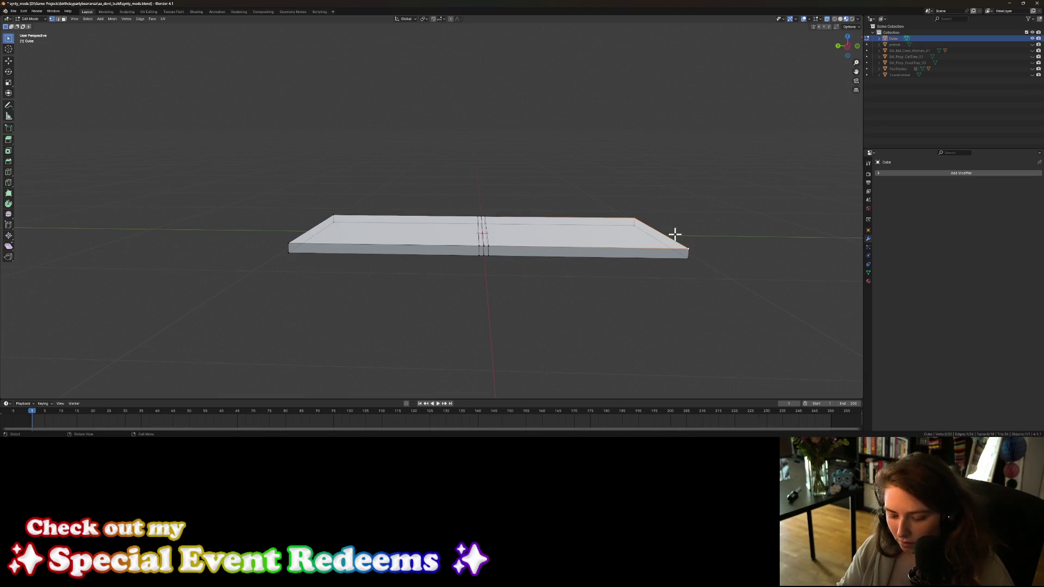
{"action": "key", "text": "g"}
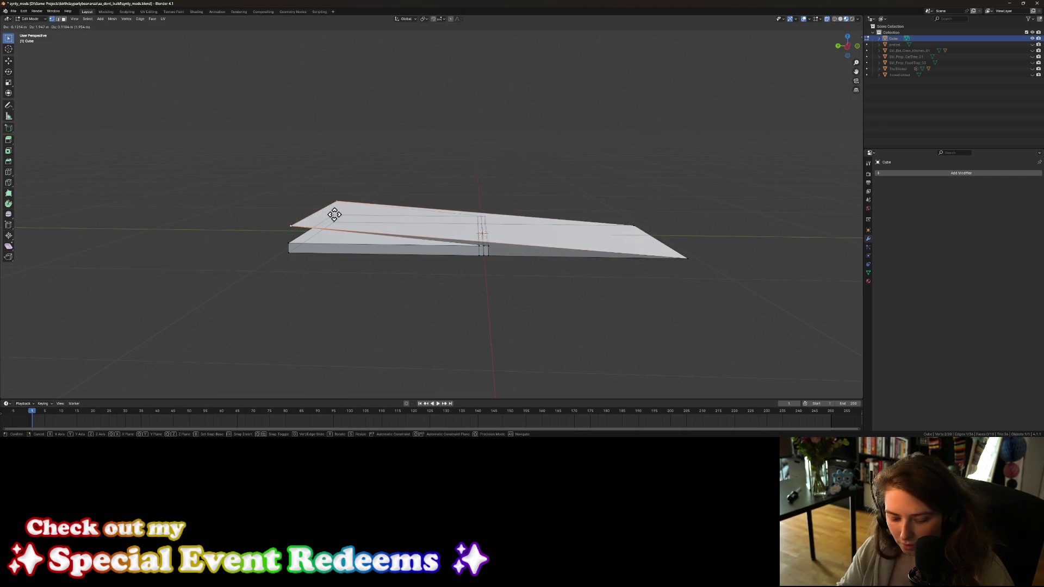
{"action": "key", "text": "x"}
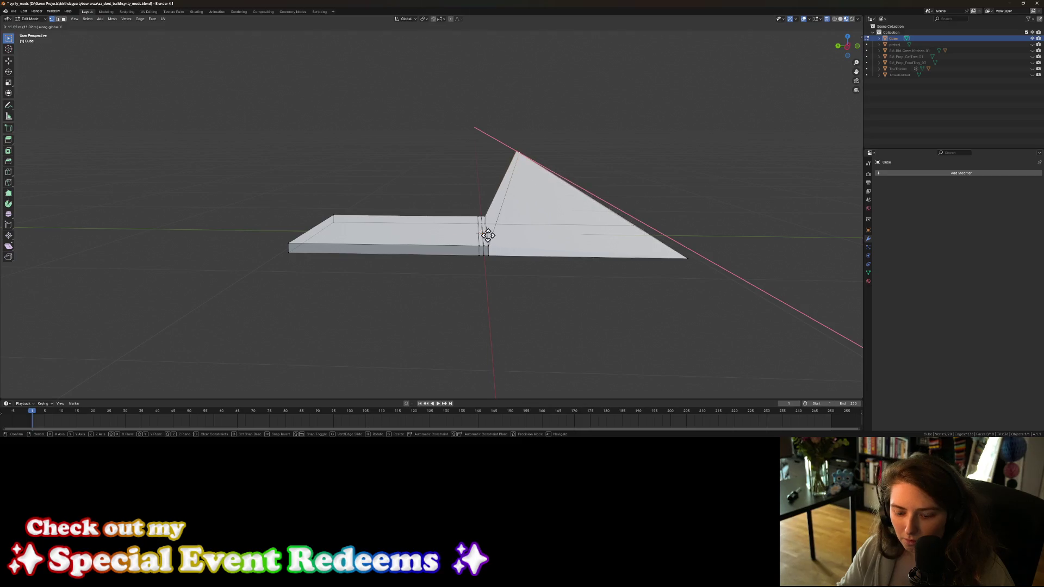
{"action": "key", "text": "Escape"}
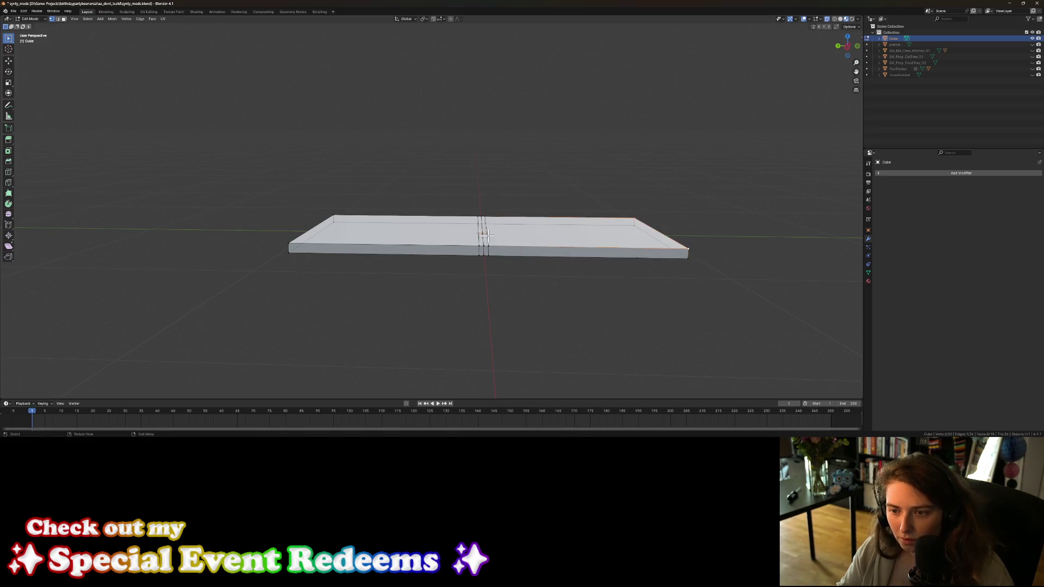
Step: Save synty_mods.blend, apply all transforms to the slab, and return to Edit Mode
{"action": "key", "text": "Tab"}
{"action": "right_click", "coordinate": [563, 247]}
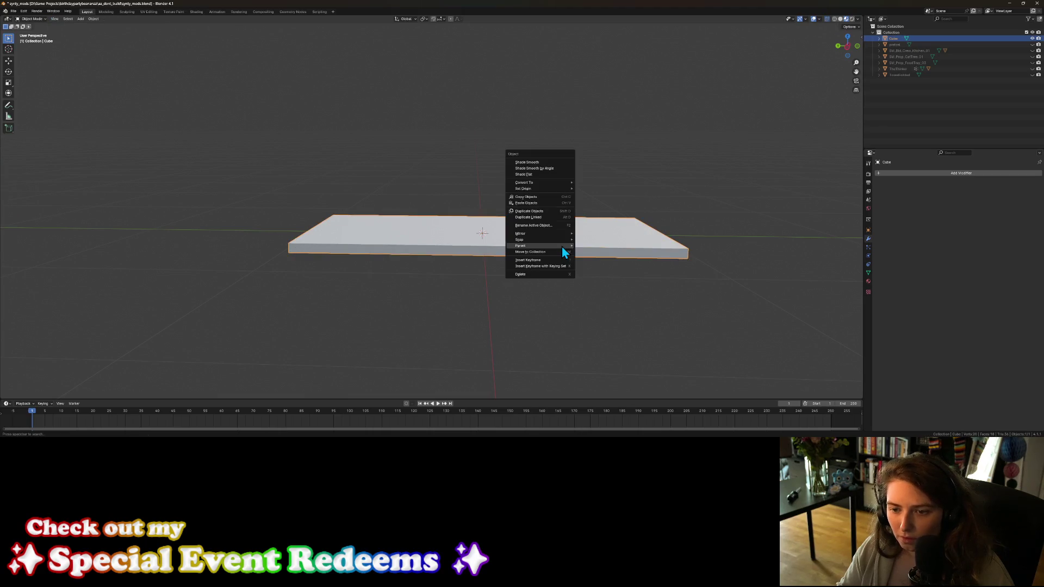
{"action": "key", "text": "ctrl+s"}
{"action": "key", "text": "ctrl+a"}
{"action": "left_click", "coordinate": [447, 233]}
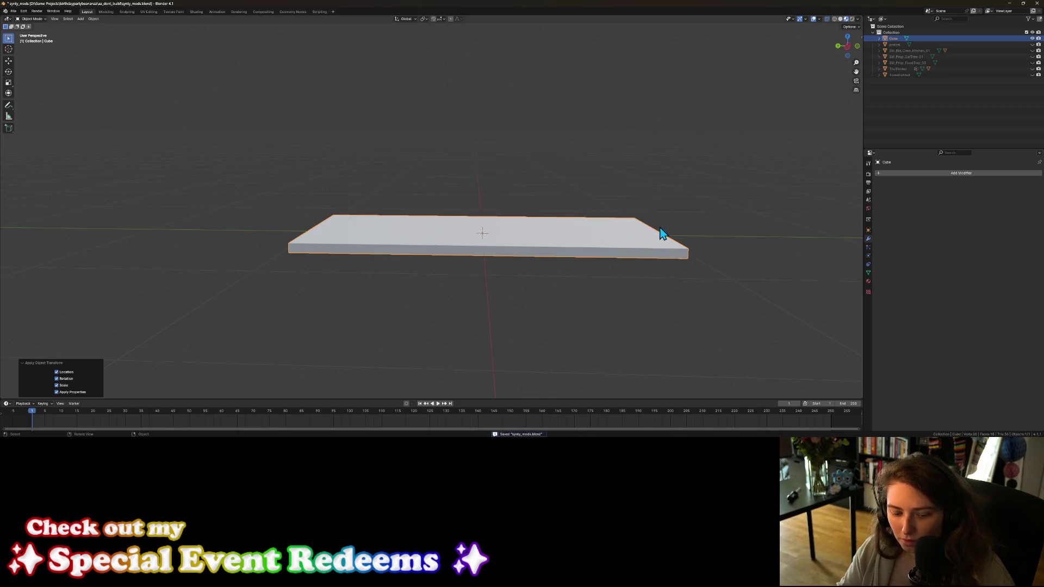
{"action": "key", "text": "Tab"}
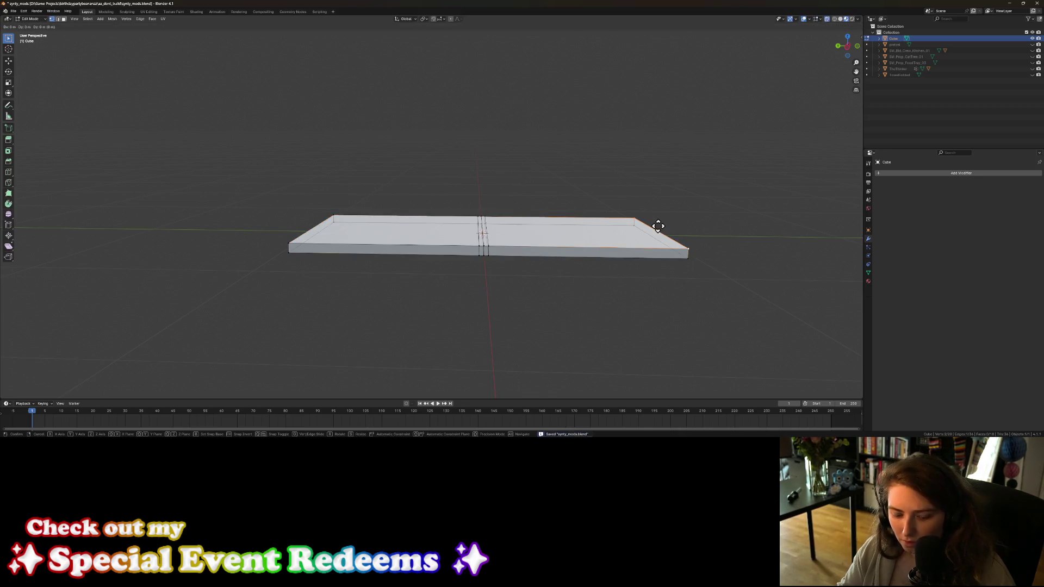
Step: Move the selected edge sideways along Y and raise it slightly along Z
{"action": "key", "text": "g"}
{"action": "key", "text": "x"}
{"action": "key", "text": "y"}
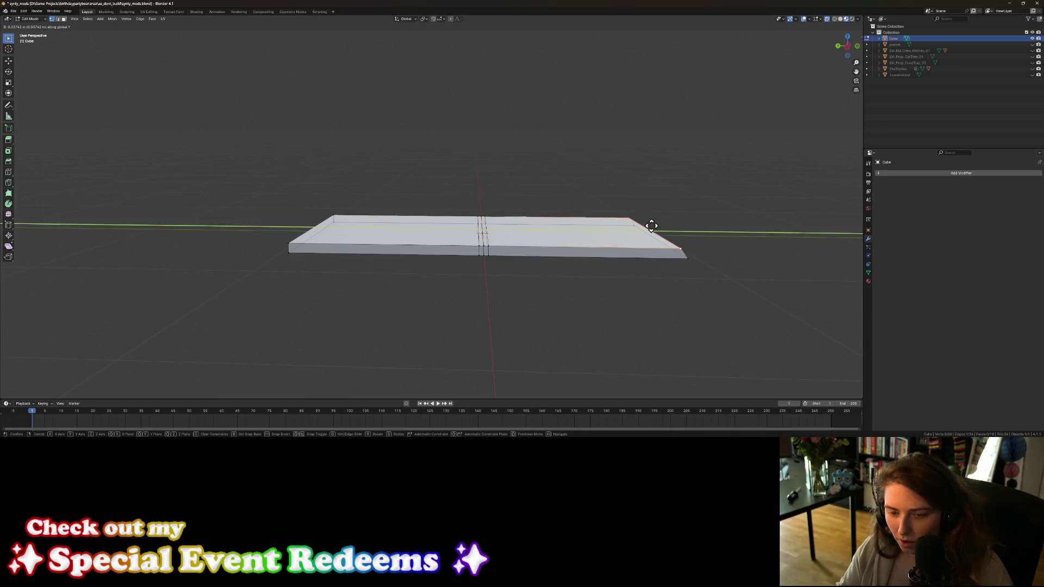
{"action": "left_click", "coordinate": [316, 217]}
{"action": "key", "text": "g"}
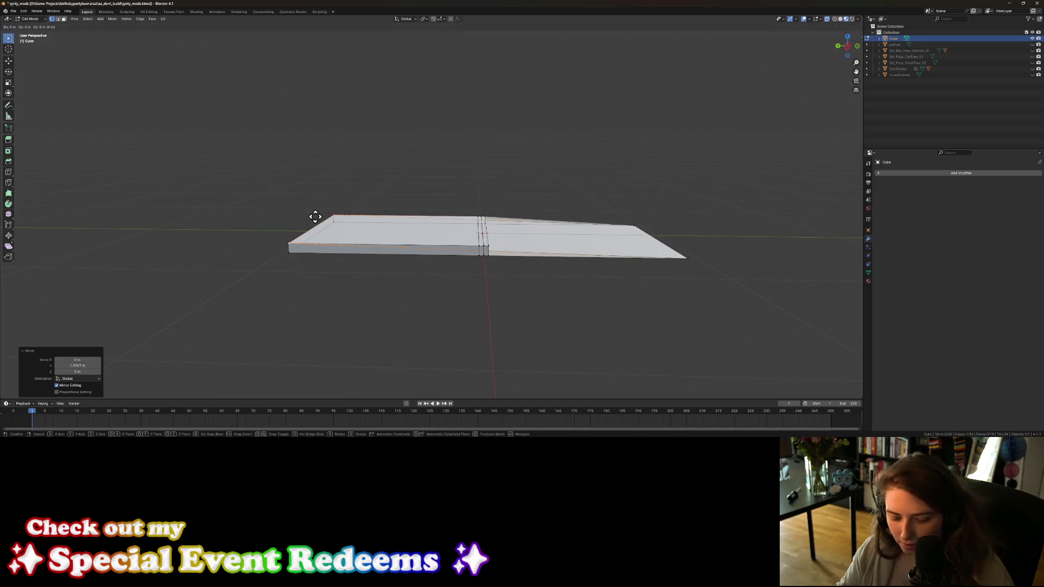
{"action": "key", "text": "z"}
{"action": "left_click", "coordinate": [315, 215]}
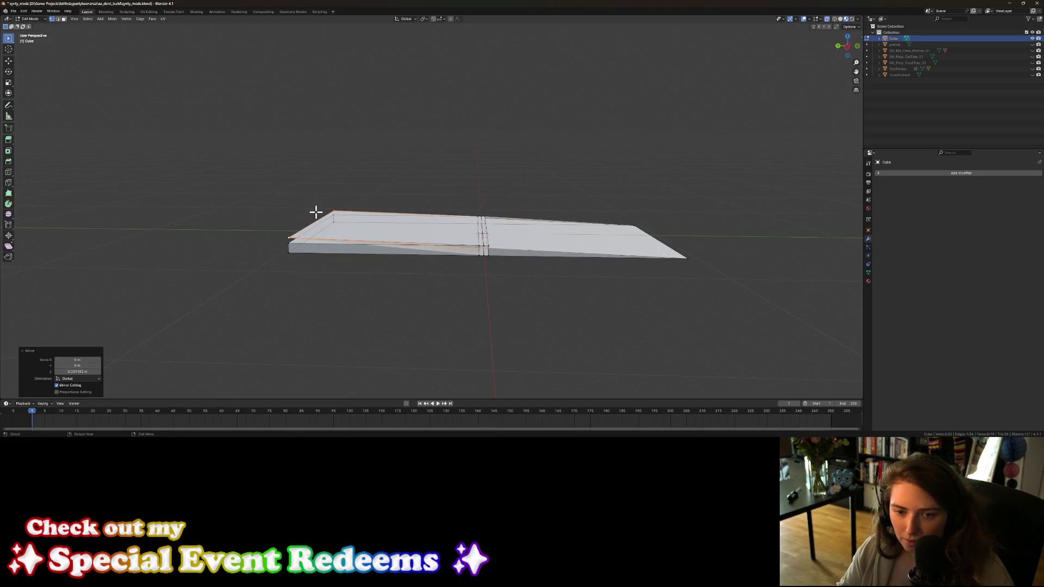
Step: Fold the right end's edges over the left half along Y and lift them 0.12 m
{"action": "left_click_drag", "start_coordinate": [604, 208], "coordinate": [715, 280]}
{"action": "key", "text": "g"}
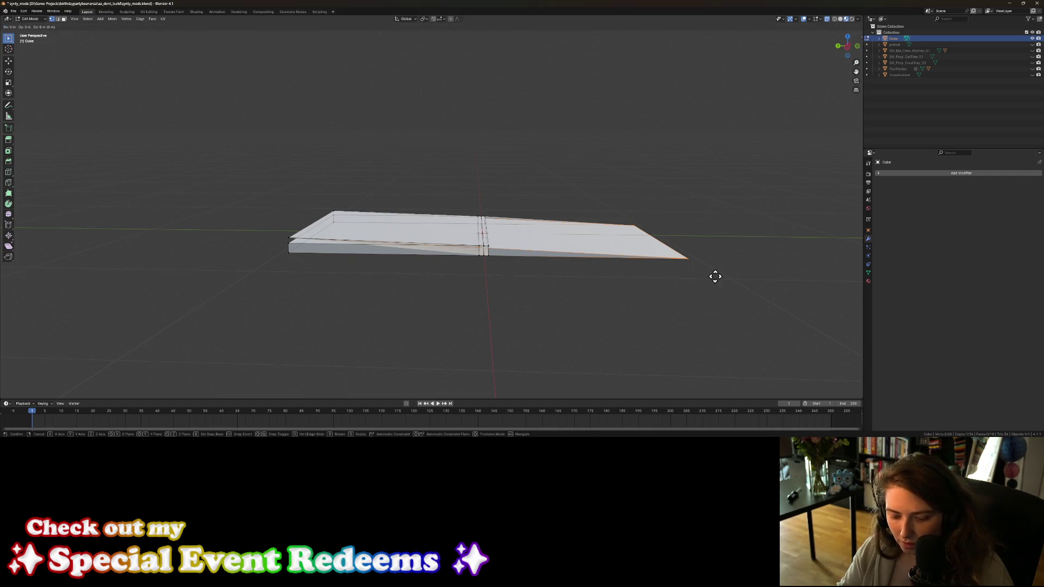
{"action": "key", "text": "y"}
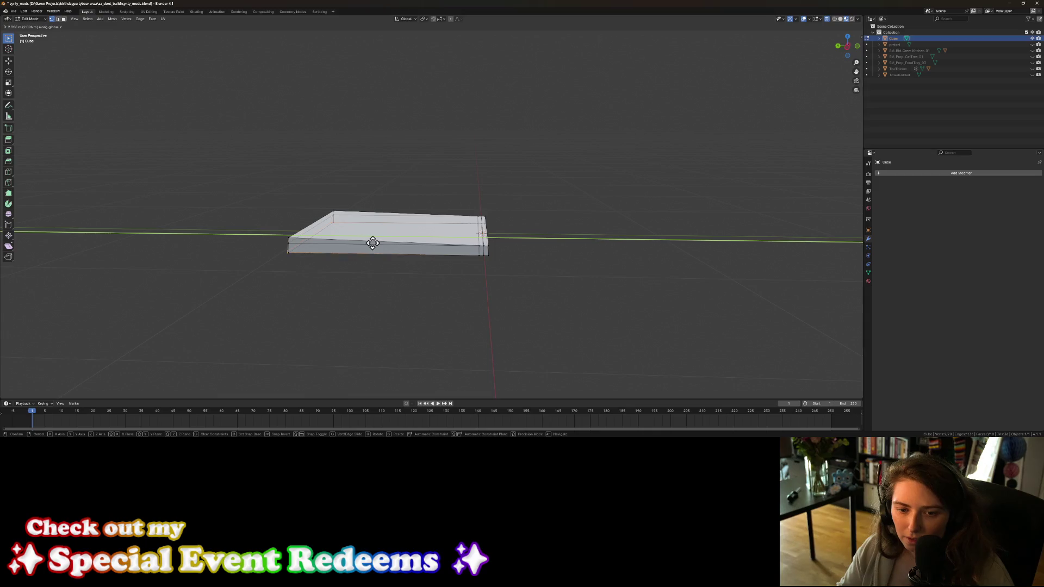
{"action": "left_click", "coordinate": [374, 243]}
{"action": "key", "text": "g"}
{"action": "key", "text": "z"}
{"action": "left_click", "coordinate": [376, 222]}
{"action": "mouse_move", "coordinate": [519, 296]}
{"action": "middle_mouse_down"}
{"action": "mouse_move", "coordinate": [496, 290]}
{"action": "mouse_move", "coordinate": [530, 260]}
{"action": "mouse_move", "coordinate": [601, 250]}
{"action": "middle_mouse_up"}
Step: Raise a fold corner vertex vertically, then nudge the selected edge 0.014 m along Y
{"action": "left_click", "coordinate": [456, 270]}
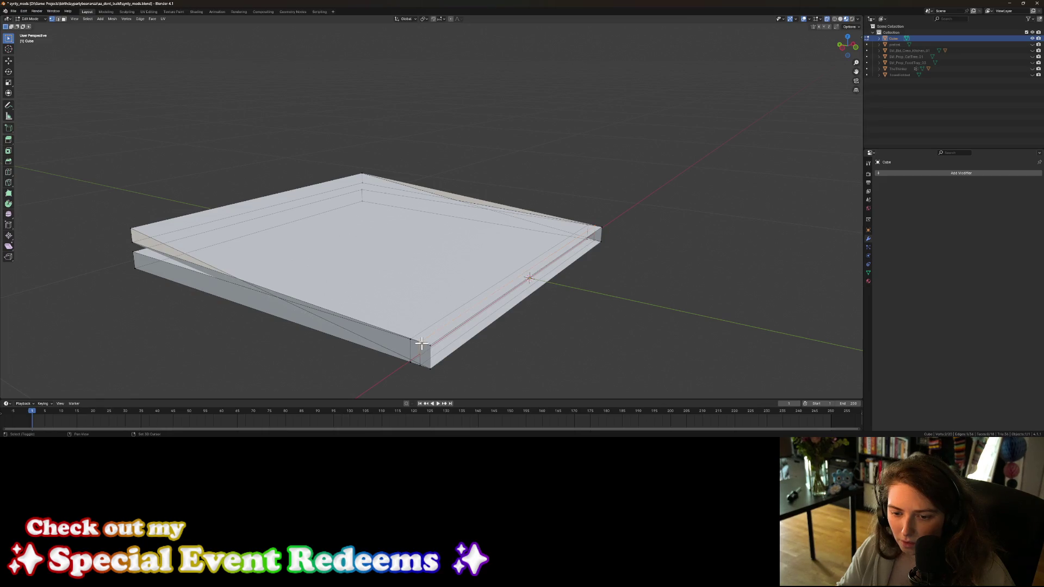
{"action": "key", "text": "g"}
{"action": "key", "text": "y"}
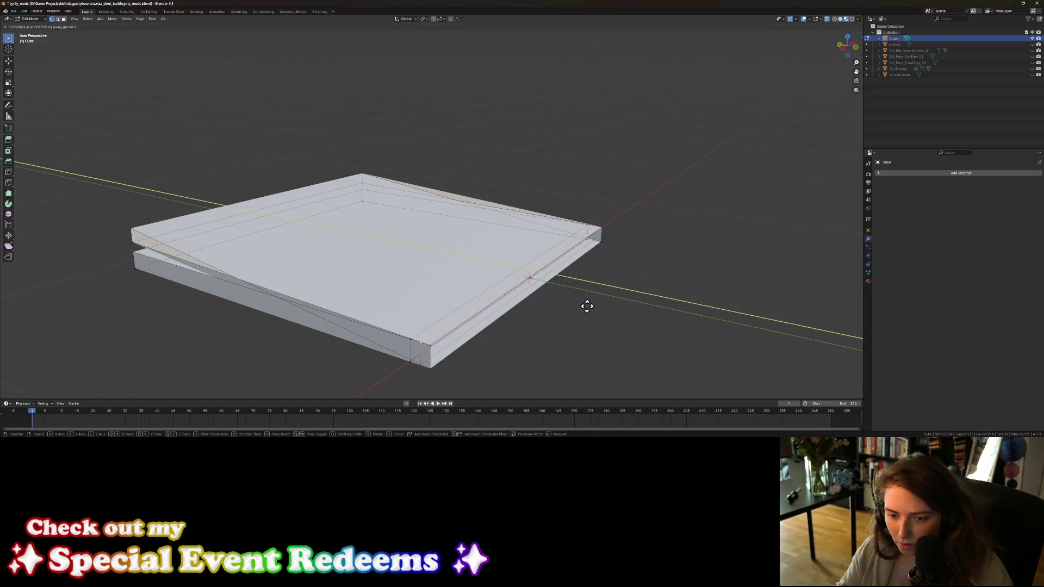
{"action": "key", "text": "z"}
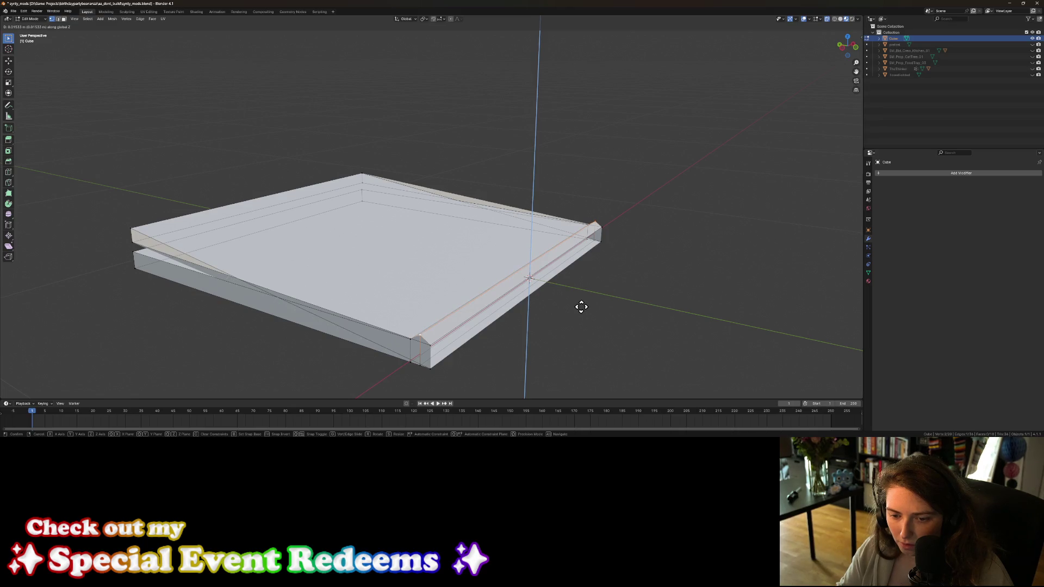
{"action": "left_click", "coordinate": [581, 308]}
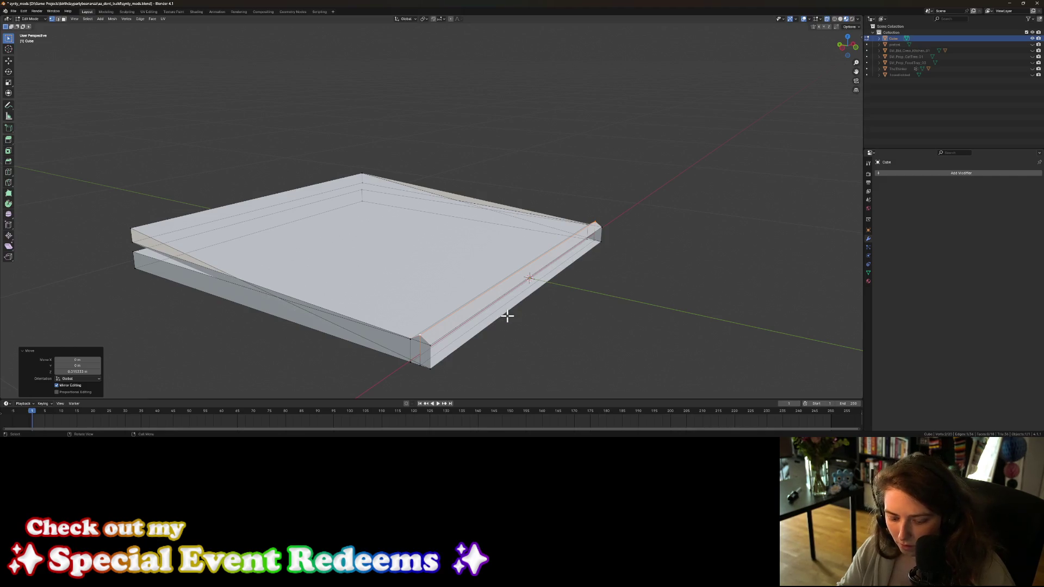
{"action": "key", "text": "g"}
{"action": "key", "text": "y"}
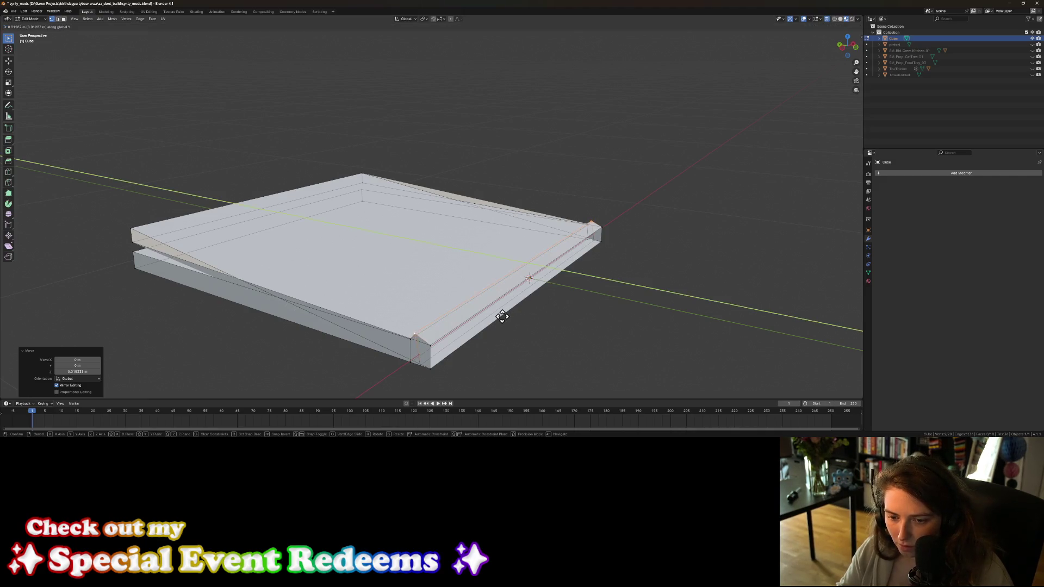
{"action": "left_click", "coordinate": [502, 317]}
Step: Raise the vertex near the front corner vertically and shift the selected vertices along Y
{"action": "left_click", "coordinate": [431, 346]}
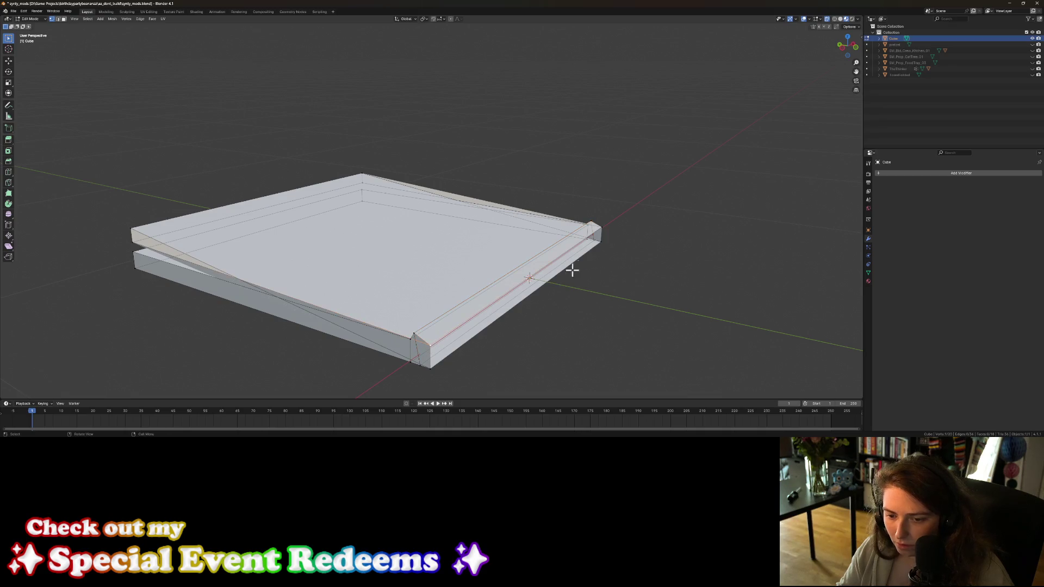
{"action": "middle_click_drag", "start_coordinate": [625, 345], "coordinate": [642, 341]}
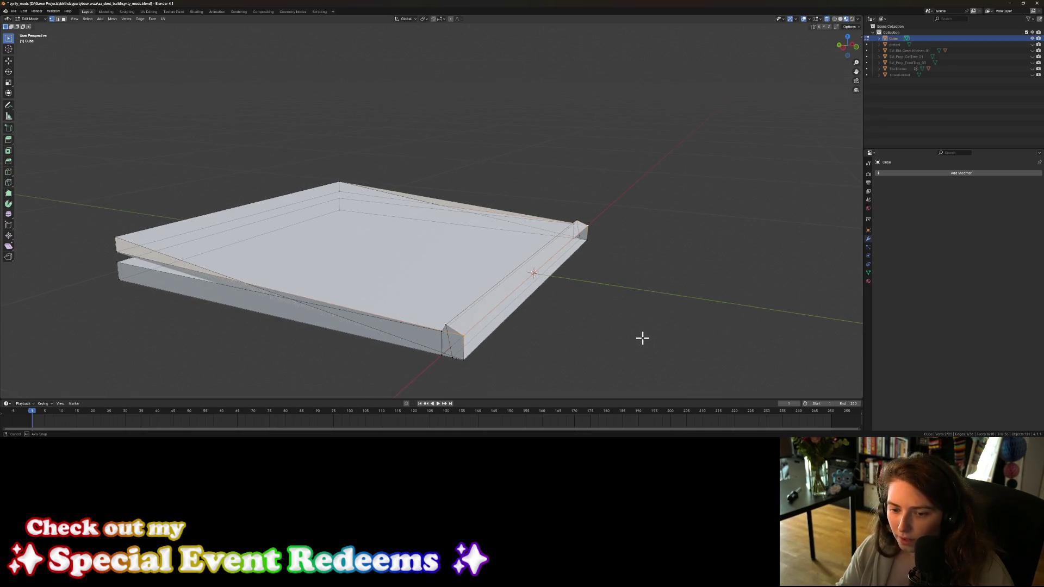
{"action": "key", "text": "g"}
{"action": "key", "text": "z"}
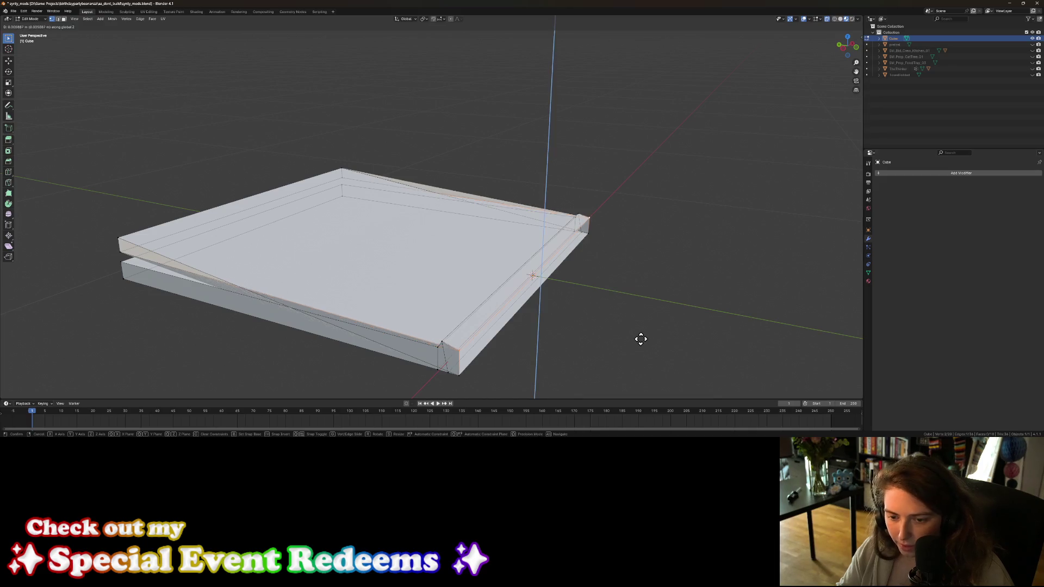
{"action": "left_click", "coordinate": [641, 329]}
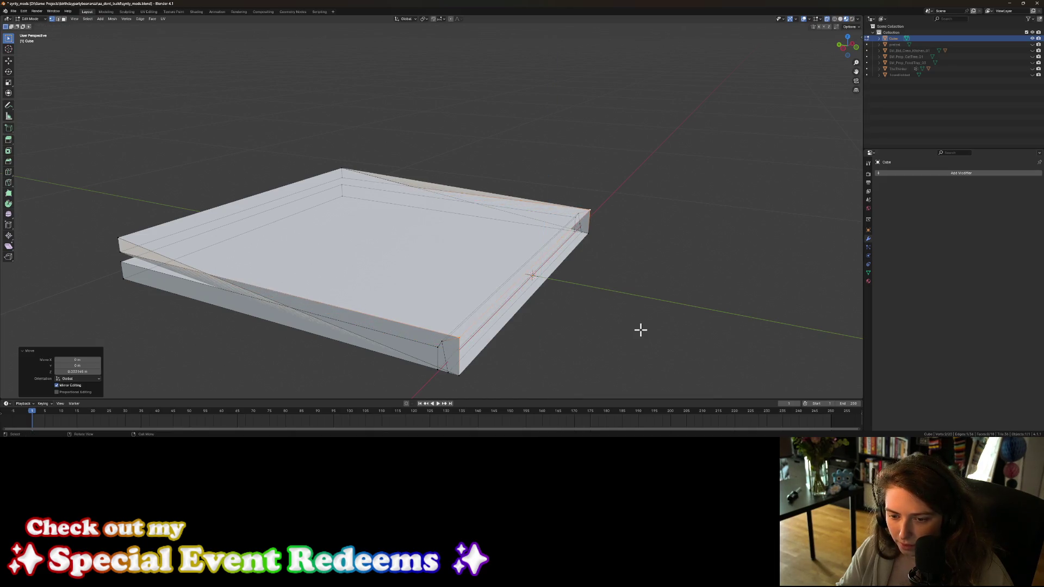
{"action": "key", "text": "g"}
{"action": "key", "text": "y"}
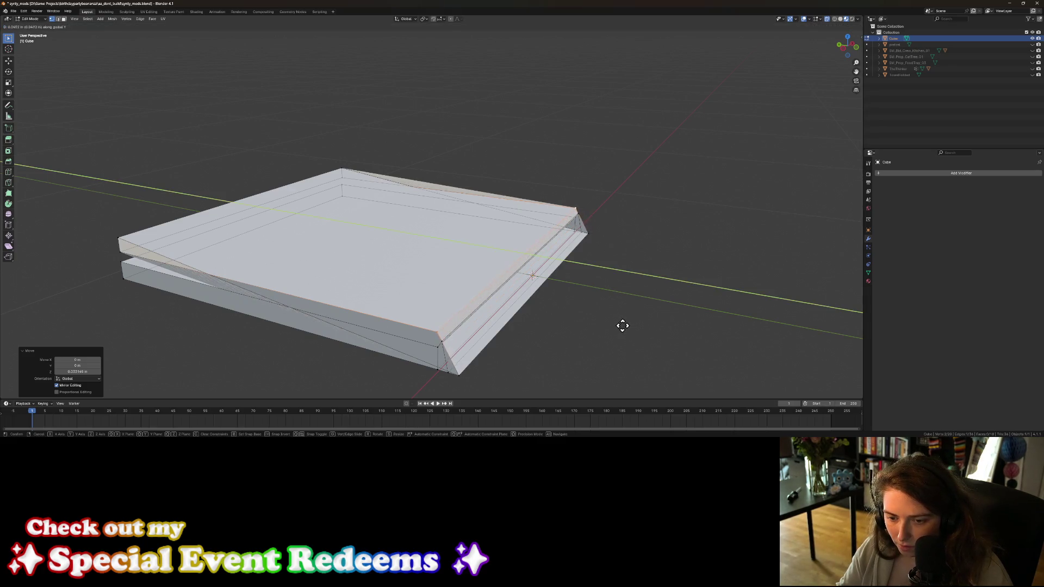
{"action": "left_click", "coordinate": [621, 325]}
Step: Raise both bottom corner vertices at the fold end along Z, then check in front view
{"action": "mouse_move", "coordinate": [590, 367]}
{"action": "middle_mouse_down"}
{"action": "mouse_move", "coordinate": [603, 359]}
{"action": "mouse_move", "coordinate": [533, 335]}
{"action": "middle_mouse_up"}
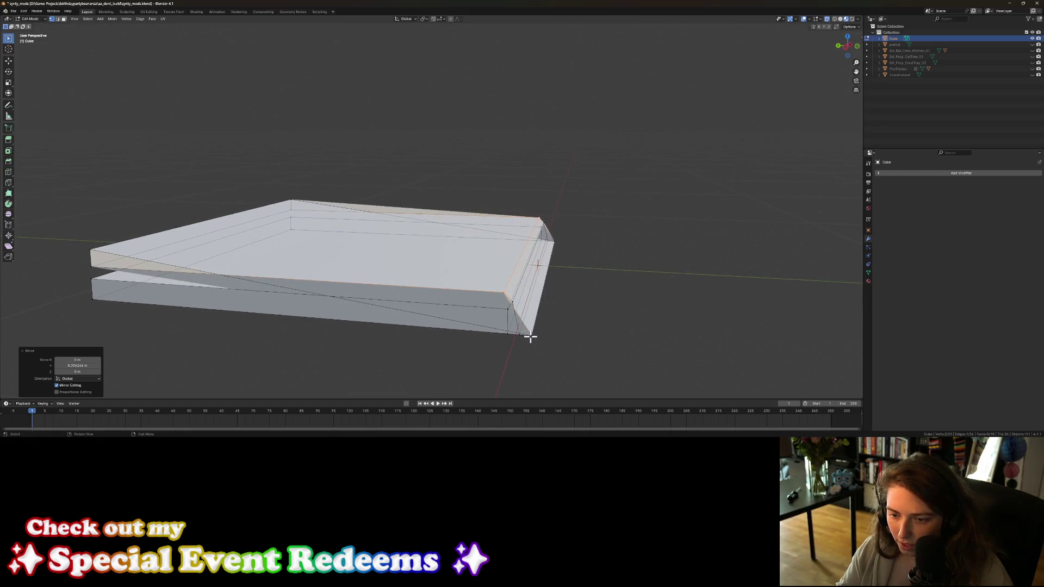
{"action": "left_click", "coordinate": [532, 334]}
{"action": "key", "text": "g"}
{"action": "key", "text": "z"}
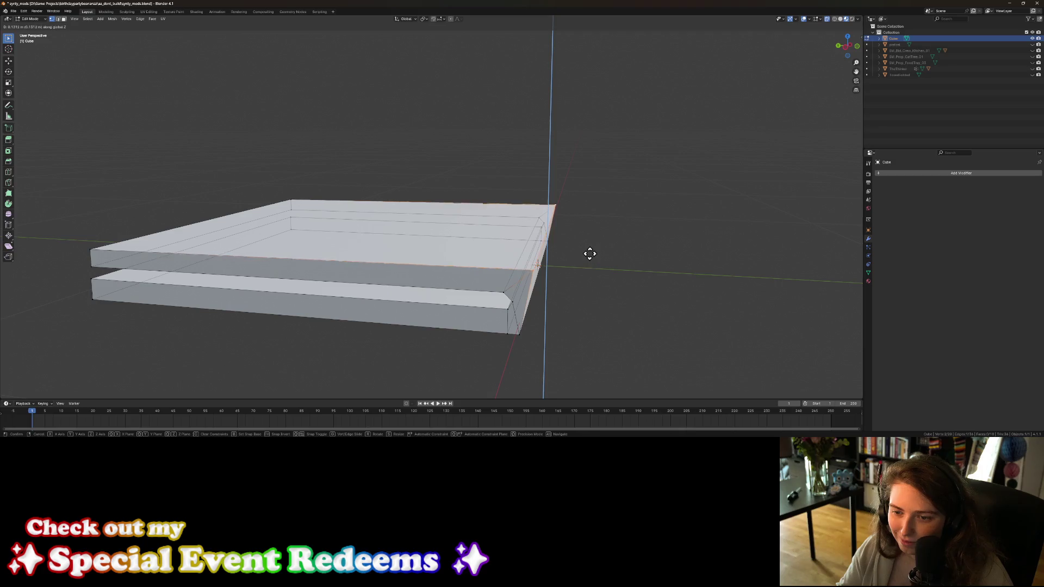
{"action": "left_click", "coordinate": [590, 251]}
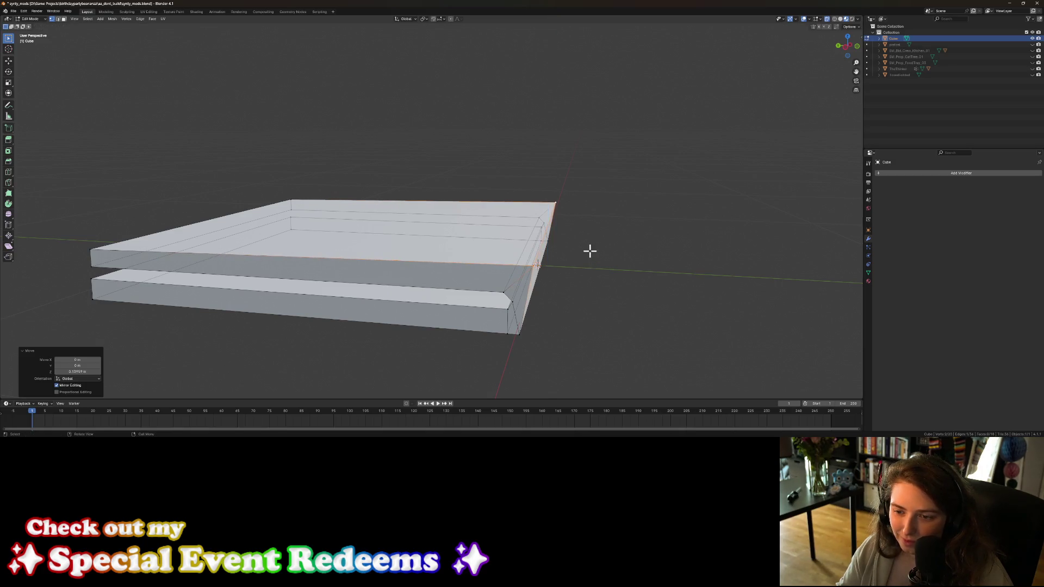
{"action": "left_click", "coordinate": [521, 333]}
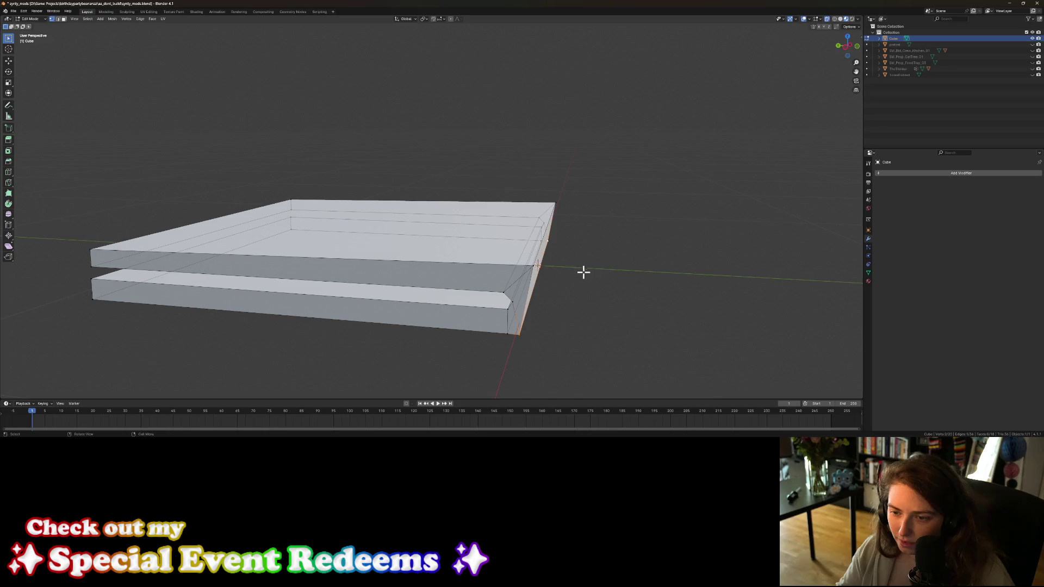
{"action": "key", "text": "g"}
{"action": "key", "text": "z"}
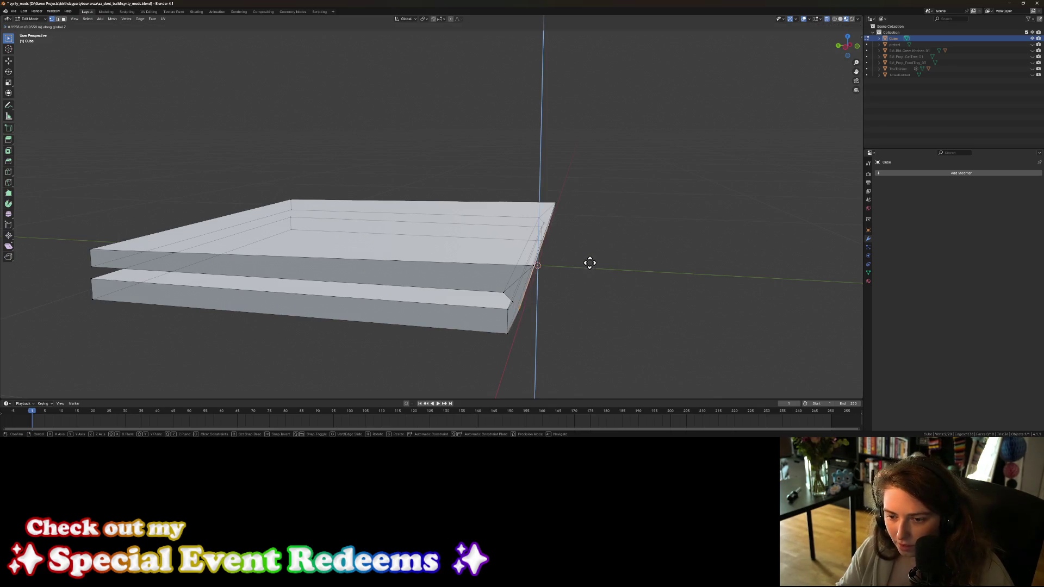
{"action": "left_click", "coordinate": [591, 259]}
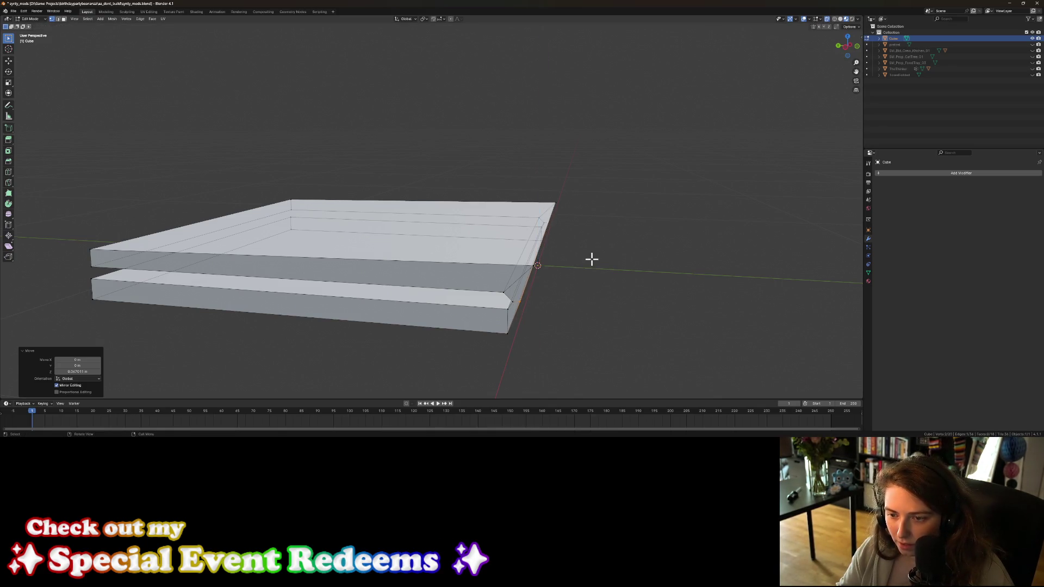
{"action": "key", "text": "KP_1"}
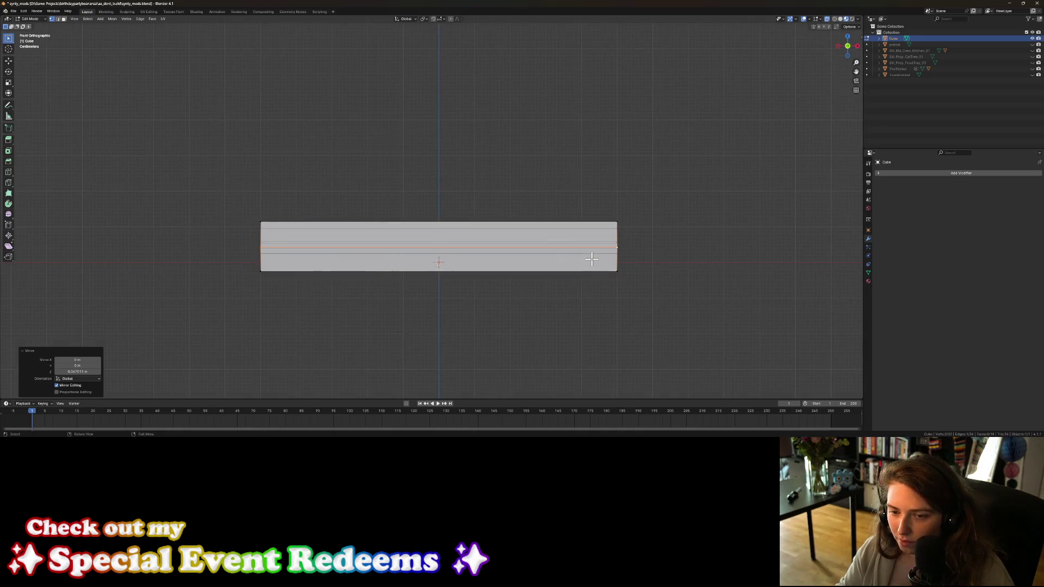
Step: Switch to the right side view in wireframe shading, zoomed and centred on the fold
{"action": "key", "text": "KP_3"}
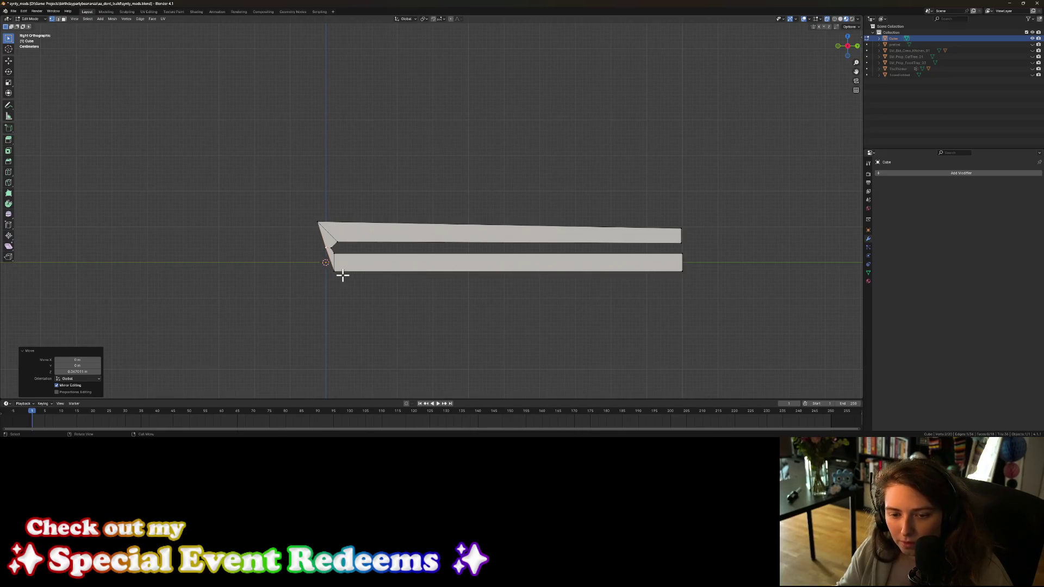
{"action": "left_click", "coordinate": [834, 19]}
{"action": "scroll", "coordinate": [344, 265], "scroll_direction": "up", "scroll_amount": 2}
{"action": "middle_click_drag", "start_coordinate": [351, 272], "coordinate": [385, 256], "text": "shift"}
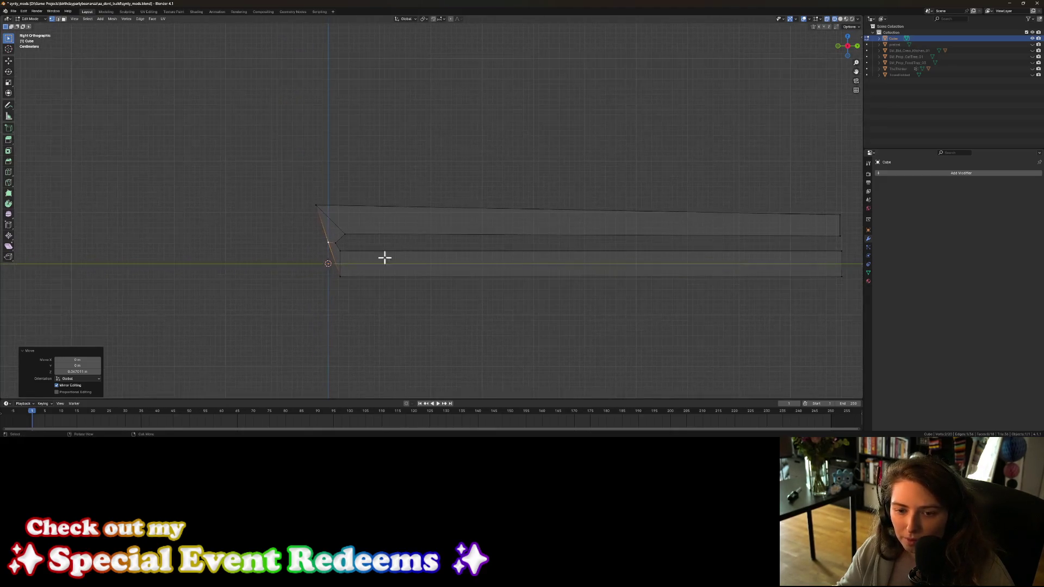
Step: Reposition the top layer's inner and long edges near the fold
{"action": "left_click", "coordinate": [351, 235]}
{"action": "key", "text": "g"}
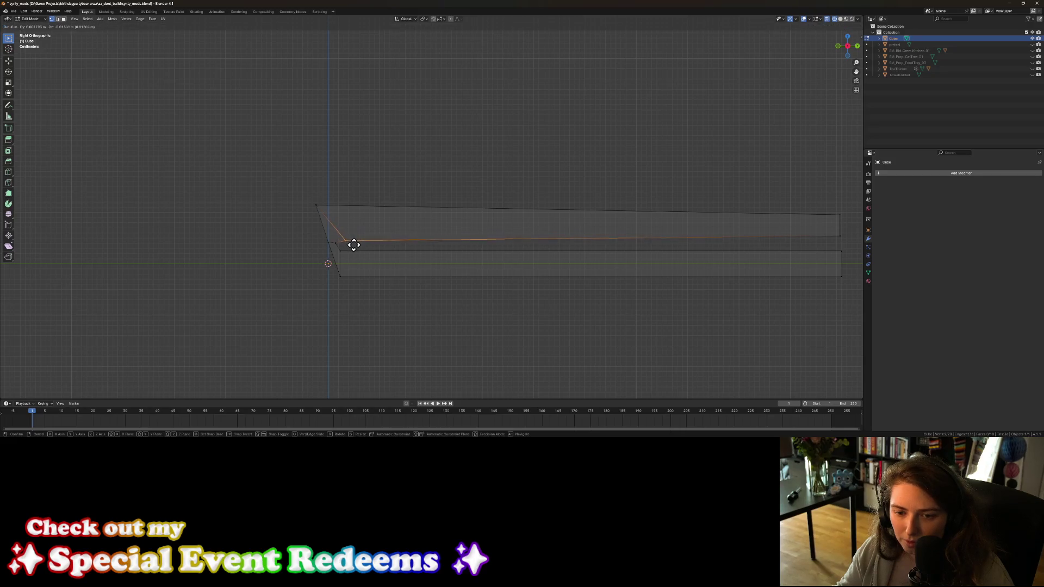
{"action": "left_click", "coordinate": [354, 242]}
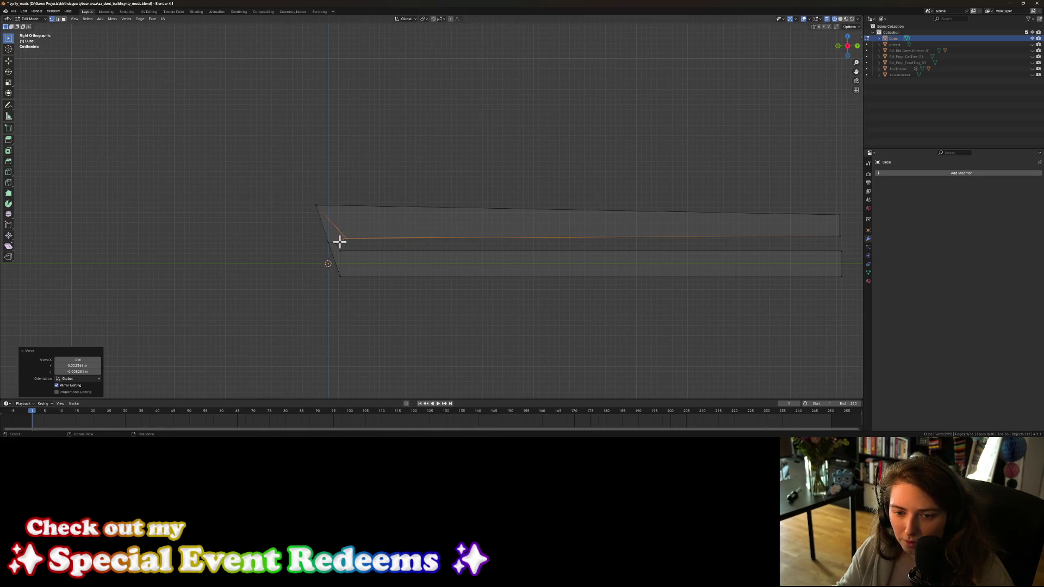
{"action": "left_click", "coordinate": [338, 244]}
{"action": "key", "text": "g"}
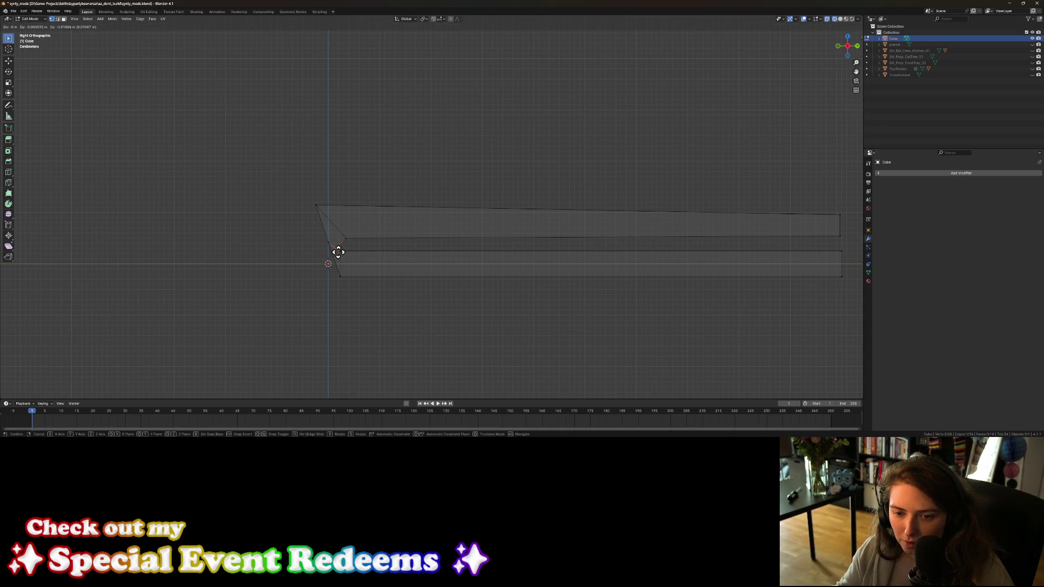
{"action": "left_click", "coordinate": [336, 252]}
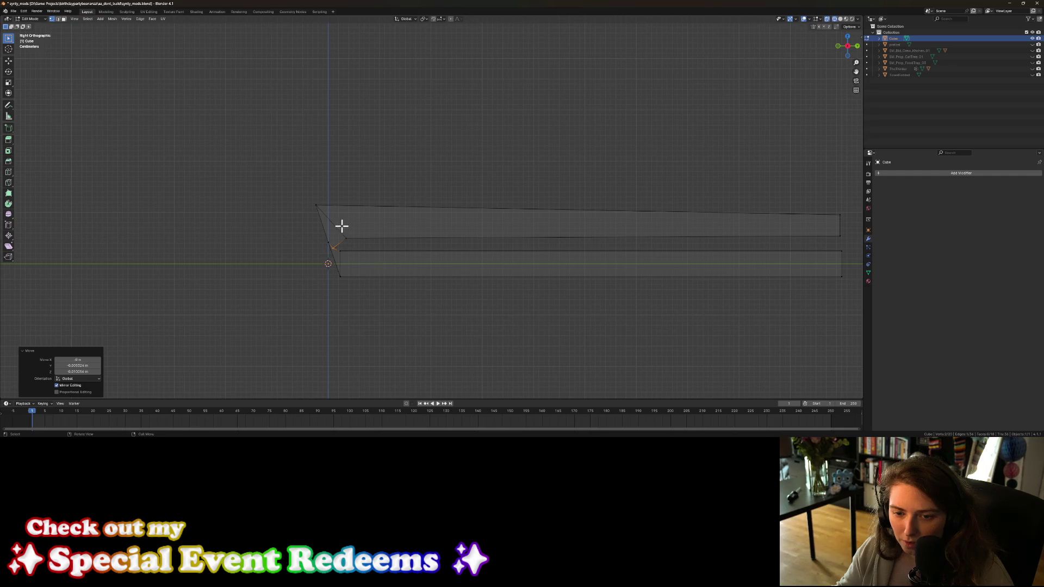
{"action": "left_click", "coordinate": [345, 238]}
{"action": "key", "text": "g"}
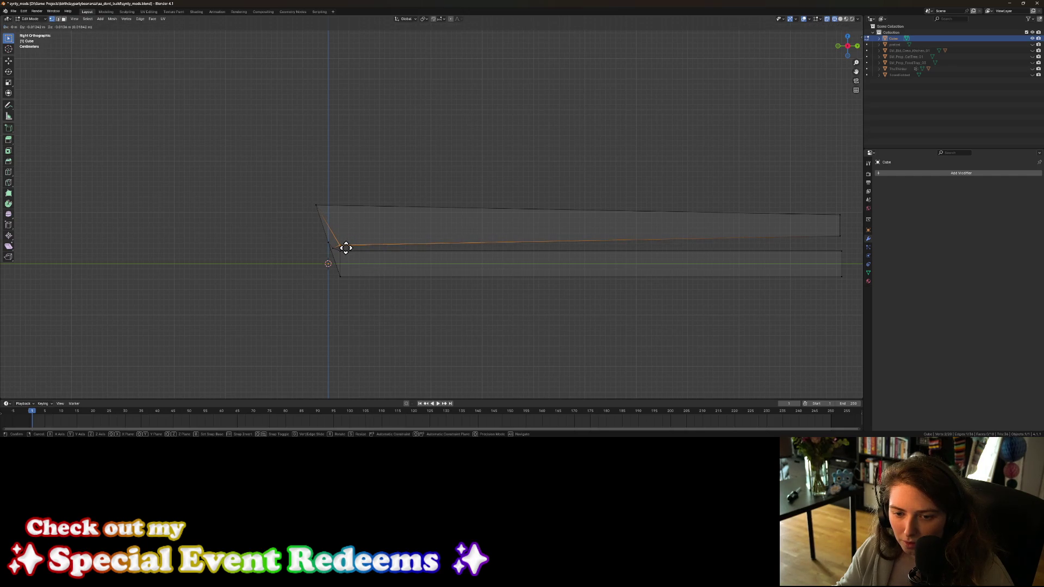
{"action": "left_click", "coordinate": [346, 248]}
Step: Move the left fold edge outward and the top edge down to form a pointed tip
{"action": "left_click", "coordinate": [327, 241]}
{"action": "key", "text": "g"}
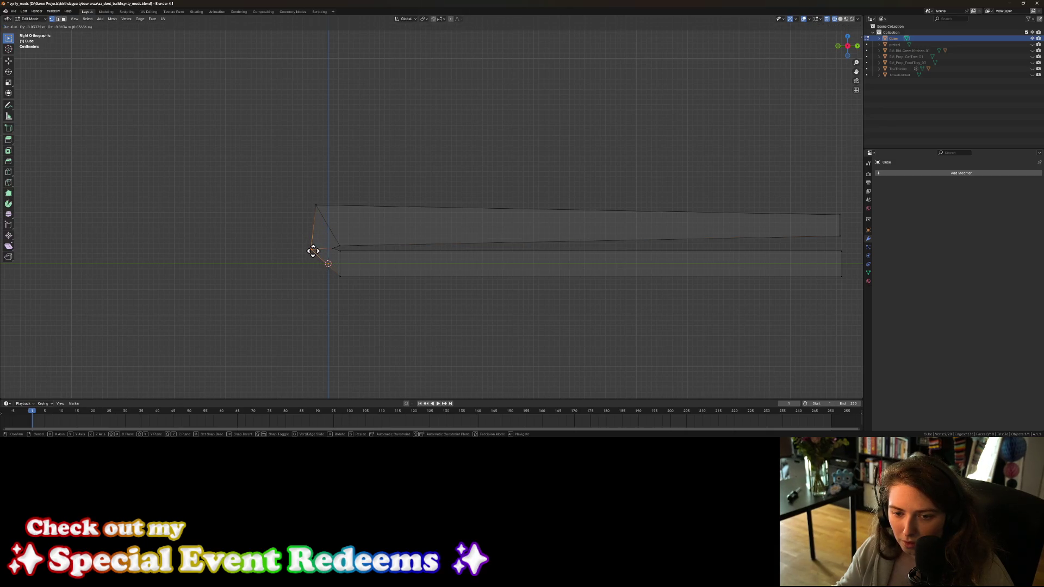
{"action": "left_click", "coordinate": [313, 250]}
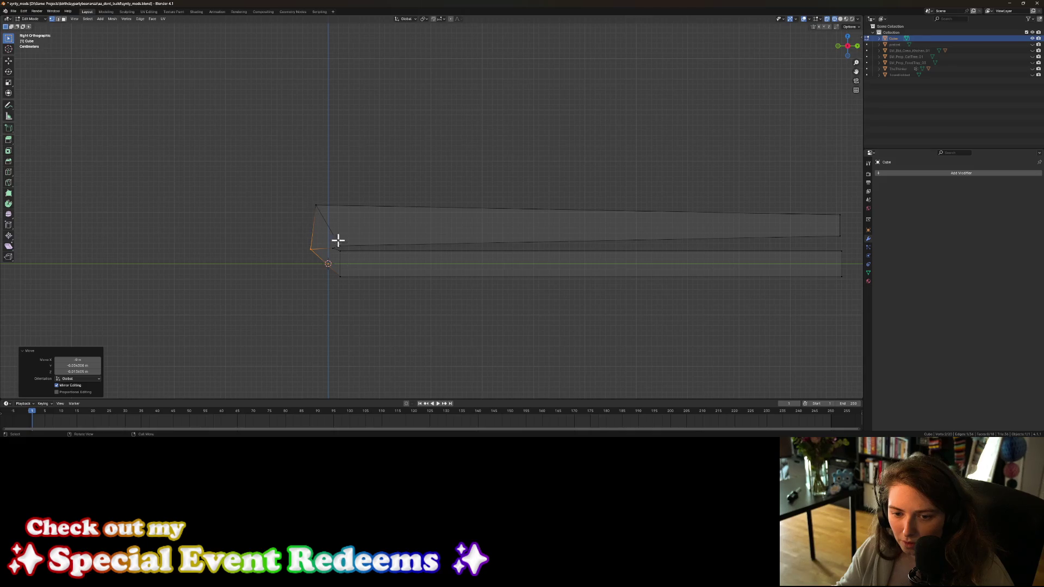
{"action": "left_click", "coordinate": [322, 213]}
{"action": "key", "text": "g"}
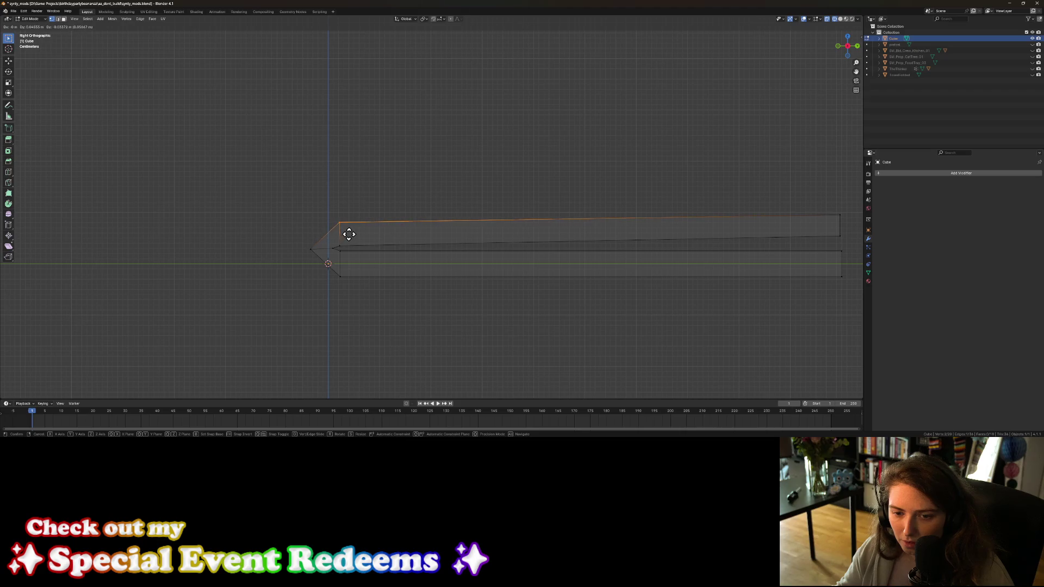
{"action": "left_click", "coordinate": [349, 234]}
{"action": "scroll", "coordinate": [708, 312], "scroll_direction": "down", "scroll_amount": 1}
Step: Lower the top layer's lower edge along Z to close the gap, and adjust an inner edge
{"action": "scroll", "coordinate": [778, 296], "scroll_direction": "up", "scroll_amount": 1}
{"action": "left_click", "coordinate": [841, 237]}
{"action": "key", "text": "g"}
{"action": "key", "text": "z"}
{"action": "left_click", "coordinate": [848, 252]}
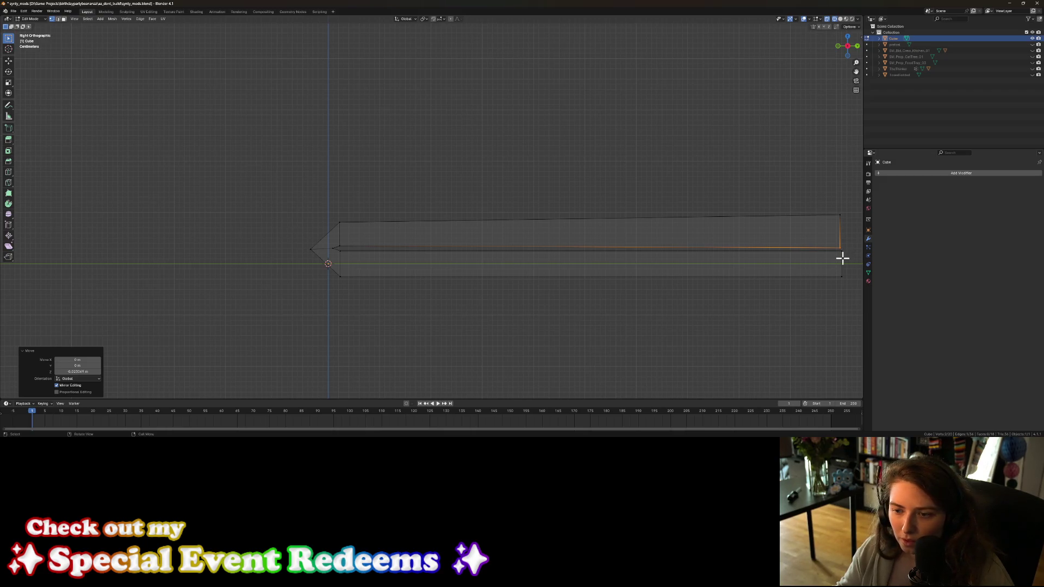
{"action": "left_click", "coordinate": [350, 245]}
{"action": "key", "text": "g"}
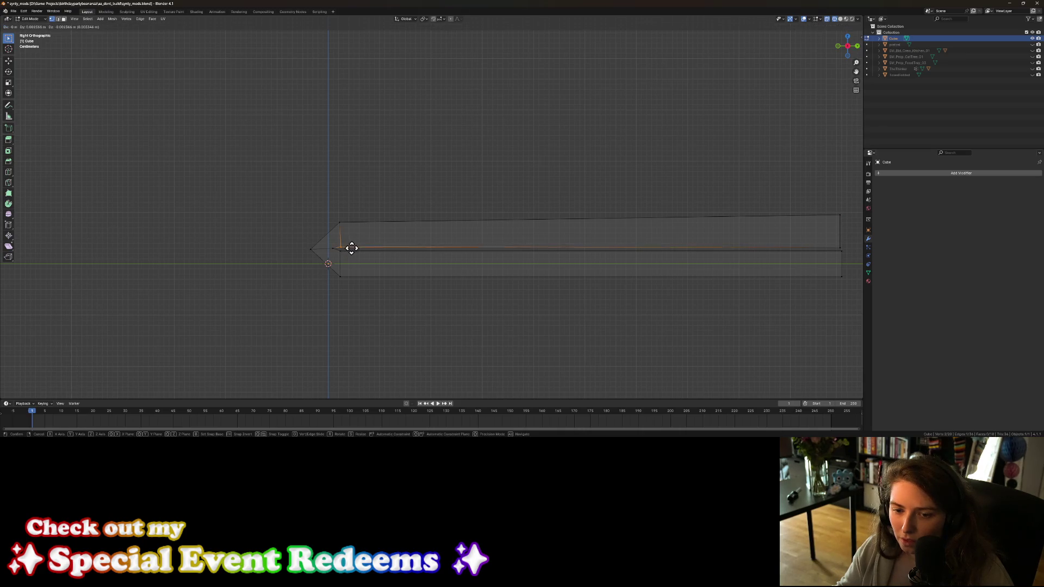
{"action": "left_click", "coordinate": [352, 244]}
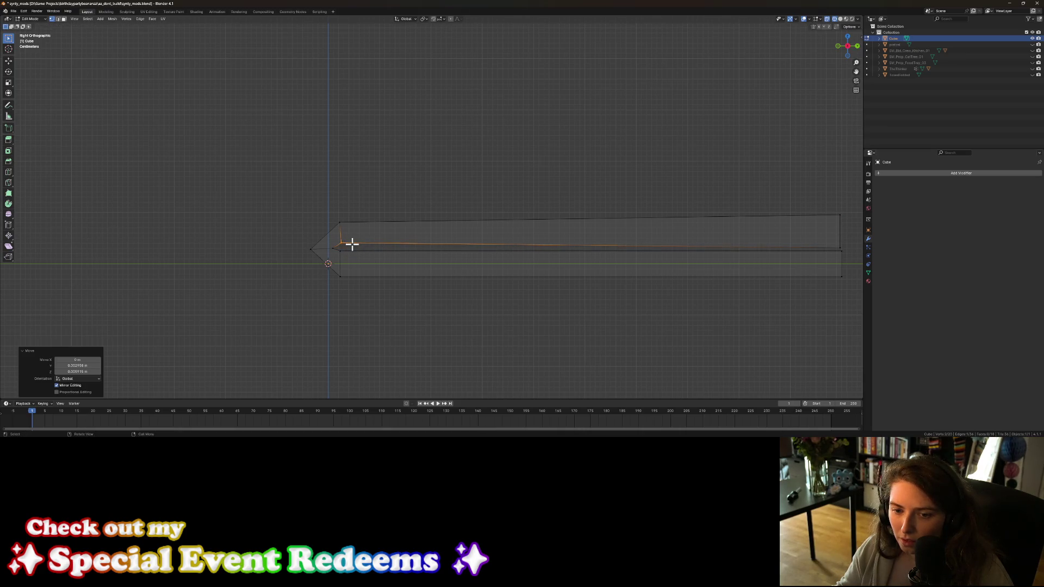
Step: Reposition the fold's tip vertex and the top layer's top edge
{"action": "left_click", "coordinate": [316, 254]}
{"action": "key", "text": "g"}
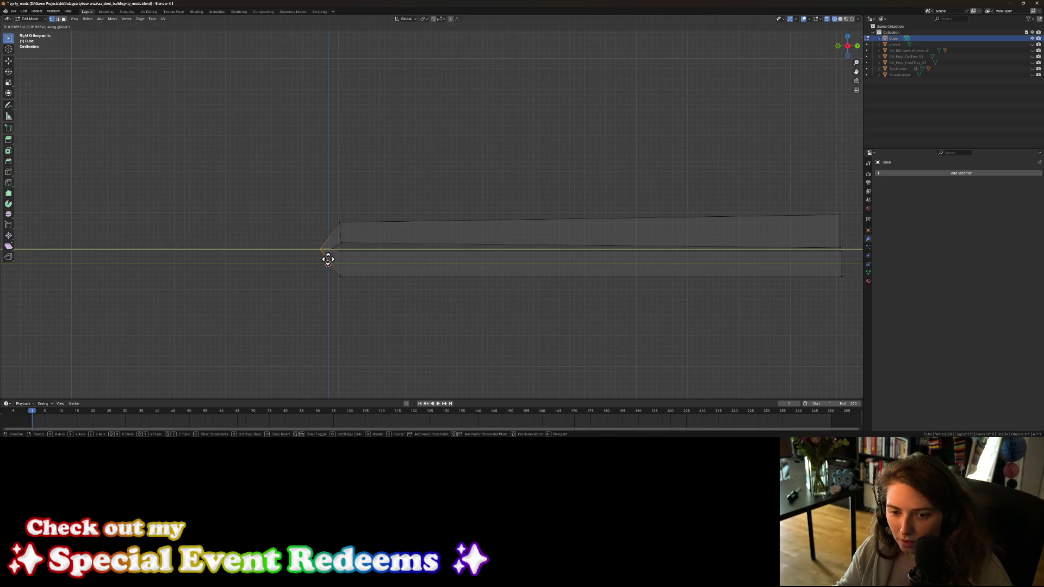
{"action": "left_click", "coordinate": [324, 260]}
{"action": "left_click", "coordinate": [343, 221]}
{"action": "key", "text": "g"}
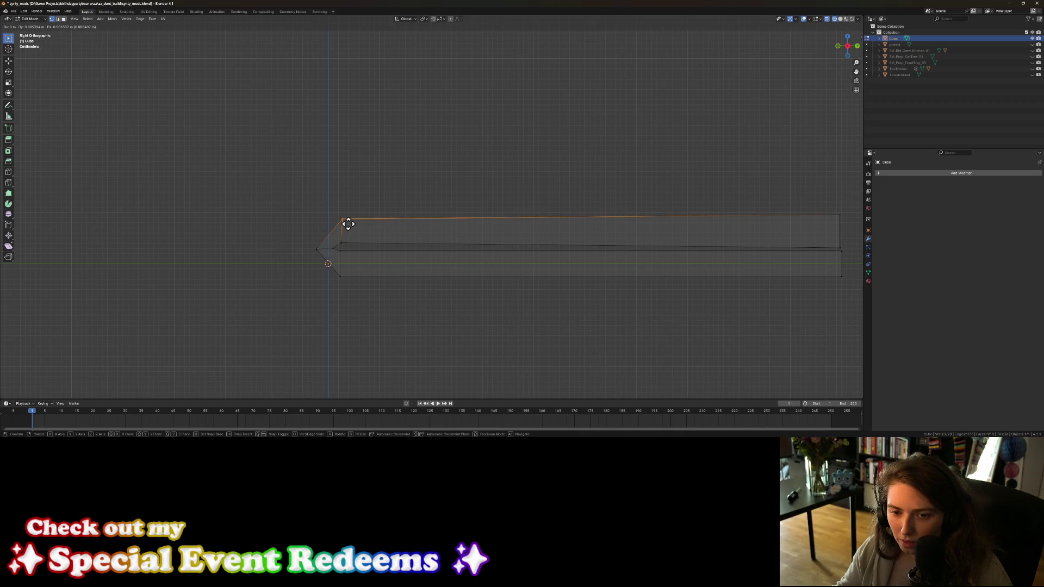
{"action": "left_click", "coordinate": [343, 225]}
Step: Adjust the top-left vertex, the left vertex by the fold, and the top layer's far-end vertices
{"action": "left_click_drag", "start_coordinate": [335, 211], "coordinate": [350, 241]}
{"action": "key", "text": "g"}
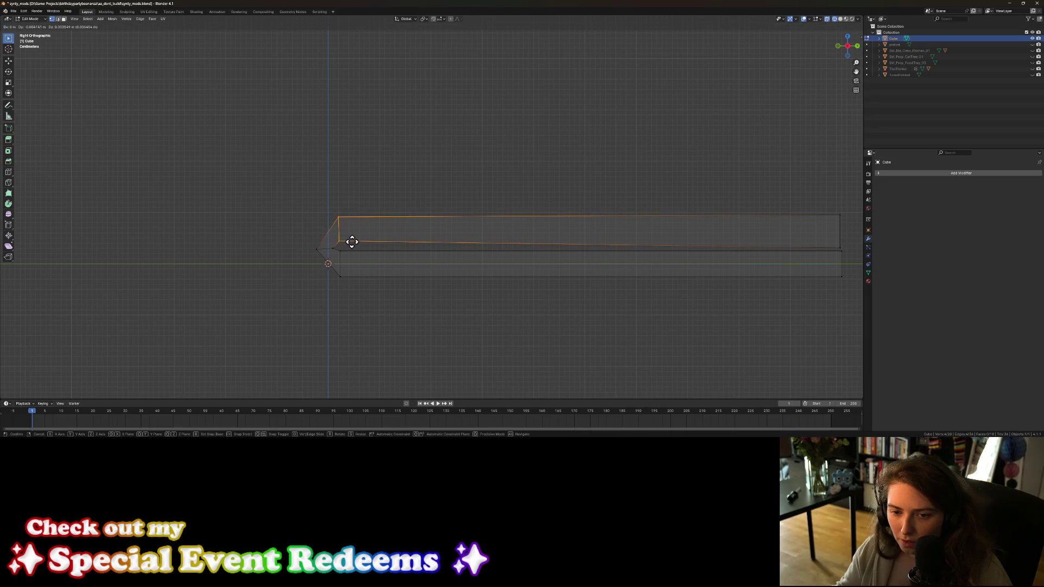
{"action": "left_click", "coordinate": [346, 245]}
{"action": "left_click_drag", "start_coordinate": [303, 245], "coordinate": [334, 252]}
{"action": "key", "text": "g"}
{"action": "left_click", "coordinate": [335, 250]}
{"action": "scroll", "coordinate": [422, 263], "scroll_direction": "down", "scroll_amount": 2}
{"action": "left_click_drag", "start_coordinate": [710, 203], "coordinate": [721, 237]}
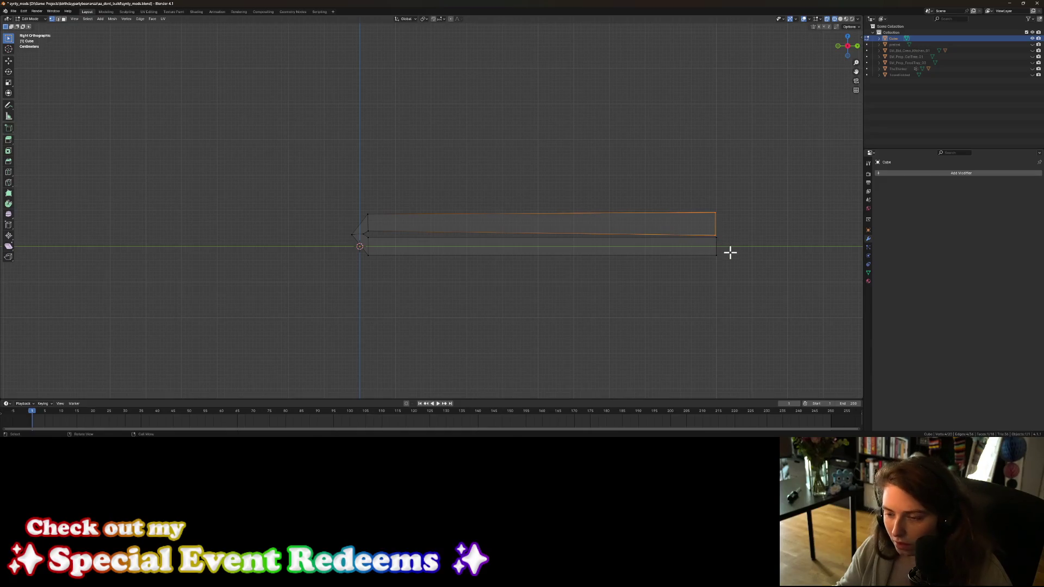
{"action": "key", "text": "g"}
{"action": "left_click", "coordinate": [731, 252]}
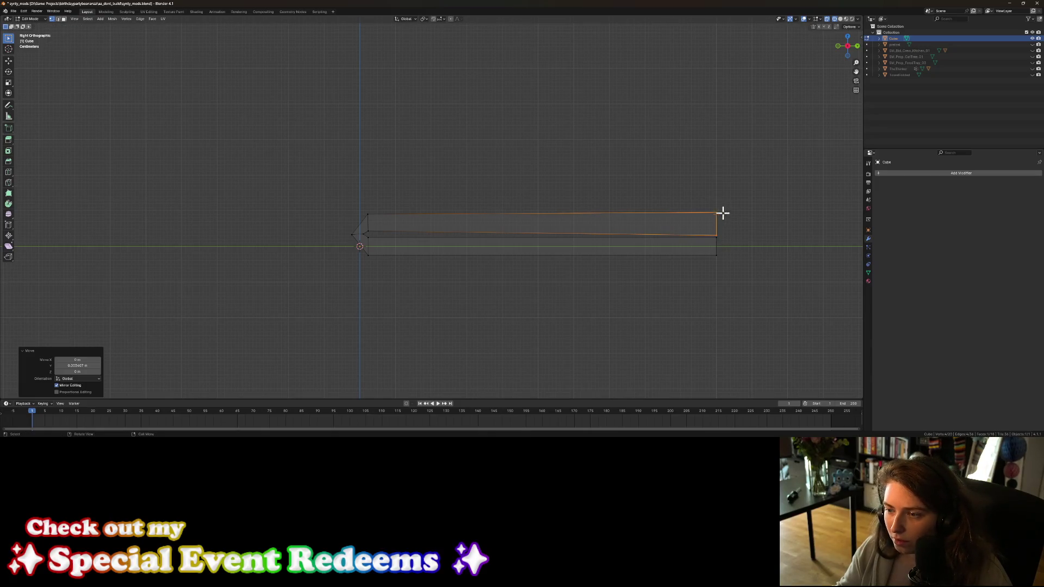